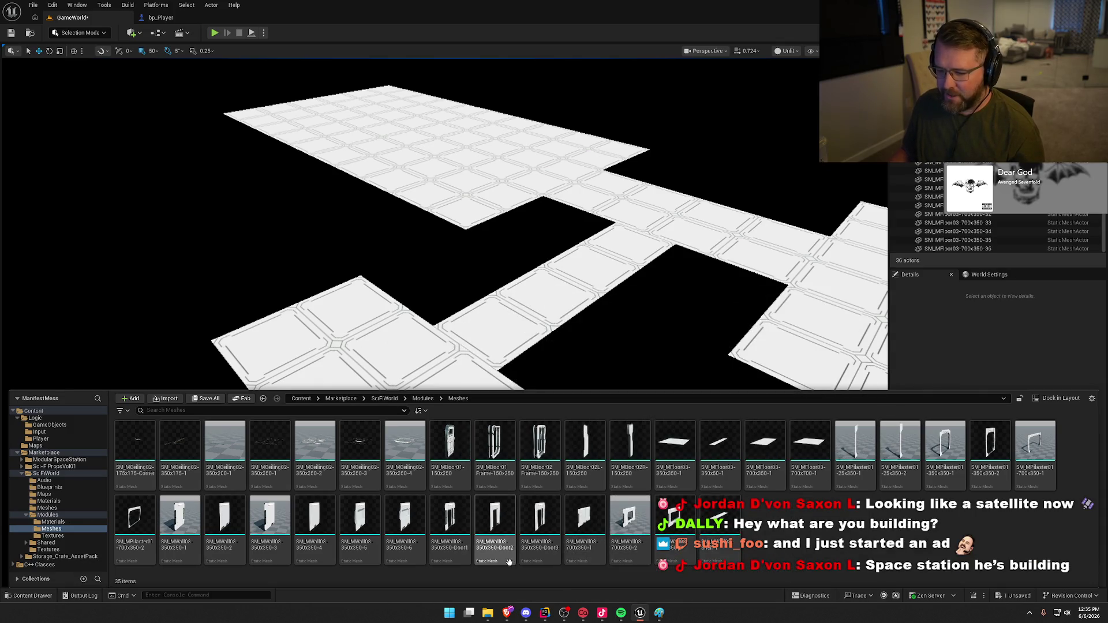
# - Place the SM_MWall03-350x350-4 wall panel at the floor edge, at -700, -850, 0
pyautogui.moveTo(314, 531)
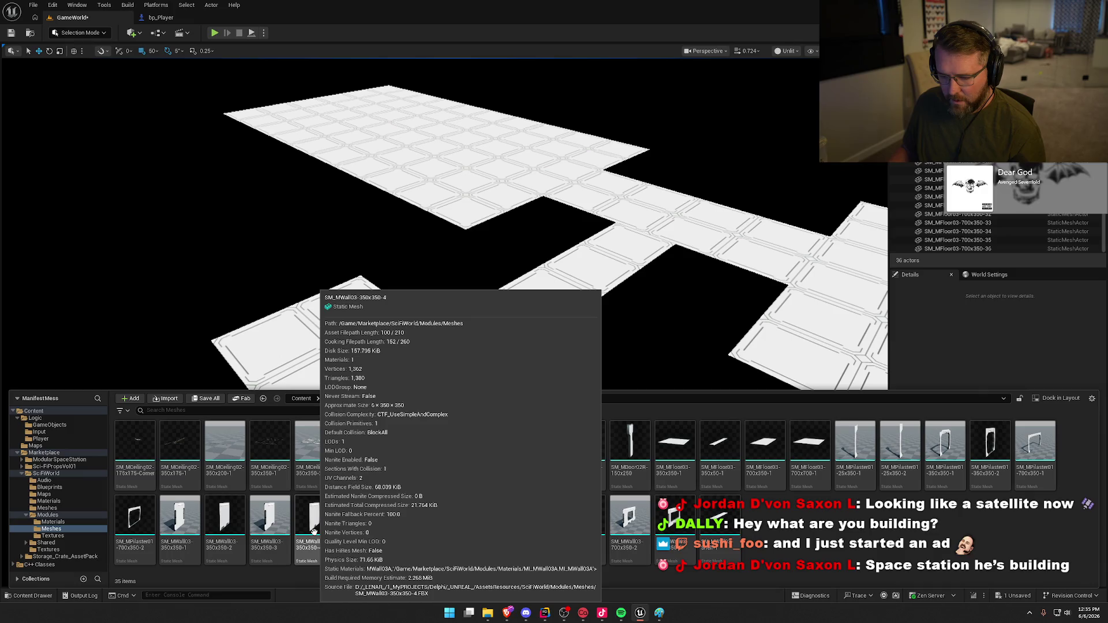
pyautogui.moveTo(314, 531)
pyautogui.mouseDown()
pyautogui.moveTo(210, 323)
pyautogui.moveTo(271, 309)
pyautogui.moveTo(474, 490)
pyautogui.mouseUp()
pyautogui.moveTo(428, 419)
pyautogui.mouseDown()
pyautogui.moveTo(508, 309)
pyautogui.moveTo(495, 267)
pyautogui.moveTo(524, 266)
pyautogui.moveTo(507, 257)
pyautogui.moveTo(498, 257)
pyautogui.moveTo(496, 323)
pyautogui.mouseUp()
pyautogui.moveTo(398, 251); pyautogui.dragTo(382, 252)
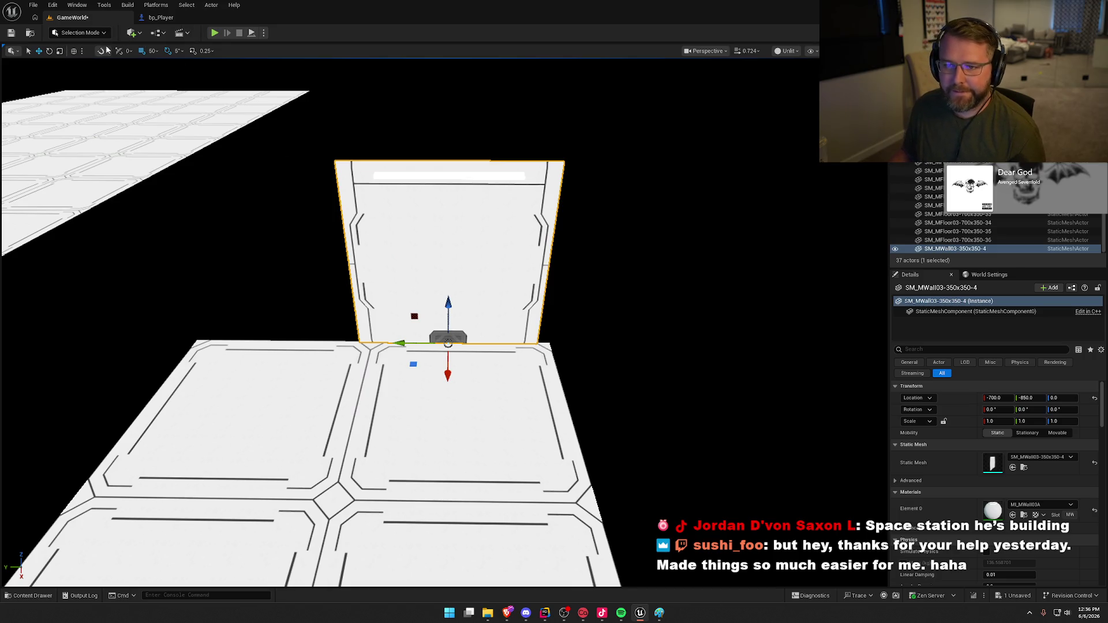
# - Nudge the first wall 20 cm along Y with 10-unit snap, then set snap to 50
pyautogui.click(153, 51)
pyautogui.click(164, 84)
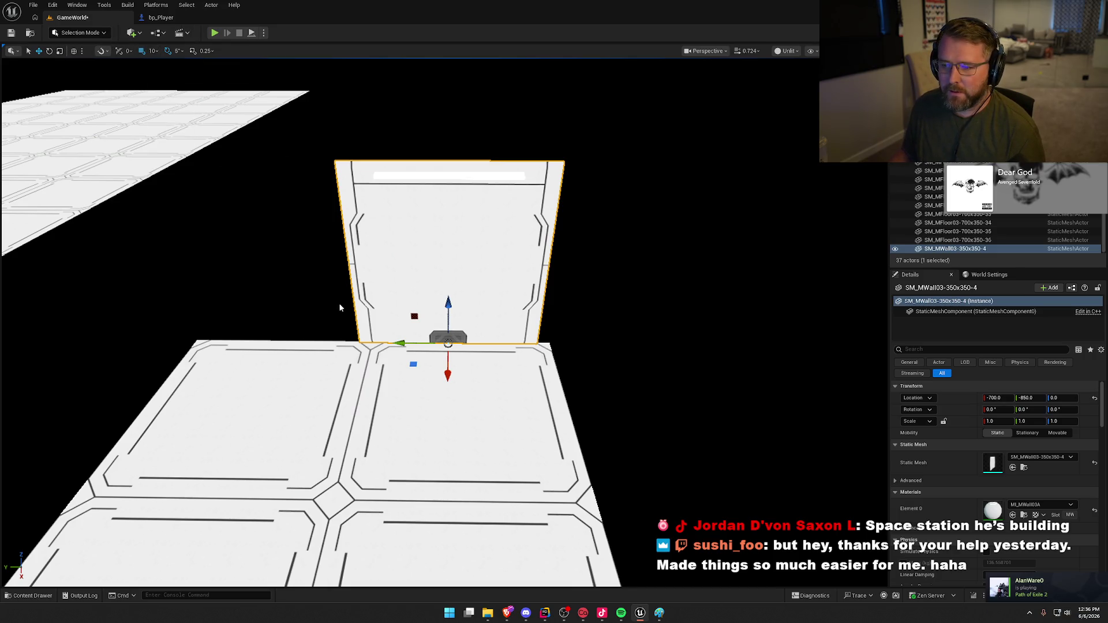
pyautogui.moveTo(400, 343); pyautogui.dragTo(419, 346)
pyautogui.click(650, 286)
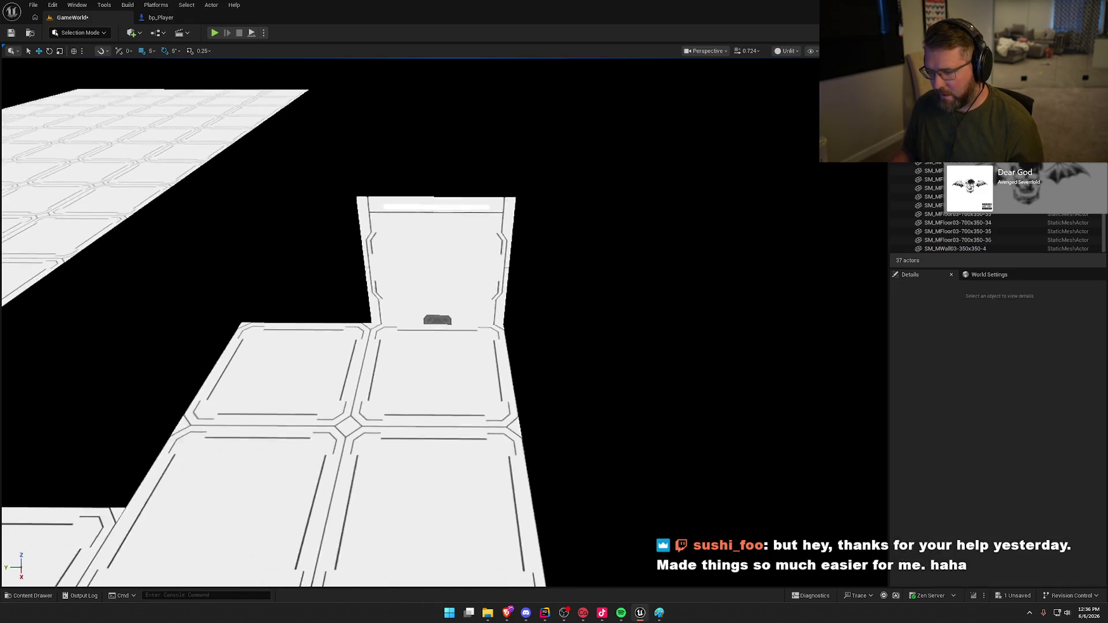
pyautogui.hotkey('ctrl', 'z')
pyautogui.click(151, 51)
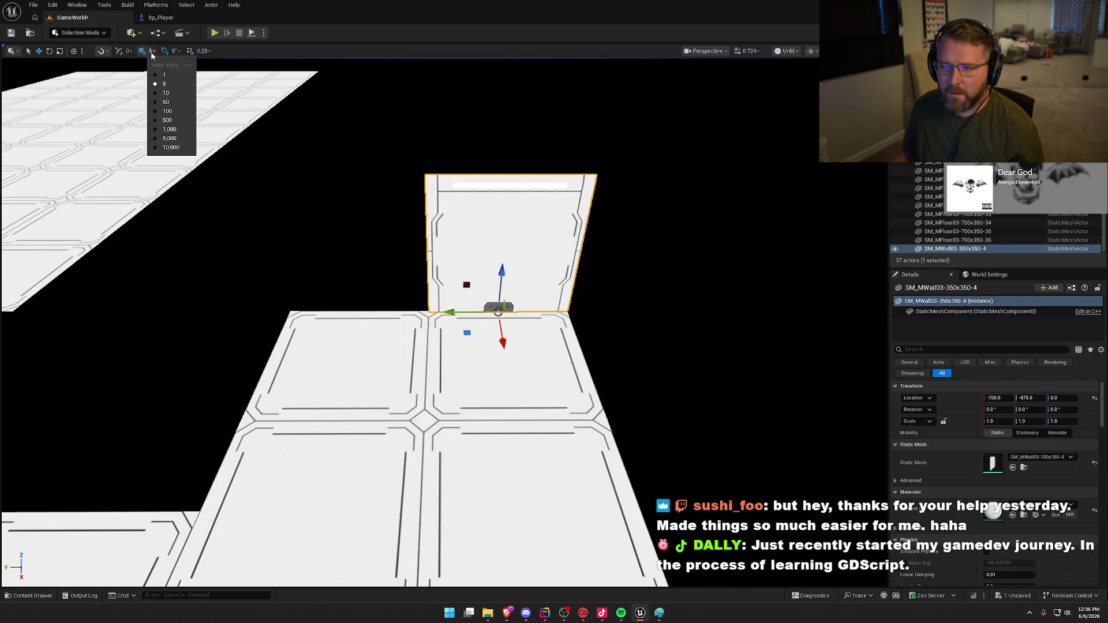
pyautogui.click(168, 102)
# - Duplicate the wall beside the original at -700, -525, 0 and select both panels
pyautogui.moveTo(450, 312); pyautogui.dragTo(314, 301)
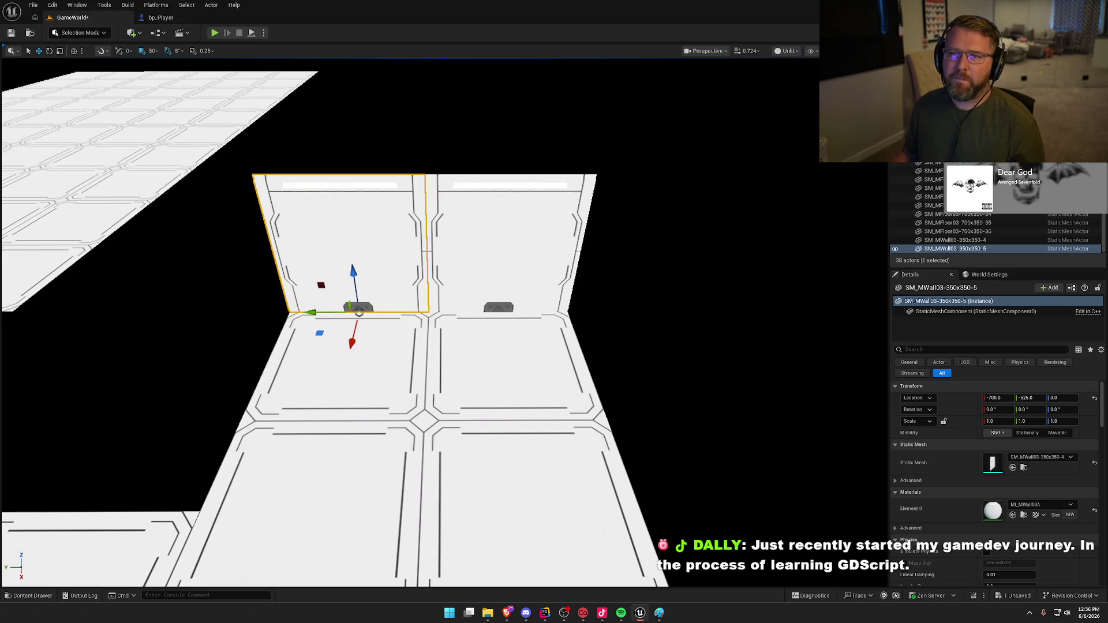
pyautogui.moveTo(353, 359); pyautogui.dragTo(416, 307)
pyautogui.keyDown('ctrl'); pyautogui.click(536, 321); pyautogui.keyUp('ctrl')
pyautogui.moveTo(536, 321)
pyautogui.mouseDown()
pyautogui.moveTo(640, 289)
pyautogui.moveTo(614, 374)
pyautogui.moveTo(621, 398)
pyautogui.moveTo(746, 391)
pyautogui.mouseUp()
# - Make copies of both walls rotated -90 degrees, undoing a stray move
pyautogui.press('e')
pyautogui.press('w')
pyautogui.moveTo(611, 402); pyautogui.dragTo(606, 398)
pyautogui.hotkey('ctrl', 'z')
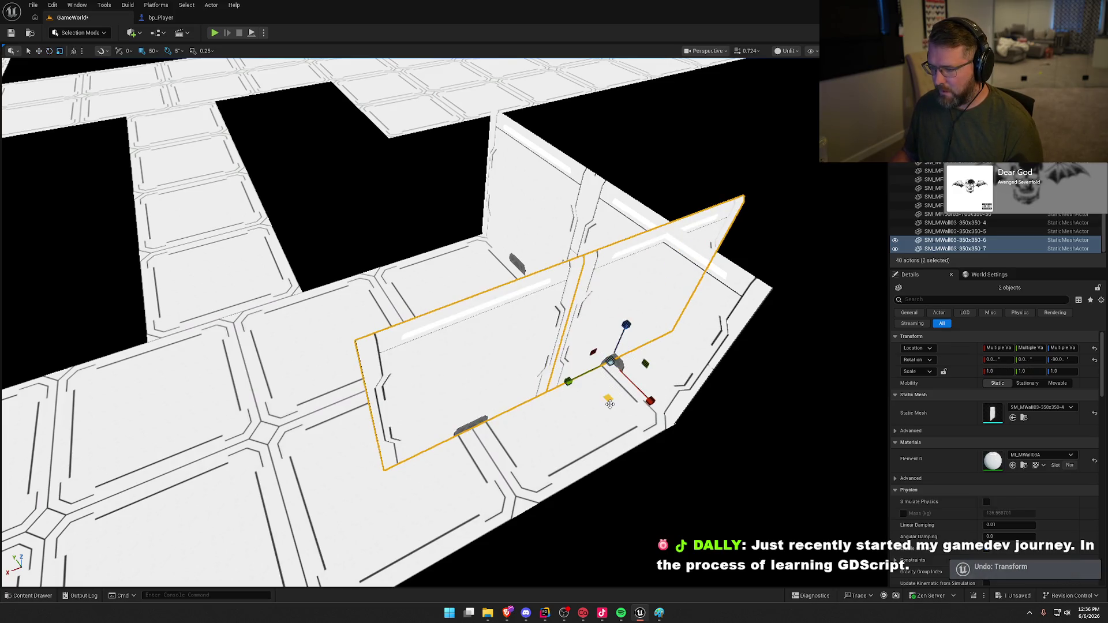
# - Slide the rotated wall pair along the floor's side edge using 5-unit snap, then select the left wall
pyautogui.moveTo(597, 346)
pyautogui.mouseDown()
pyautogui.moveTo(378, 248)
pyautogui.moveTo(390, 254)
pyautogui.mouseUp()
pyautogui.moveTo(416, 318)
pyautogui.mouseDown()
pyautogui.moveTo(407, 369)
pyautogui.moveTo(444, 367)
pyautogui.moveTo(453, 334)
pyautogui.moveTo(447, 355)
pyautogui.moveTo(444, 334)
pyautogui.mouseUp()
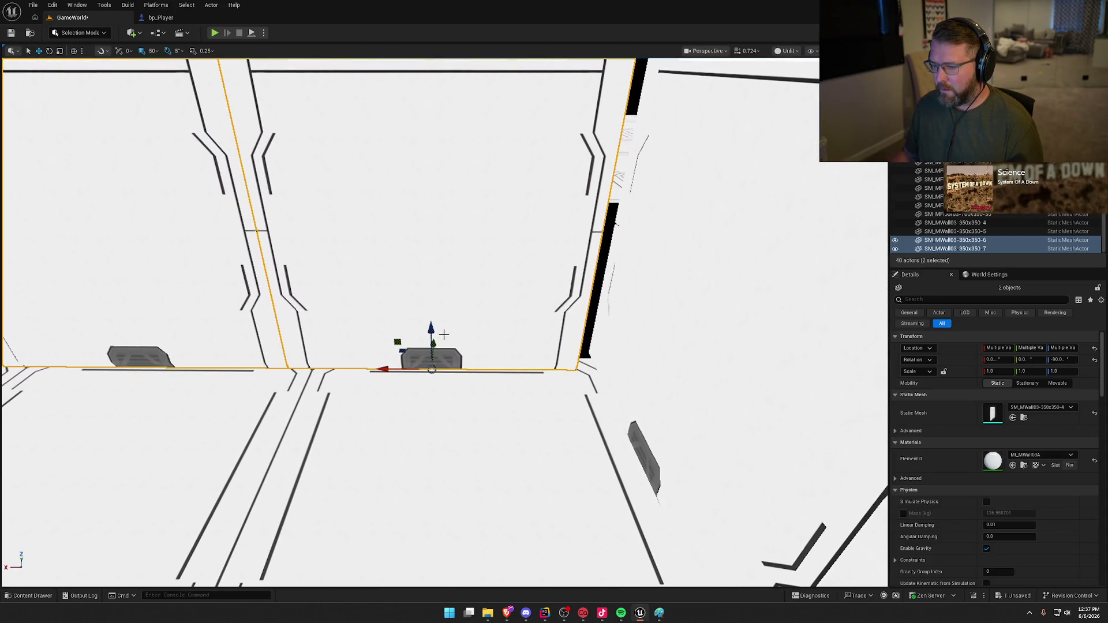
pyautogui.click(151, 50)
pyautogui.click(176, 85)
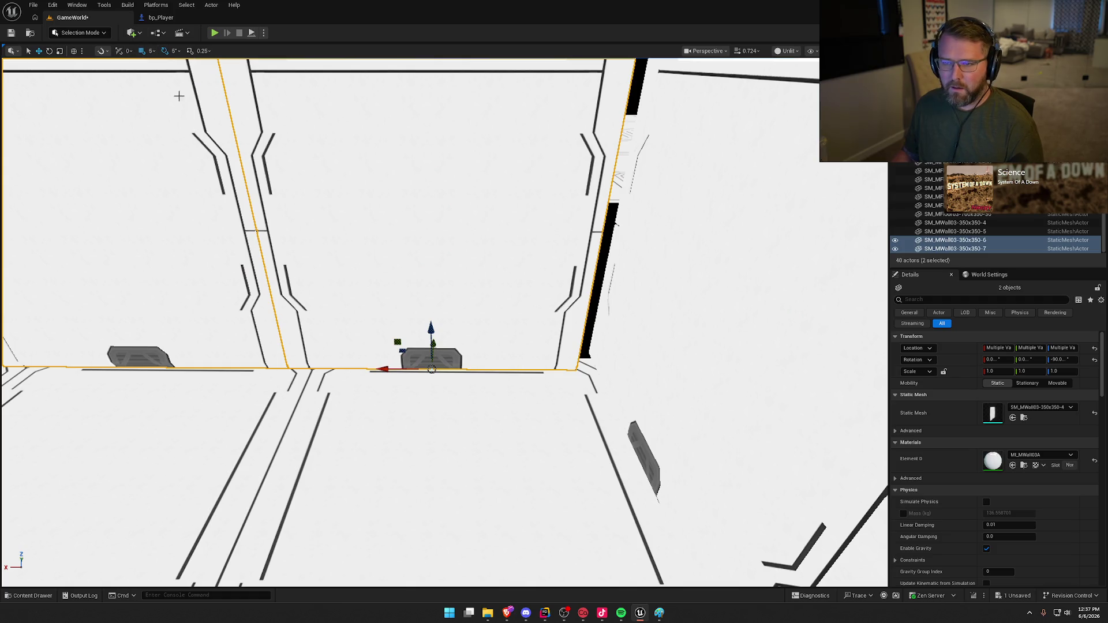
pyautogui.moveTo(402, 352)
pyautogui.mouseDown()
pyautogui.moveTo(428, 342)
pyautogui.moveTo(479, 393)
pyautogui.mouseUp()
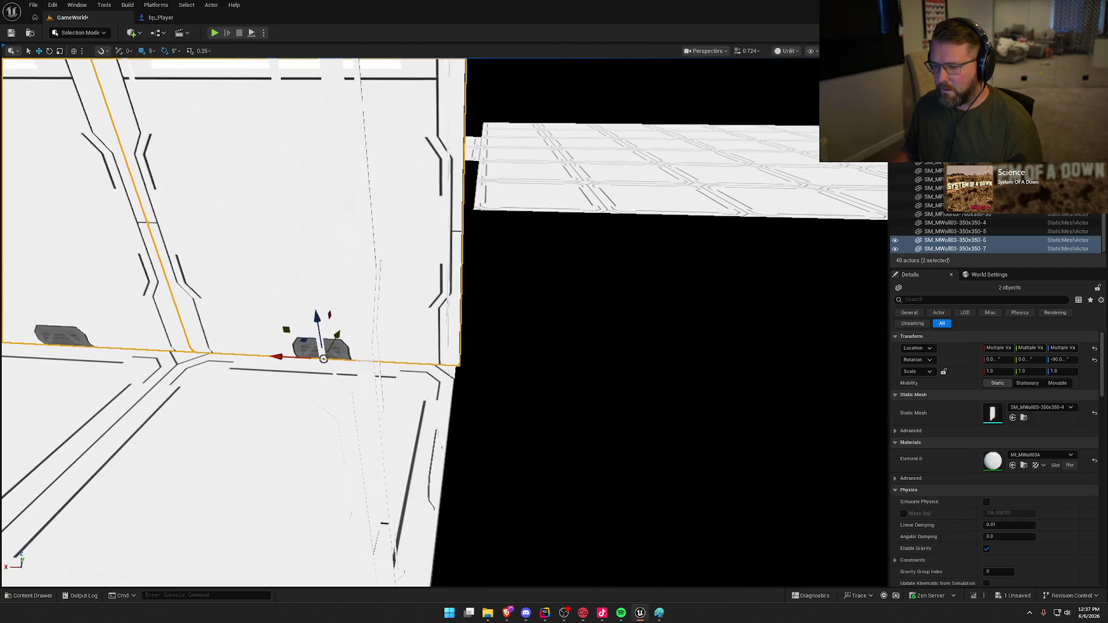
pyautogui.press('f')
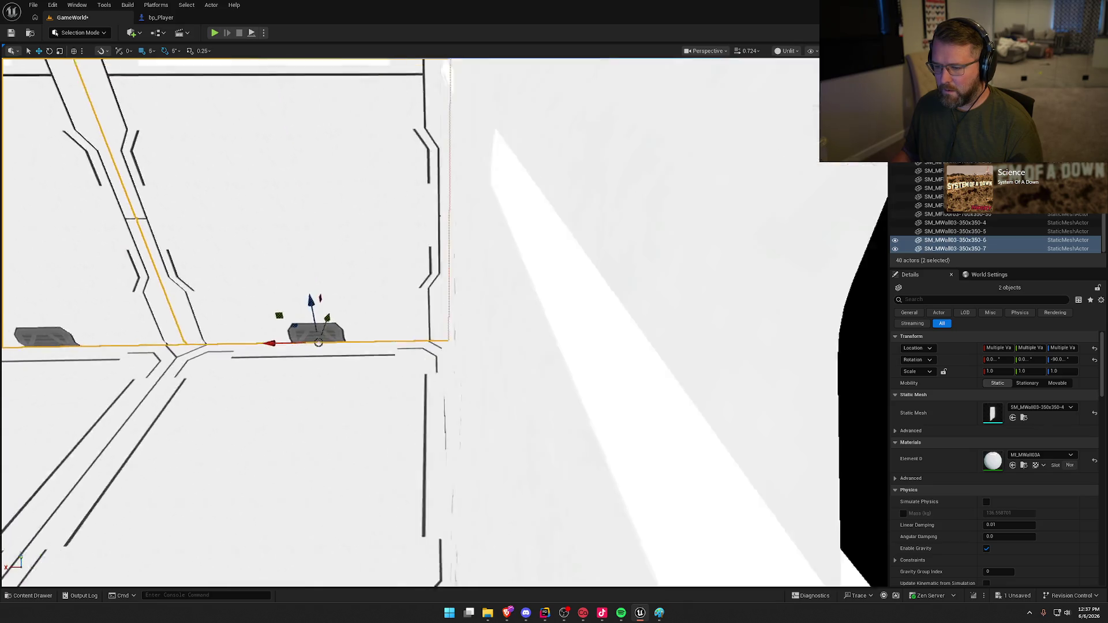
pyautogui.moveTo(440, 316)
pyautogui.mouseDown()
pyautogui.moveTo(369, 311)
pyautogui.moveTo(448, 278)
pyautogui.moveTo(461, 385)
pyautogui.mouseUp()
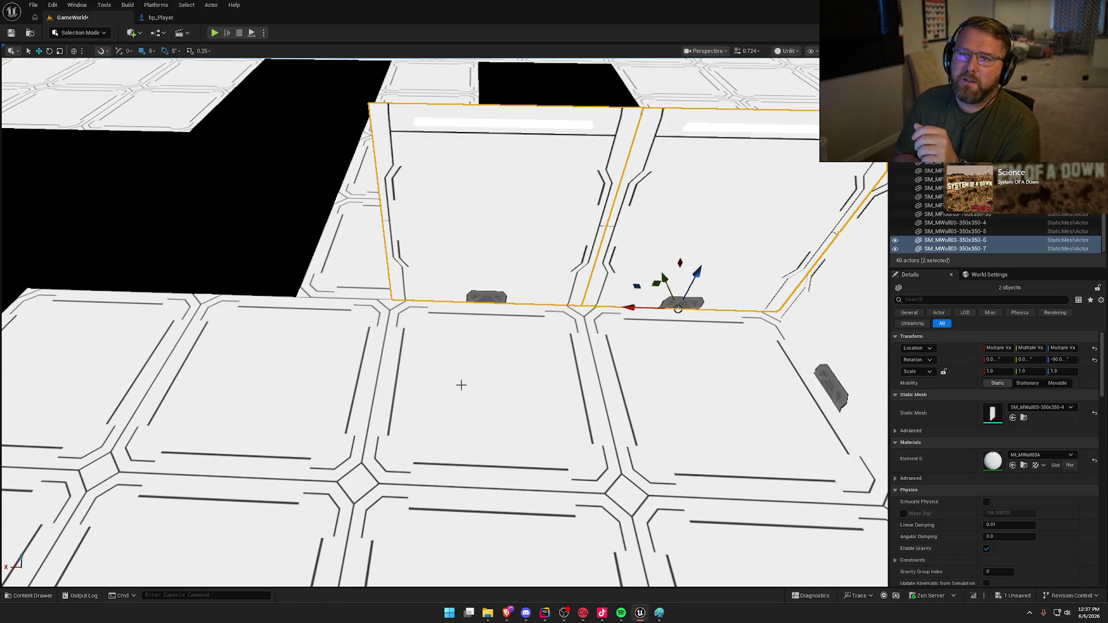
pyautogui.click(445, 232)
pyautogui.hotkey('ctrl', 'space')
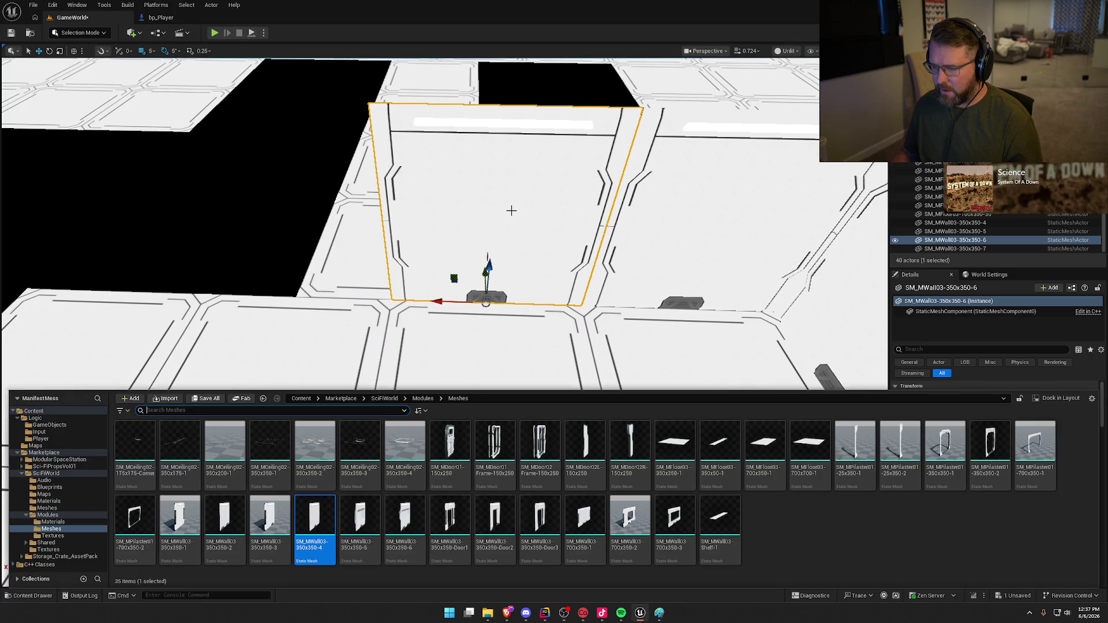
# - Narrow the wall panel to Y scale 0.5 and shift it 90 cm along X
pyautogui.click(504, 261)
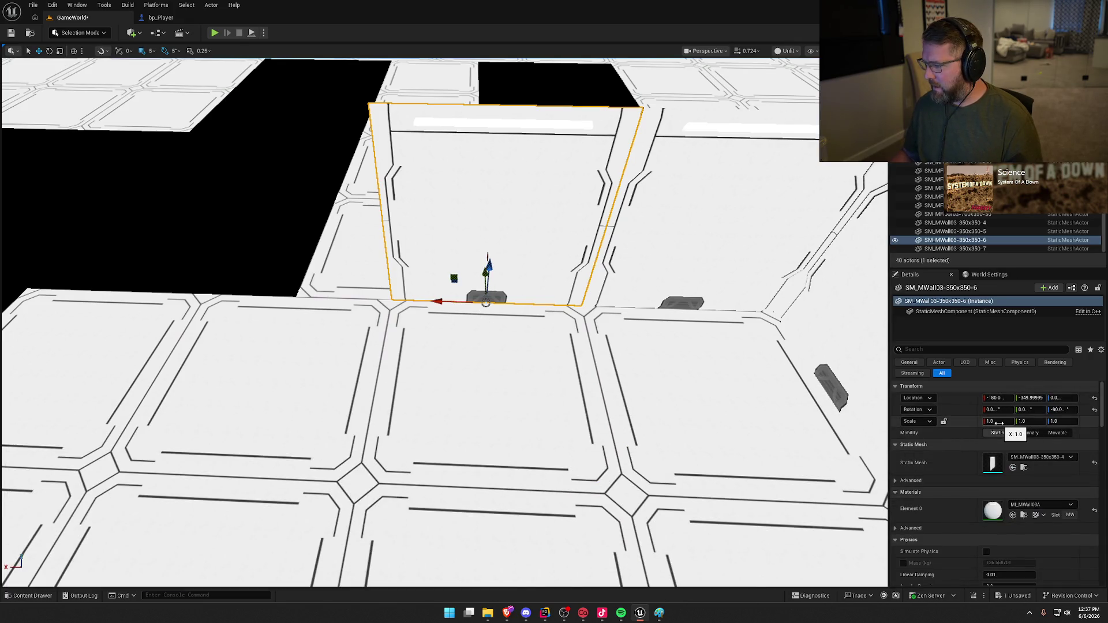
pyautogui.press('Return')
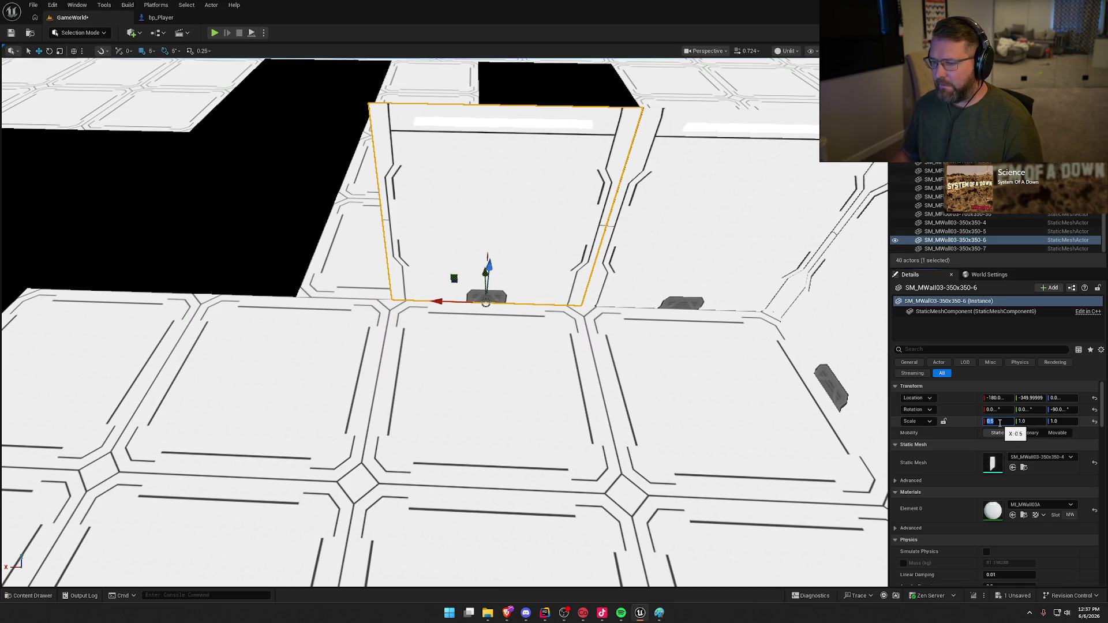
pyautogui.write('1')
pyautogui.press('Return')
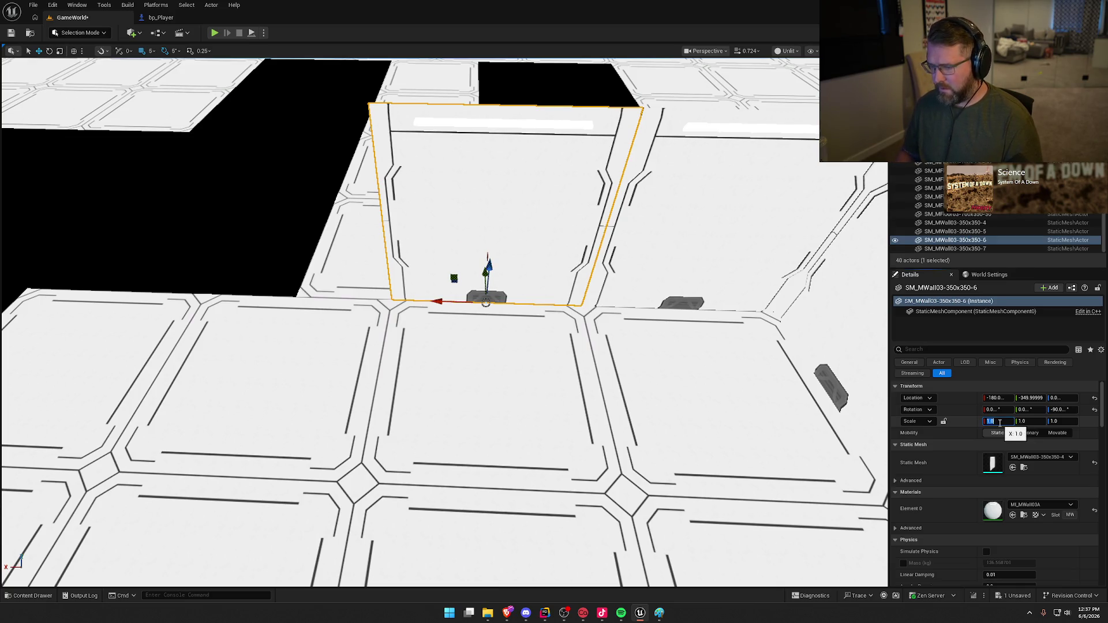
pyautogui.write('0.5')
pyautogui.press('Return')
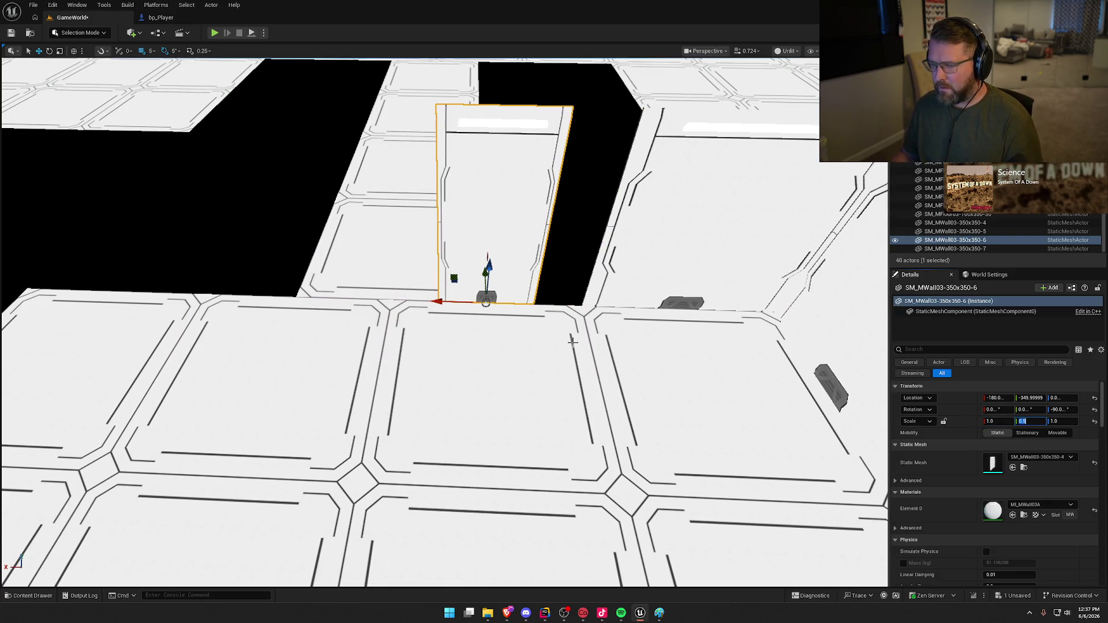
pyautogui.moveTo(384, 347); pyautogui.dragTo(469, 344)
pyautogui.press('Escape')
pyautogui.press('a')
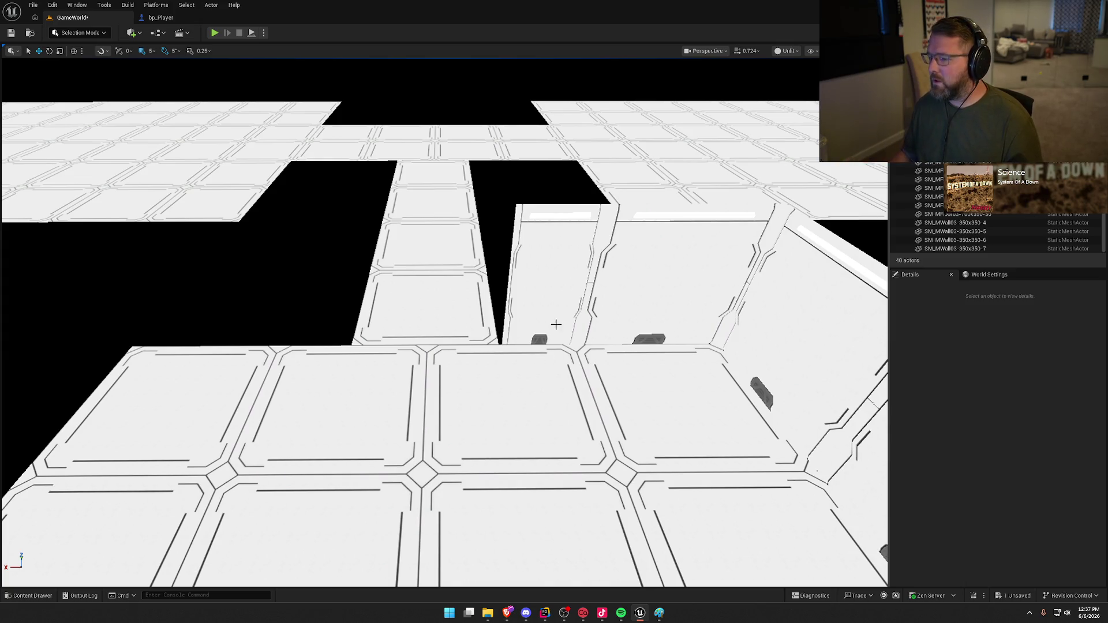
# - Copy the narrow panel leftward and a full wall to 570, -350, 0 using 50-unit snap
pyautogui.click(556, 288)
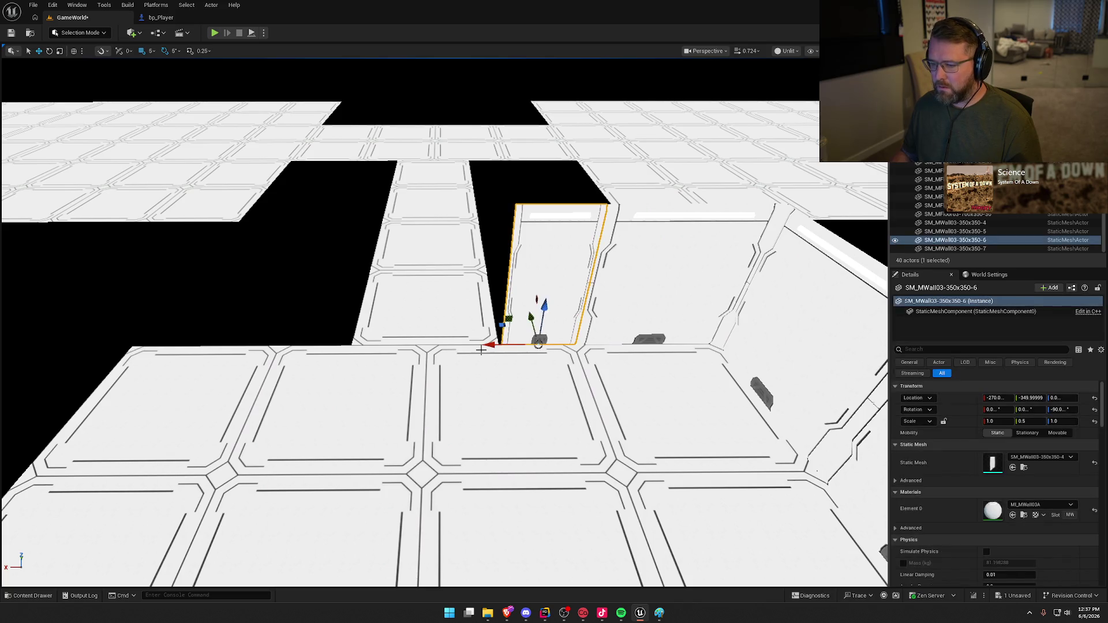
pyautogui.keyDown('alt'); pyautogui.moveTo(492, 342); pyautogui.dragTo(267, 334); pyautogui.keyUp('alt')
pyautogui.click(629, 302)
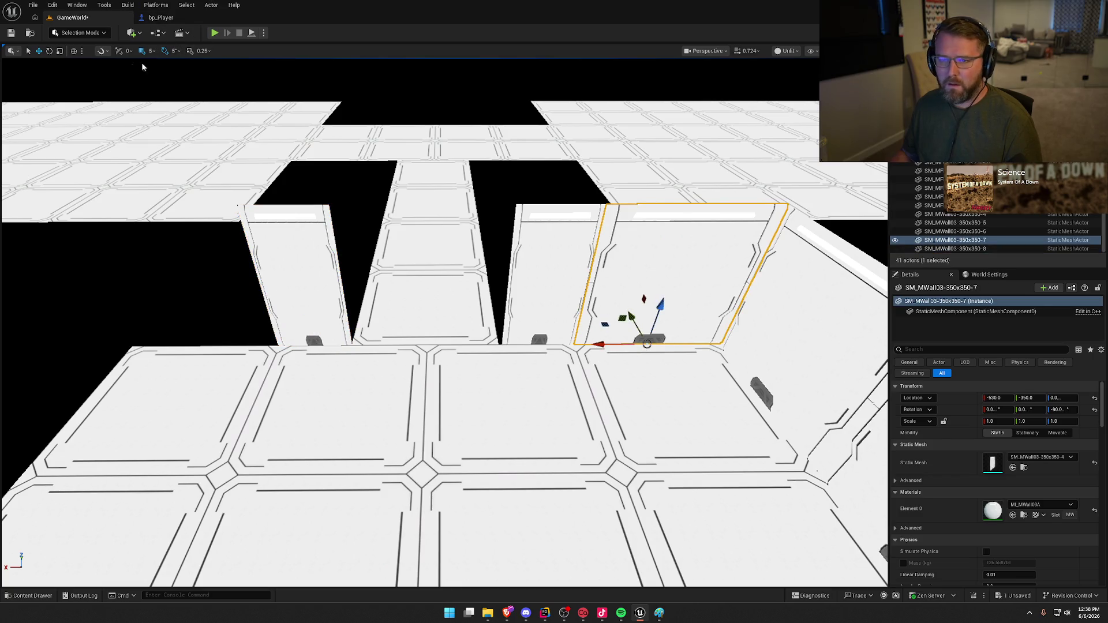
pyautogui.click(151, 51)
pyautogui.click(168, 99)
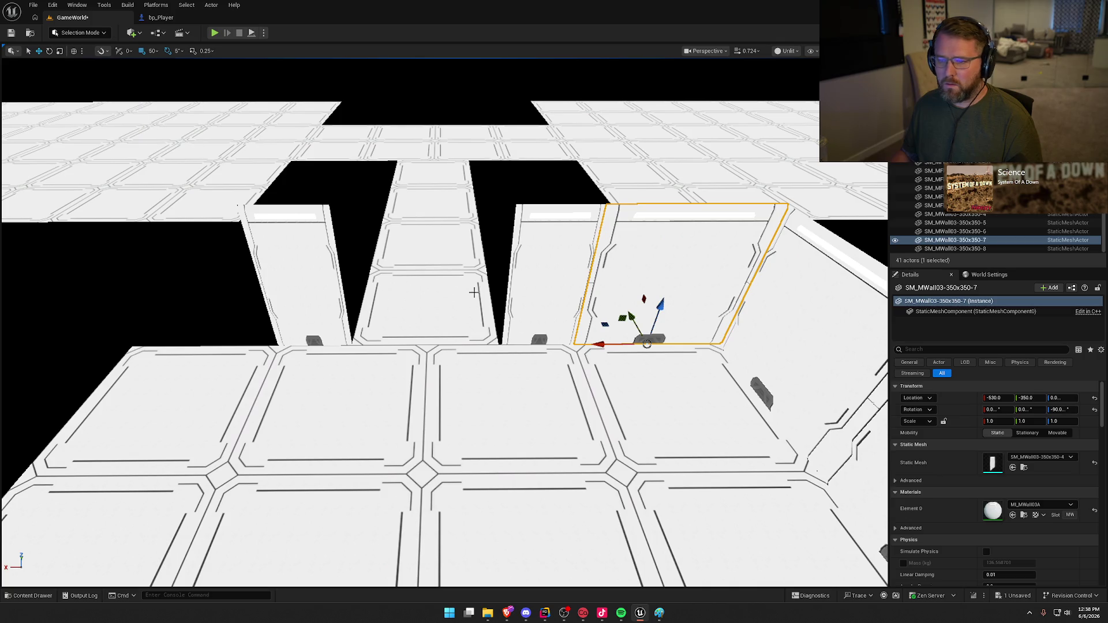
pyautogui.moveTo(602, 345)
pyautogui.mouseDown()
pyautogui.moveTo(142, 297)
pyautogui.moveTo(153, 297)
pyautogui.mouseUp()
pyautogui.press('Escape')
pyautogui.moveTo(276, 299)
pyautogui.mouseDown()
pyautogui.moveTo(262, 393)
pyautogui.moveTo(276, 301)
pyautogui.mouseUp()
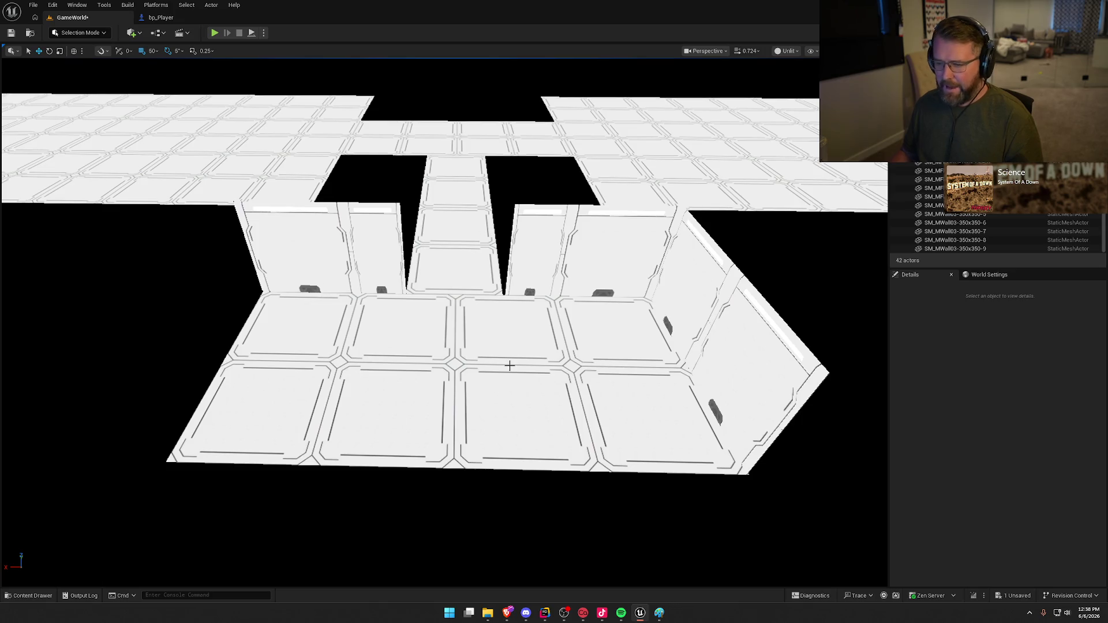
# - Duplicate the wall pair to the opposite side and turn the copies 180 degrees
pyautogui.moveTo(533, 329)
pyautogui.mouseDown()
pyautogui.moveTo(531, 306)
pyautogui.moveTo(510, 292)
pyautogui.moveTo(490, 353)
pyautogui.moveTo(534, 331)
pyautogui.mouseUp()
pyautogui.click(547, 278)
pyautogui.moveTo(513, 282); pyautogui.dragTo(28, 469)
pyautogui.moveTo(124, 348)
pyautogui.mouseDown()
pyautogui.moveTo(232, 412)
pyautogui.moveTo(319, 277)
pyautogui.moveTo(259, 288)
pyautogui.mouseUp()
pyautogui.press('e')
pyautogui.press('w')
# - Slide the flipped wall pair along the floor edge into position
pyautogui.moveTo(289, 197)
pyautogui.mouseDown()
pyautogui.moveTo(300, 281)
pyautogui.moveTo(283, 173)
pyautogui.moveTo(387, 219)
pyautogui.mouseUp()
pyautogui.press('Escape')
pyautogui.hotkey('ctrl', 'z')
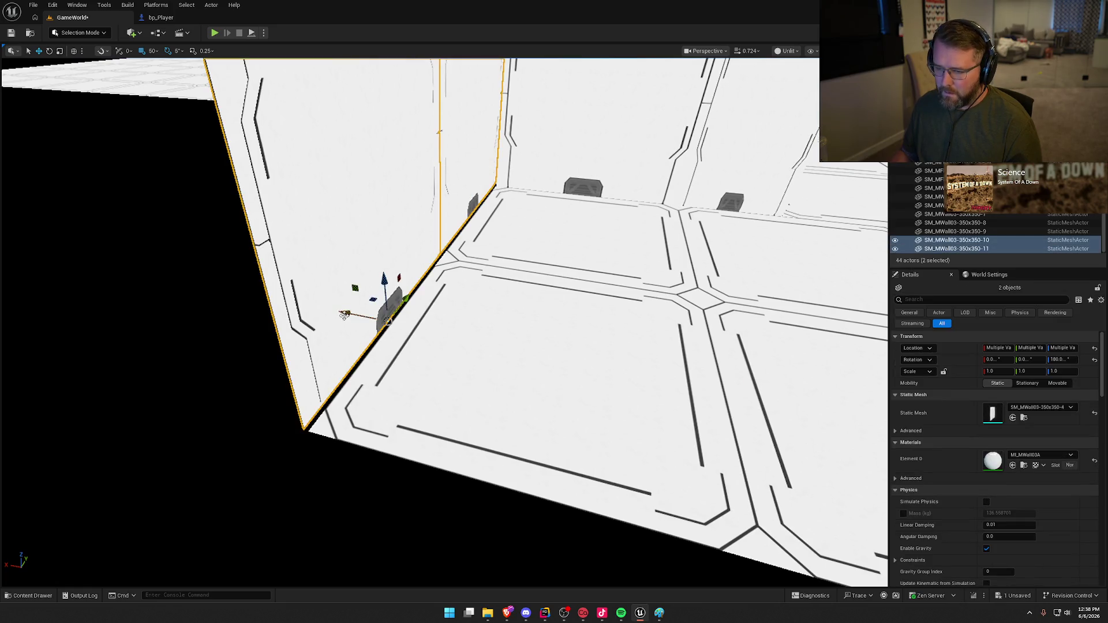
pyautogui.moveTo(345, 314); pyautogui.dragTo(348, 314)
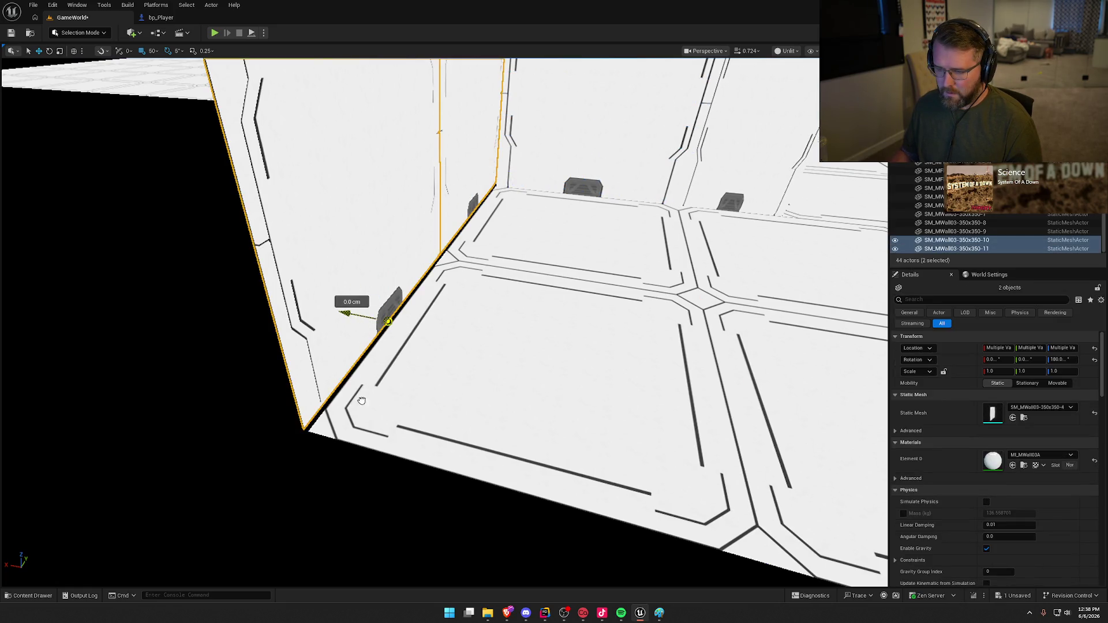
pyautogui.moveTo(437, 300); pyautogui.dragTo(427, 303)
pyautogui.moveTo(345, 312); pyautogui.dragTo(353, 315)
pyautogui.press('Escape')
pyautogui.moveTo(439, 324)
pyautogui.mouseDown()
pyautogui.moveTo(404, 329)
pyautogui.moveTo(309, 288)
pyautogui.mouseUp()
# - Duplicate the wall pair and move the copies left toward the open side
pyautogui.click(625, 385)
pyautogui.keyDown('ctrl'); pyautogui.click(633, 351); pyautogui.keyUp('ctrl')
pyautogui.moveTo(629, 358)
pyautogui.keyDown('alt'); pyautogui.mouseDown()
pyautogui.moveTo(479, 304)
pyautogui.moveTo(408, 304)
pyautogui.mouseUp(); pyautogui.keyUp('alt')
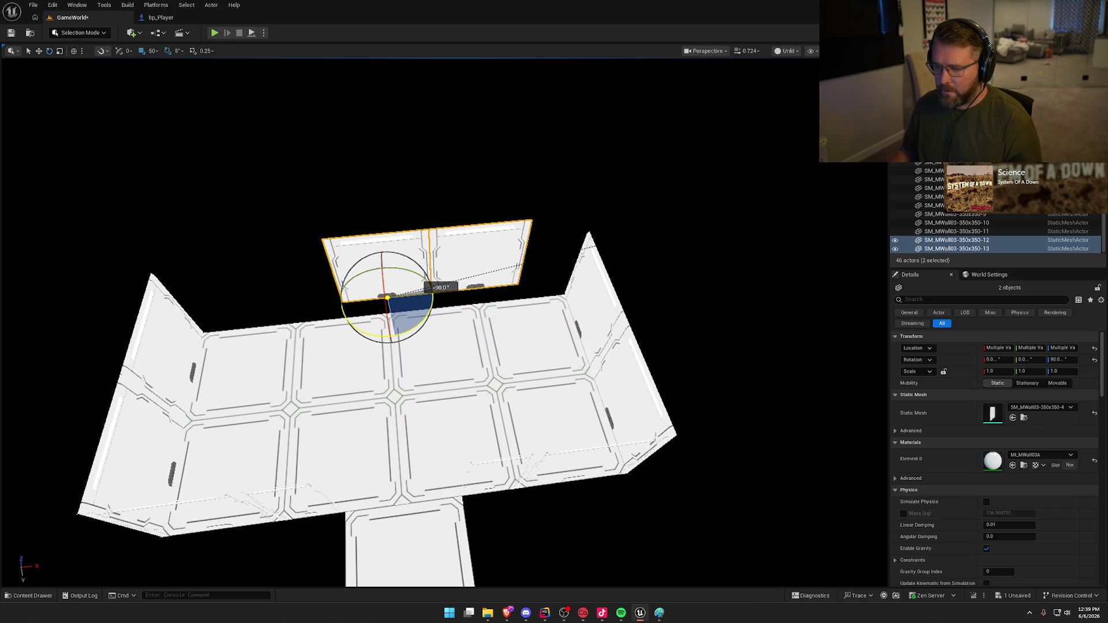
pyautogui.moveTo(423, 322); pyautogui.dragTo(290, 357)
pyautogui.moveTo(356, 373)
pyautogui.mouseDown()
pyautogui.moveTo(254, 380)
pyautogui.moveTo(240, 311)
pyautogui.mouseUp()
pyautogui.moveTo(484, 319); pyautogui.dragTo(485, 319)
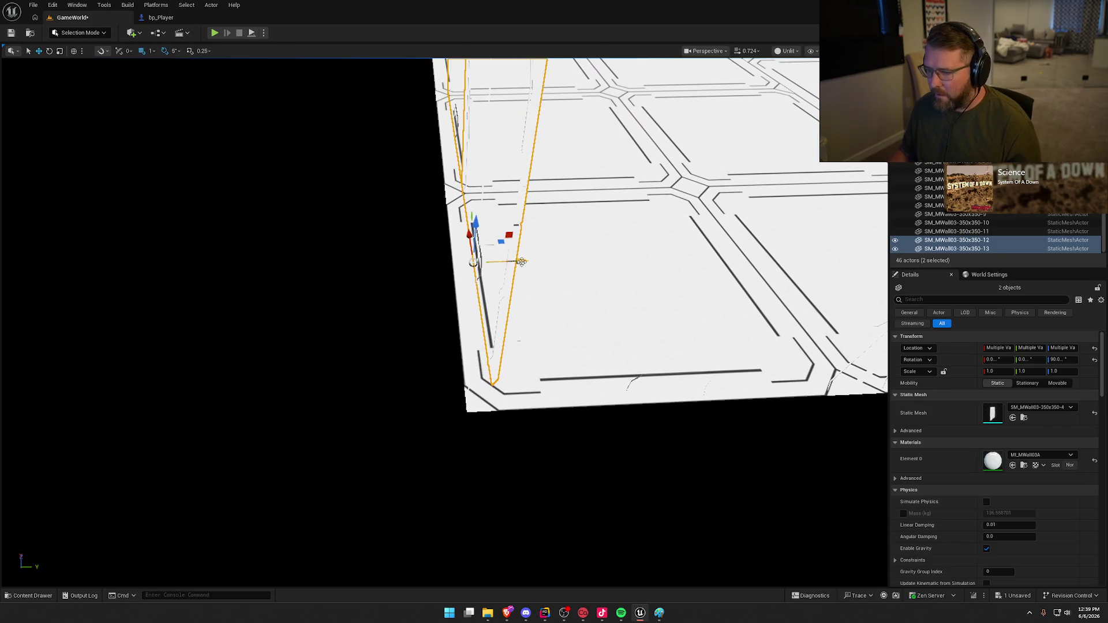
pyautogui.moveTo(501, 266); pyautogui.dragTo(301, 259)
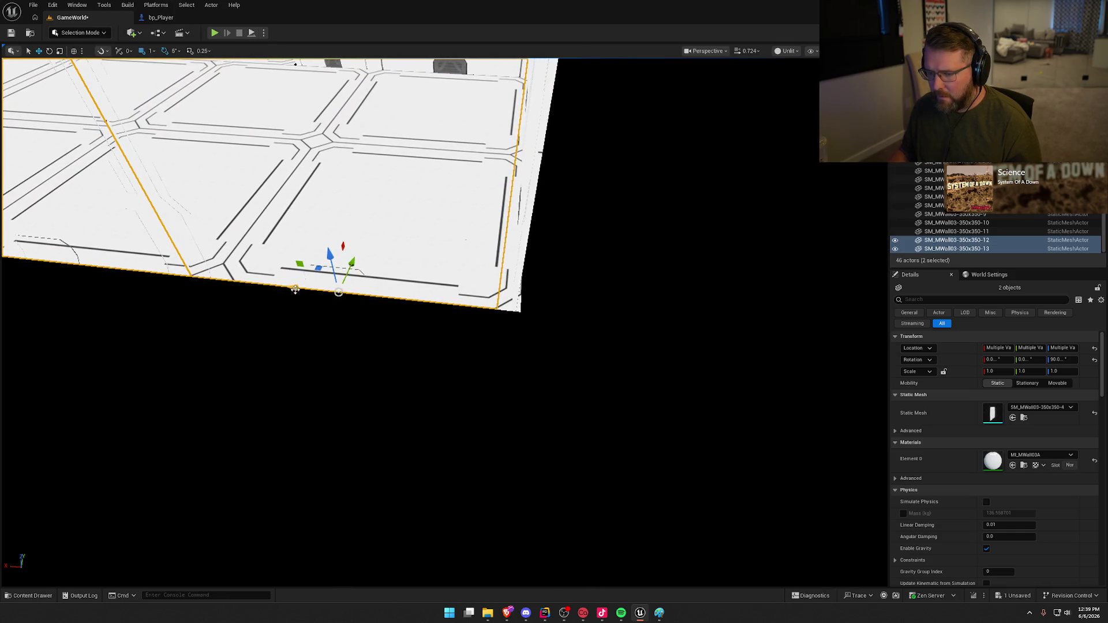
pyautogui.moveTo(355, 353)
pyautogui.mouseDown()
pyautogui.moveTo(341, 348)
pyautogui.moveTo(353, 314)
pyautogui.moveTo(375, 321)
pyautogui.moveTo(357, 348)
pyautogui.mouseUp()
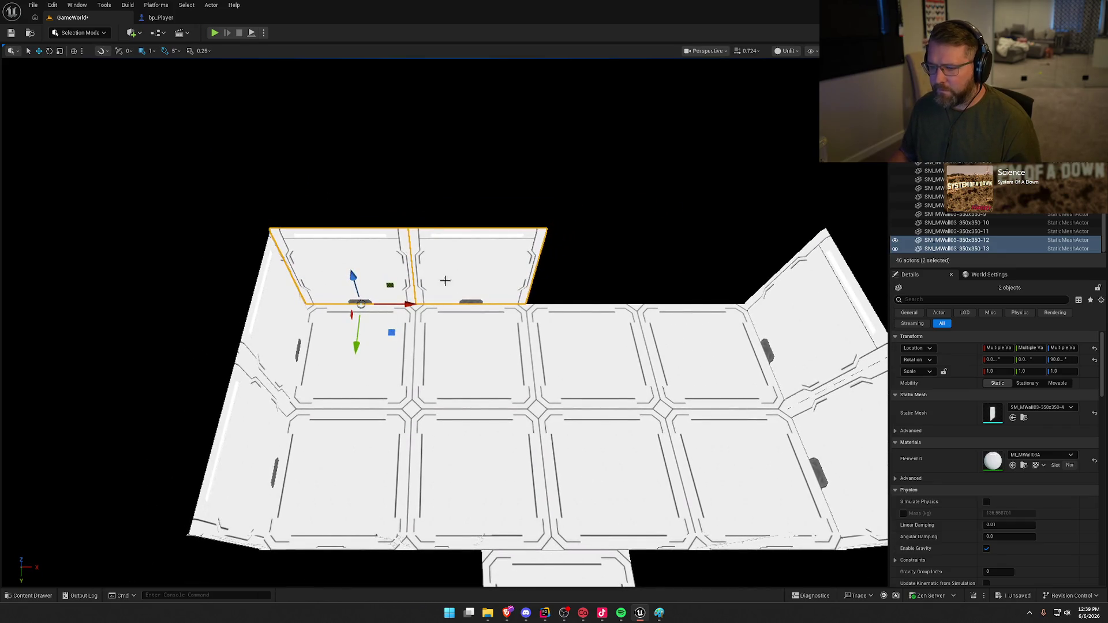
# - Copy the new walls 7.5 m right as pair -14/-15 to close the room, then preview in Lit
pyautogui.click(474, 276)
pyautogui.keyDown('ctrl'); pyautogui.click(350, 264); pyautogui.keyUp('ctrl')
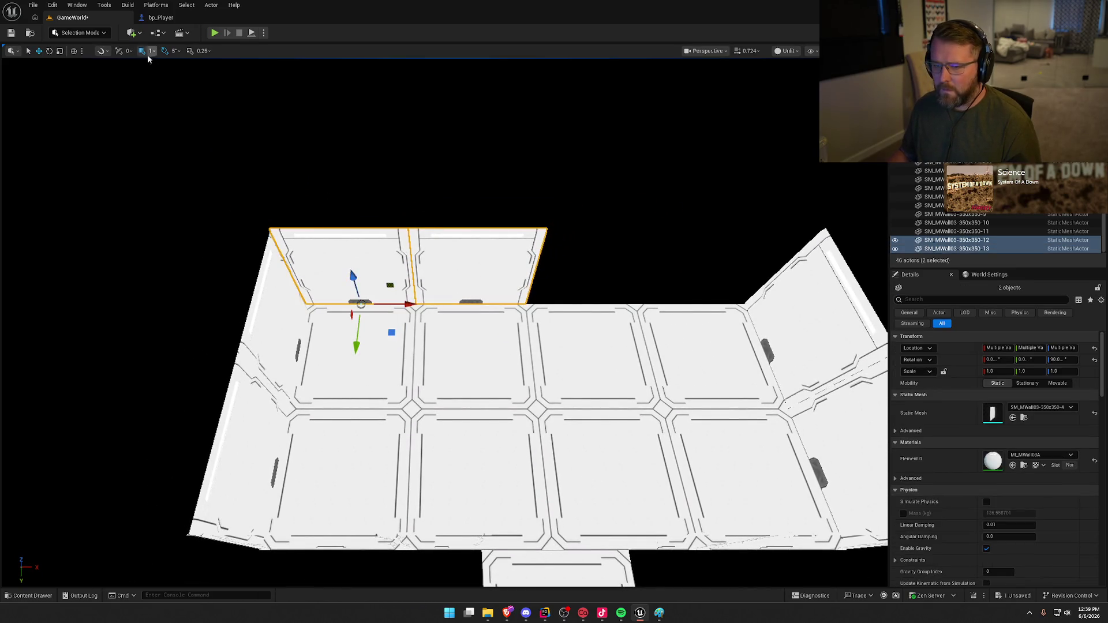
pyautogui.click(152, 52)
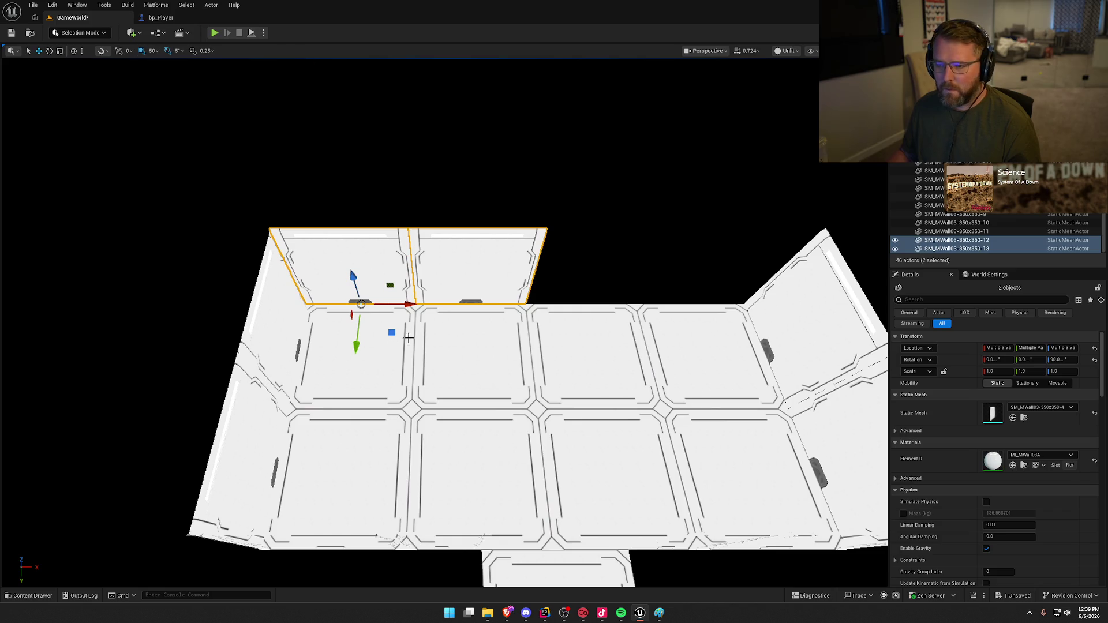
pyautogui.moveTo(408, 308); pyautogui.dragTo(651, 309)
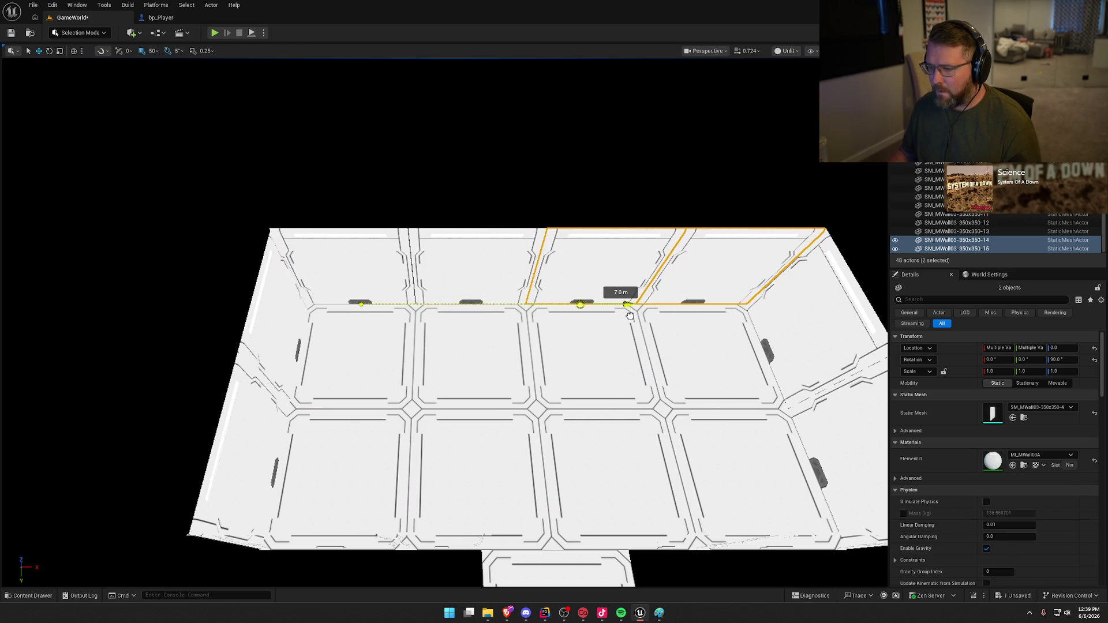
pyautogui.press('Escape')
pyautogui.scroll(15, 630, 315)
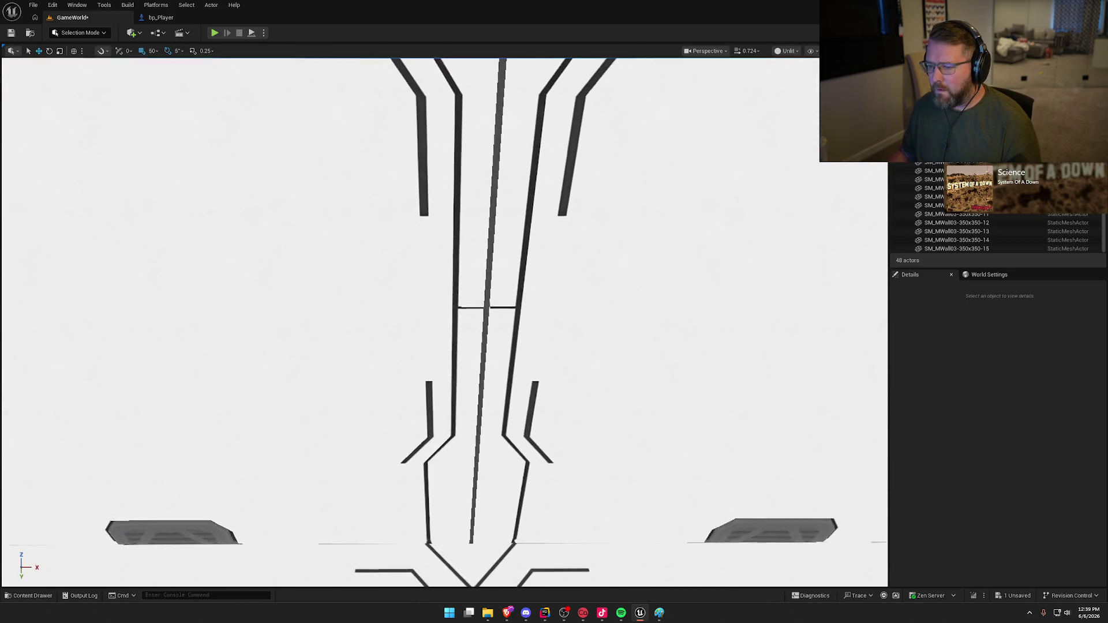
pyautogui.hotkey('alt', '4')
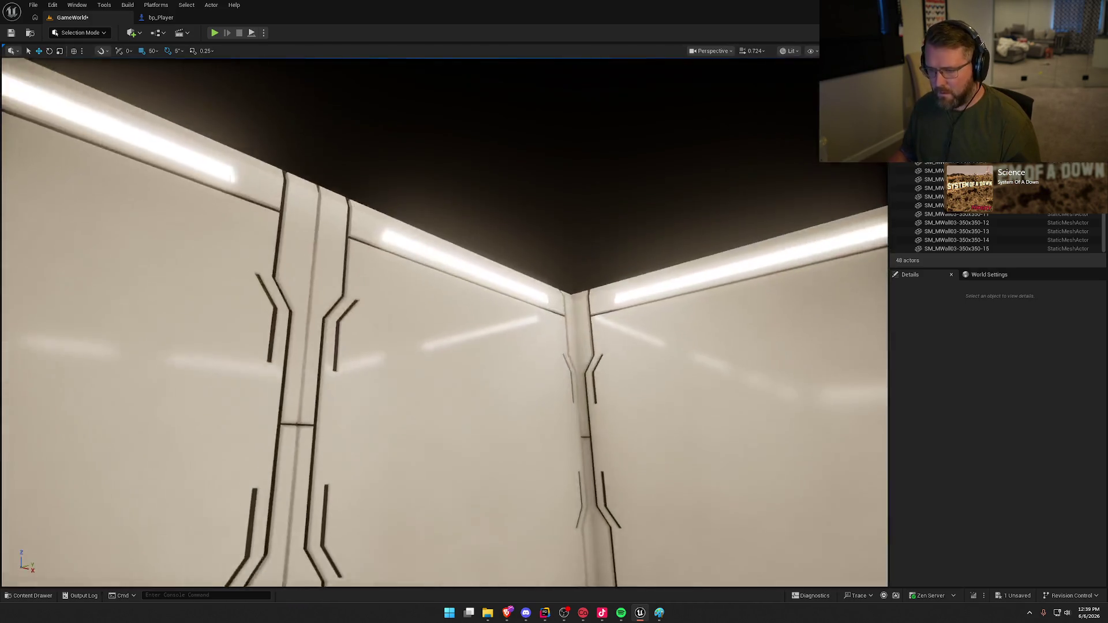
pyautogui.moveTo(445, 323)
pyautogui.mouseDown()
pyautogui.moveTo(427, 358)
pyautogui.moveTo(381, 370)
pyautogui.moveTo(404, 347)
pyautogui.moveTo(594, 400)
pyautogui.moveTo(578, 381)
pyautogui.moveTo(629, 378)
pyautogui.mouseUp()
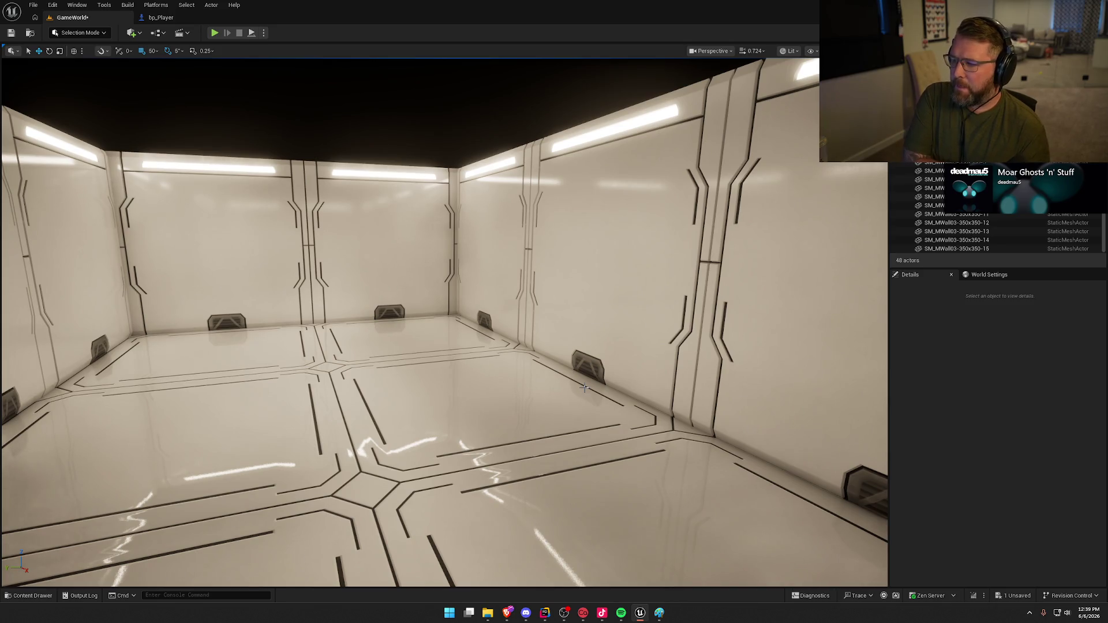
# - Copy the half-width corridor wall 3 m along X to -70, -350, 0 and browse to its mesh
pyautogui.moveTo(318, 292)
pyautogui.mouseDown()
pyautogui.moveTo(391, 337)
pyautogui.moveTo(407, 294)
pyautogui.mouseUp()
pyautogui.hotkey('alt', '3')
pyautogui.moveTo(519, 411); pyautogui.dragTo(519, 346)
pyautogui.moveTo(573, 438)
pyautogui.mouseDown()
pyautogui.moveTo(574, 416)
pyautogui.moveTo(574, 438)
pyautogui.mouseUp()
pyautogui.click(576, 399)
pyautogui.keyDown('alt'); pyautogui.moveTo(554, 387); pyautogui.dragTo(373, 391); pyautogui.keyUp('alt')
pyautogui.click(1023, 467)
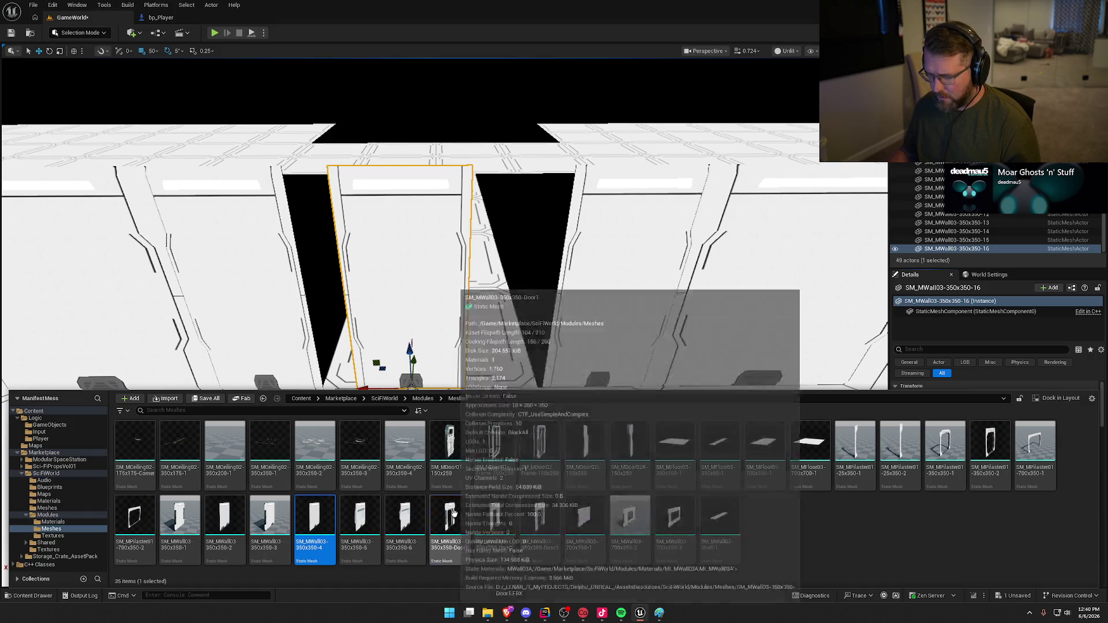
# - Swap the copy's mesh to Door1 at Y scale 1 and slide it along X
pyautogui.click(937, 445)
pyautogui.click(1017, 468)
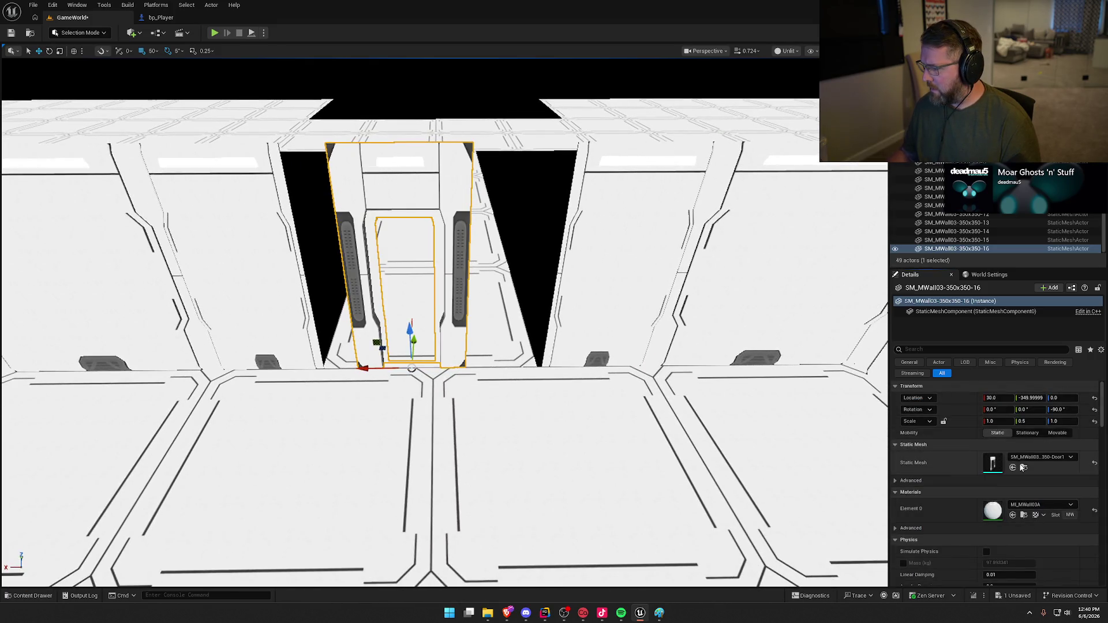
pyautogui.write('1')
pyautogui.press('Return')
pyautogui.scroll(5, 571, 285)
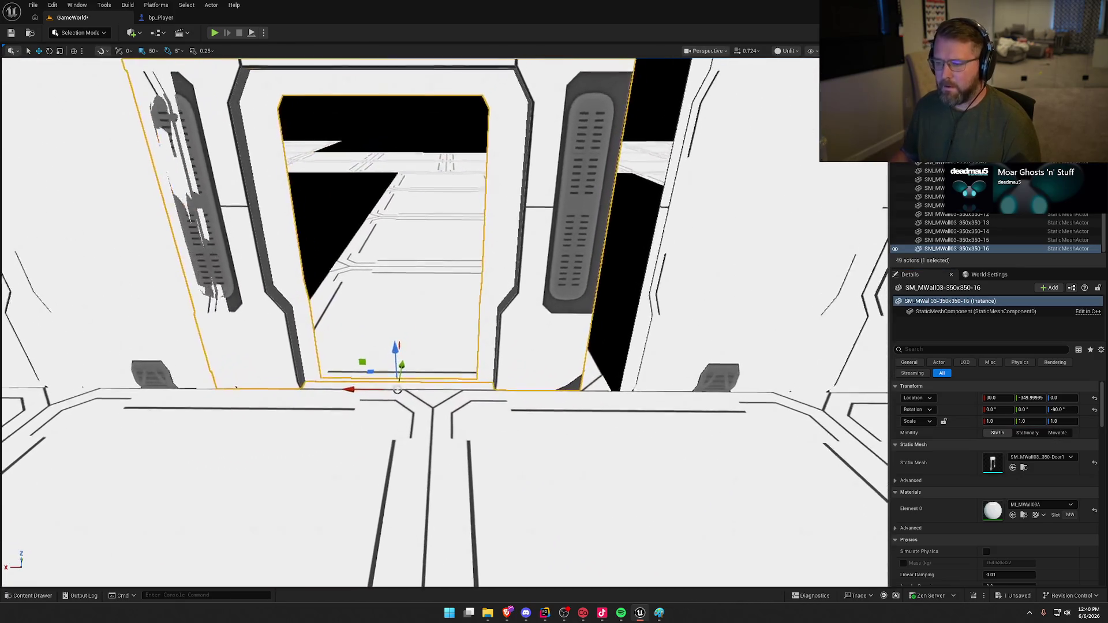
pyautogui.scroll(-3, 400, 386)
pyautogui.moveTo(433, 386); pyautogui.dragTo(385, 386)
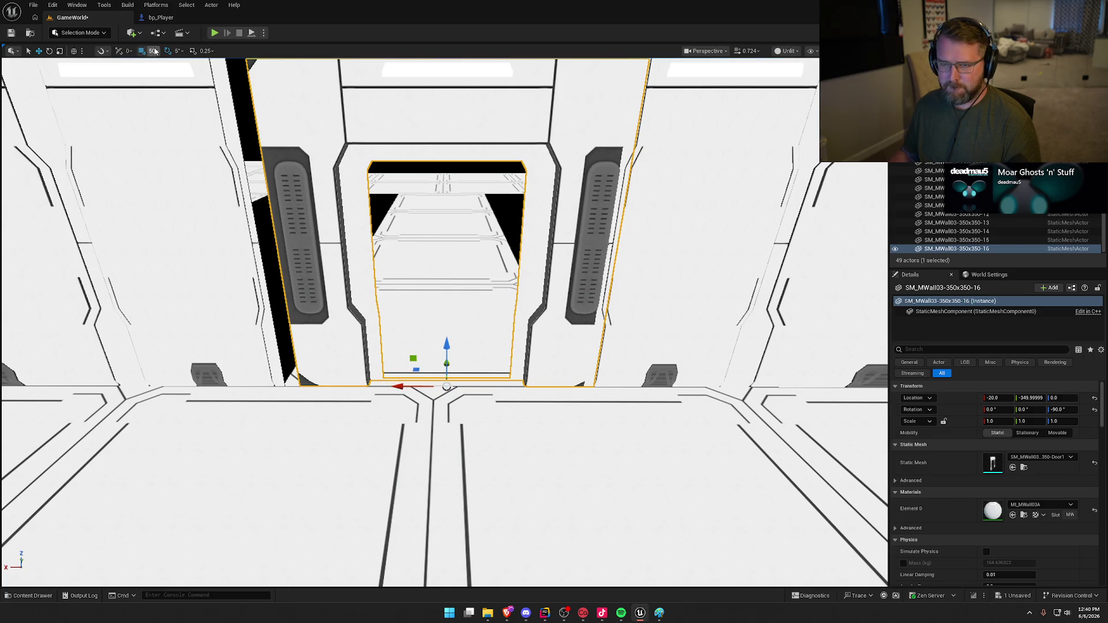
pyautogui.moveTo(402, 387); pyautogui.dragTo(384, 386)
pyautogui.scroll(3, 385, 386)
pyautogui.scroll(-4, 385, 386)
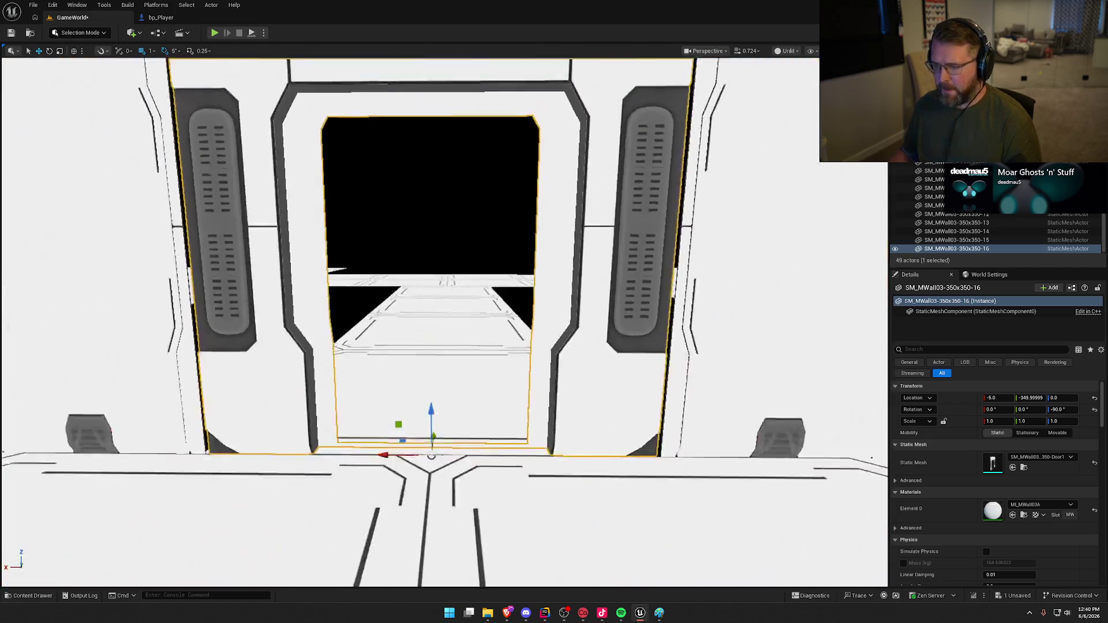
pyautogui.scroll(-3, 456, 426)
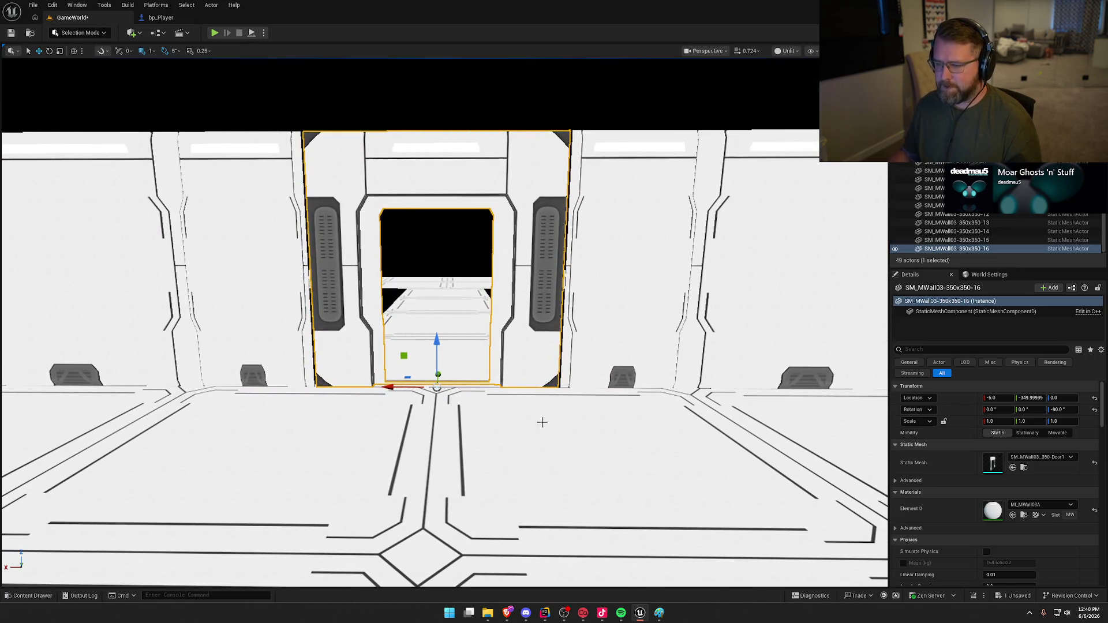
# - Centre the door panel at Location X 0
pyautogui.click(589, 346)
pyautogui.press('f')
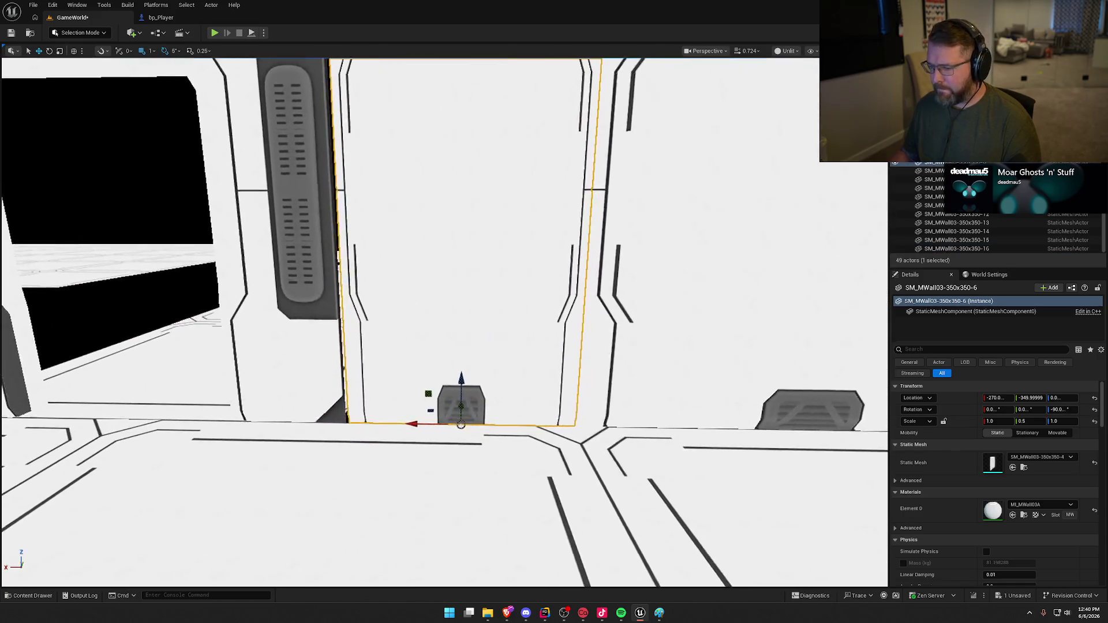
pyautogui.click(383, 250)
pyautogui.press('f')
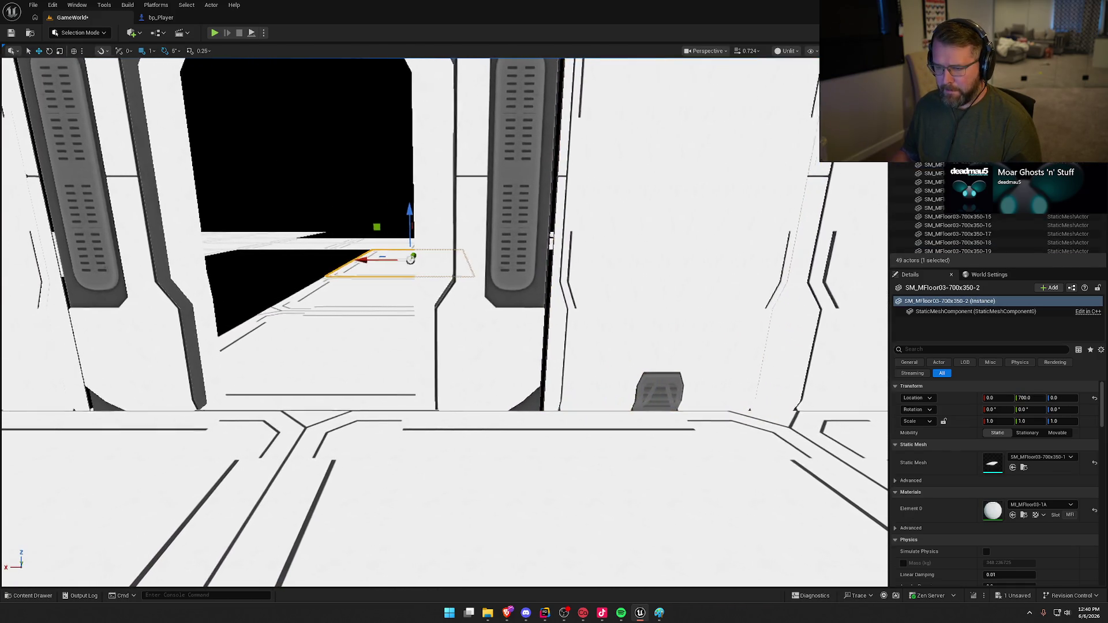
pyautogui.click(530, 315)
pyautogui.click(446, 318)
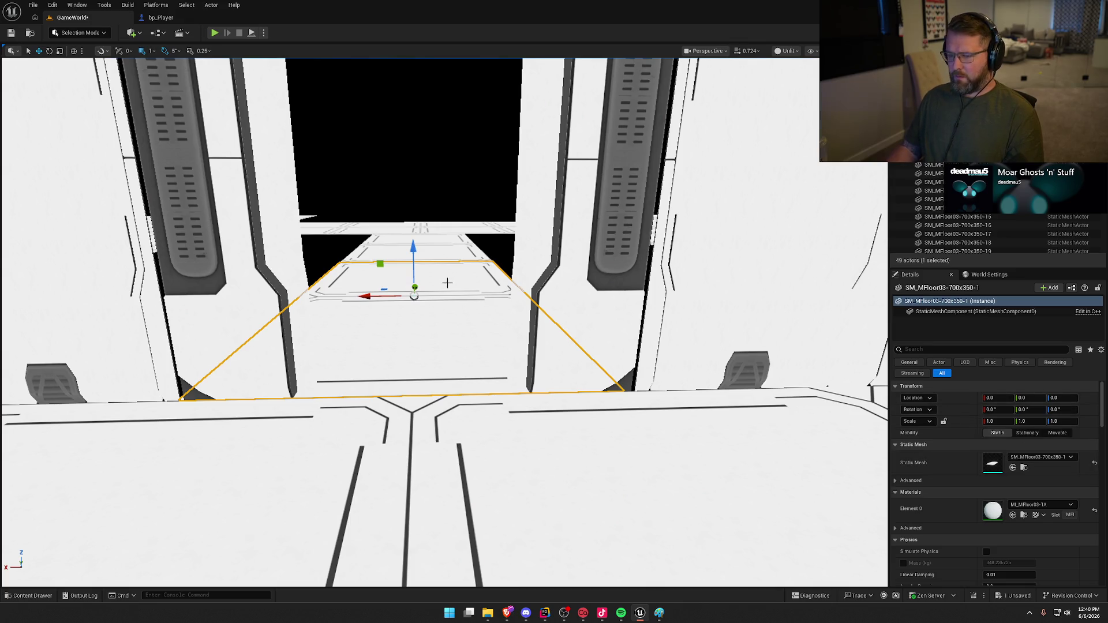
pyautogui.click(555, 277)
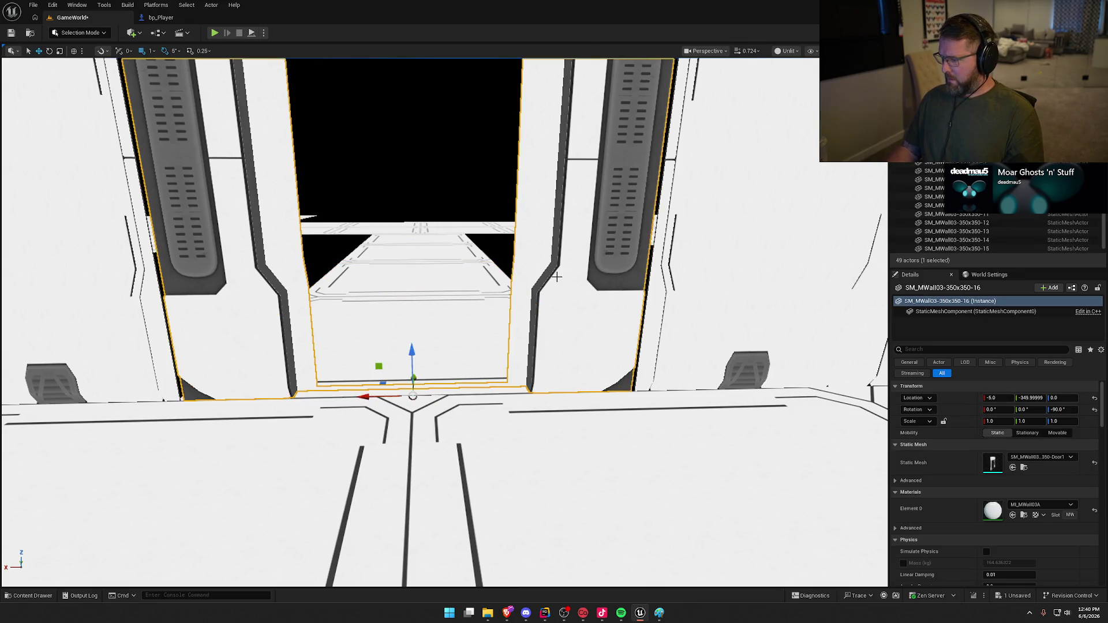
pyautogui.write('0')
pyautogui.press('Return')
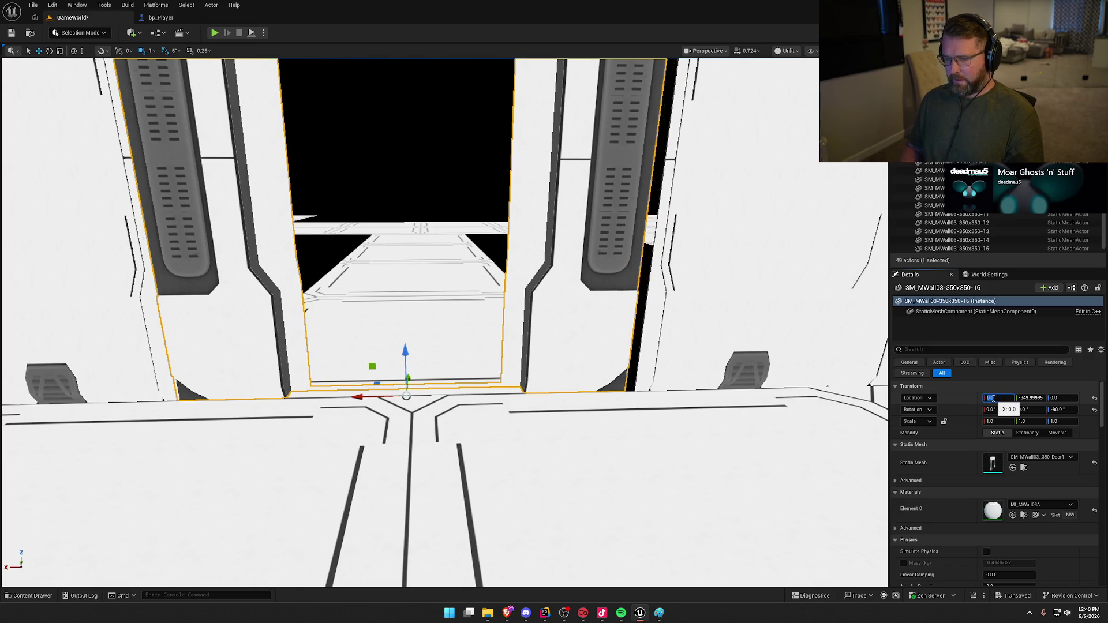
# - Slide the neighbouring half-width wall 4 cm toward the door, to X -265
pyautogui.moveTo(724, 407)
pyautogui.mouseDown()
pyautogui.moveTo(749, 450)
pyautogui.moveTo(723, 407)
pyautogui.moveTo(508, 436)
pyautogui.mouseUp()
pyautogui.click(723, 407)
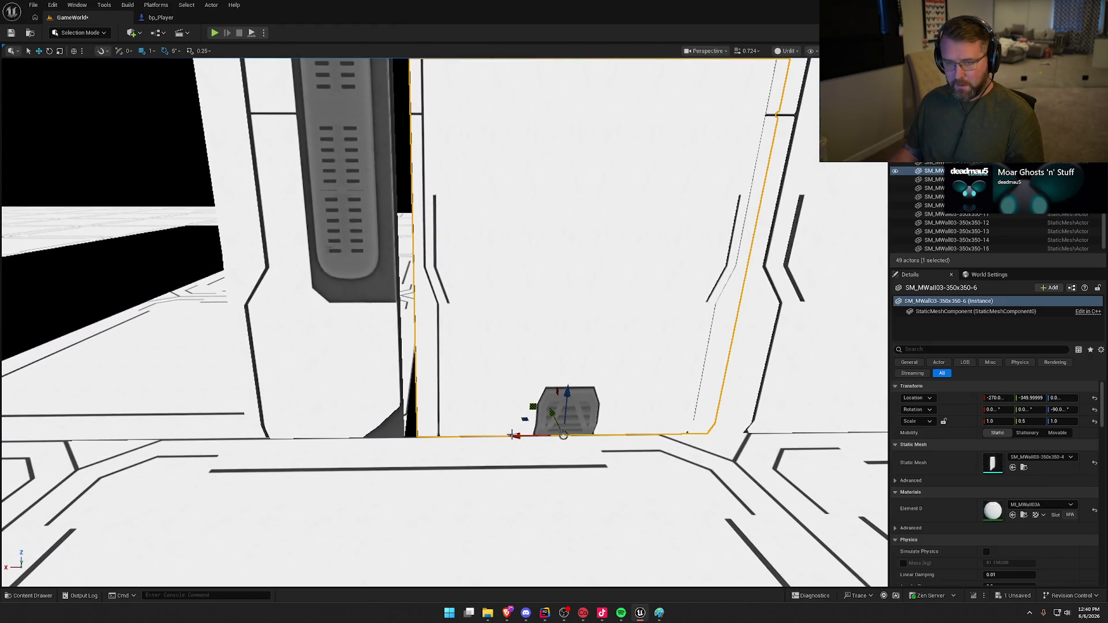
pyautogui.moveTo(522, 437)
pyautogui.mouseDown()
pyautogui.moveTo(483, 437)
pyautogui.moveTo(503, 439)
pyautogui.mouseUp()
pyautogui.scroll(-5, 503, 439)
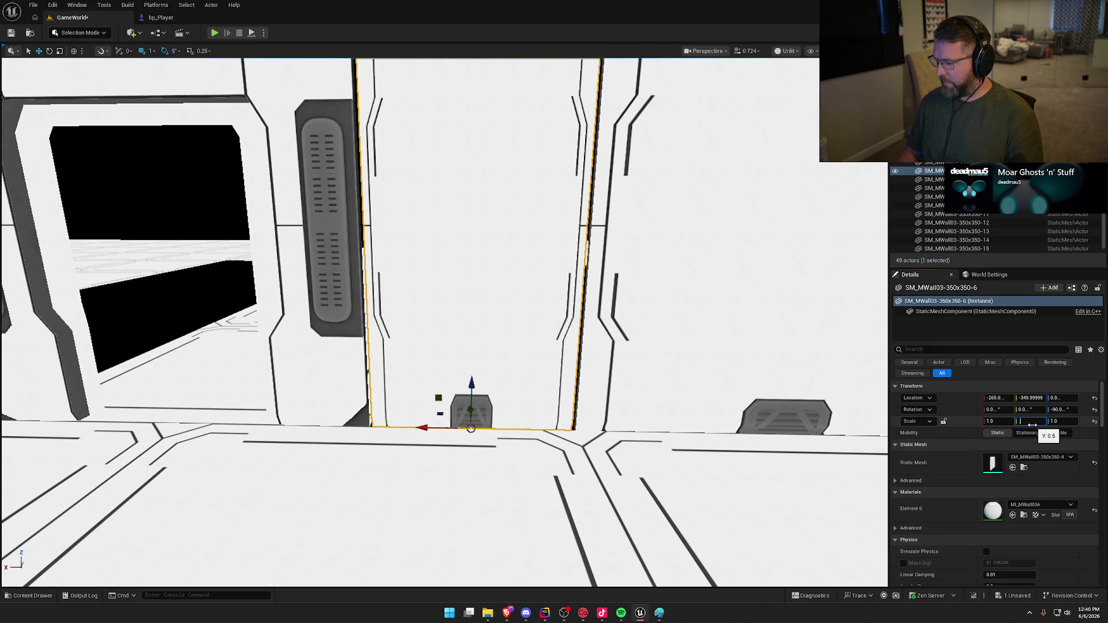
# - Widen the side wall to Y scale 0.55 and nudge it 3 cm along X
pyautogui.write('0.55')
pyautogui.press('Return')
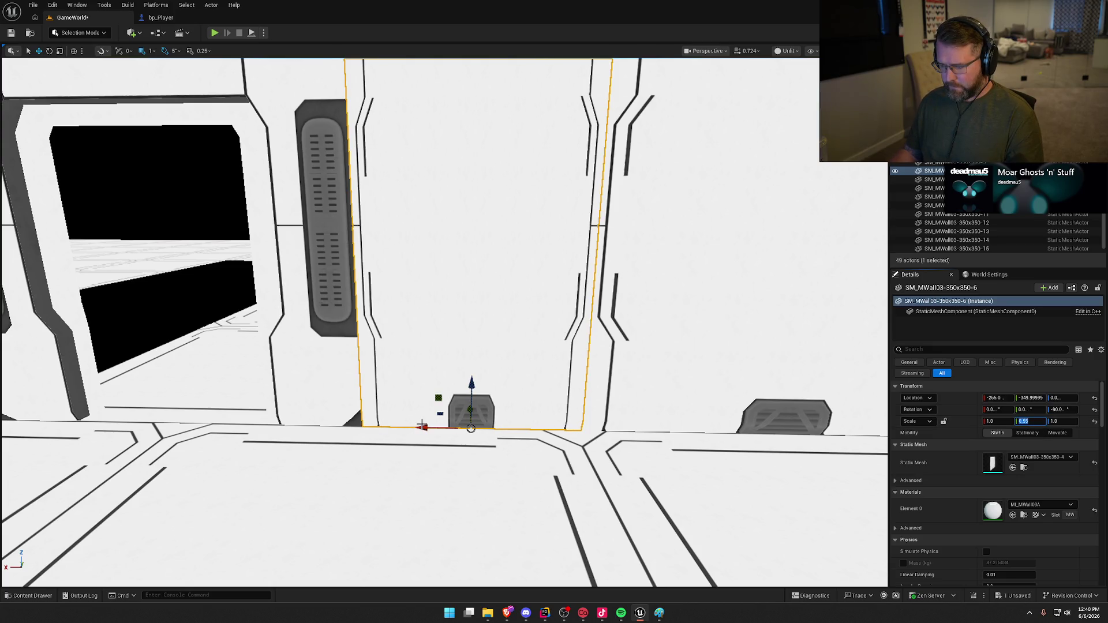
pyautogui.moveTo(422, 425)
pyautogui.mouseDown()
pyautogui.moveTo(438, 427)
pyautogui.moveTo(427, 427)
pyautogui.mouseUp()
pyautogui.press('Escape')
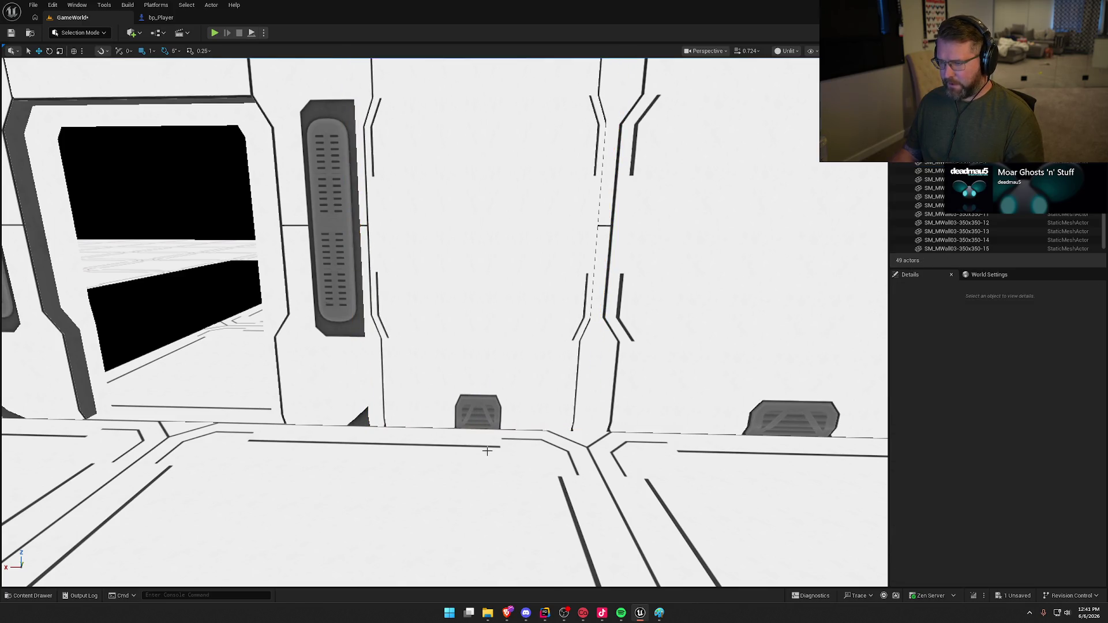
pyautogui.scroll(-8, 486, 450)
# - Replace the opposite side wall with a copy of the widened panel flush to the door, then preview Lit
pyautogui.click(194, 309)
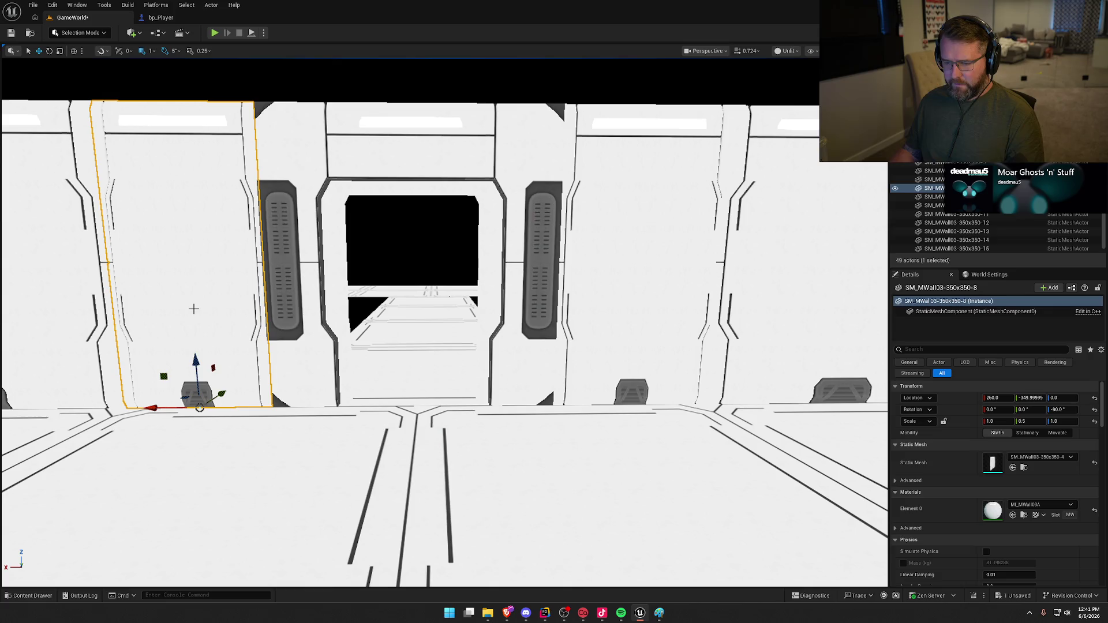
pyautogui.press('Delete')
pyautogui.click(688, 345)
pyautogui.moveTo(583, 404)
pyautogui.mouseDown()
pyautogui.moveTo(173, 398)
pyautogui.moveTo(349, 372)
pyautogui.moveTo(393, 402)
pyautogui.mouseUp()
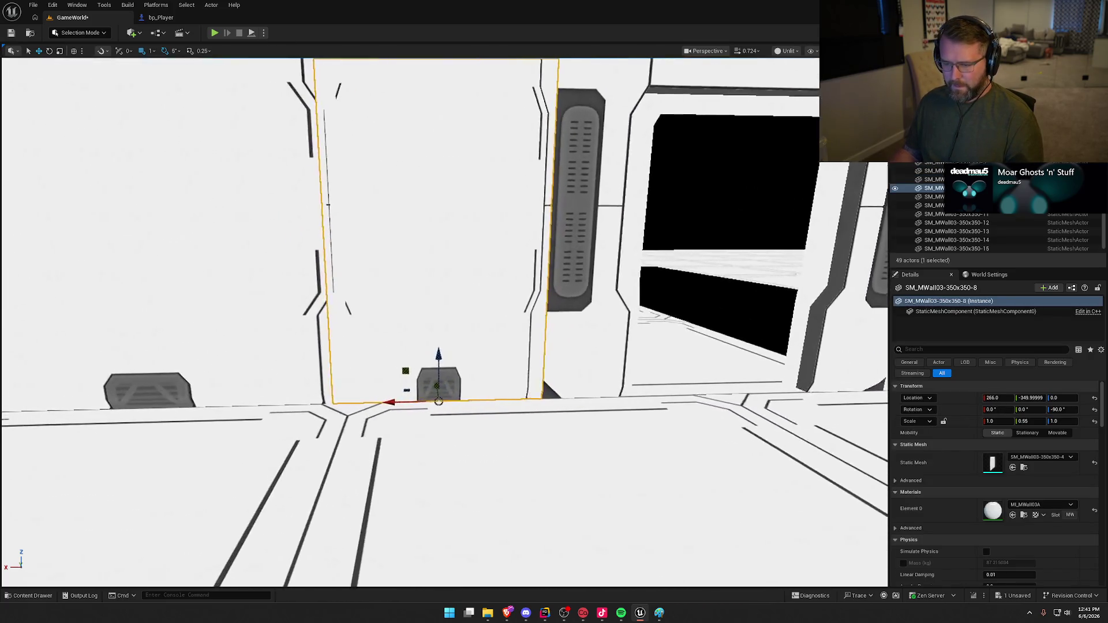
pyautogui.press('f')
pyautogui.moveTo(438, 440)
pyautogui.mouseDown()
pyautogui.moveTo(537, 476)
pyautogui.moveTo(496, 460)
pyautogui.moveTo(494, 474)
pyautogui.moveTo(541, 475)
pyautogui.mouseUp()
pyautogui.press('Escape')
pyautogui.hotkey('alt', '4')
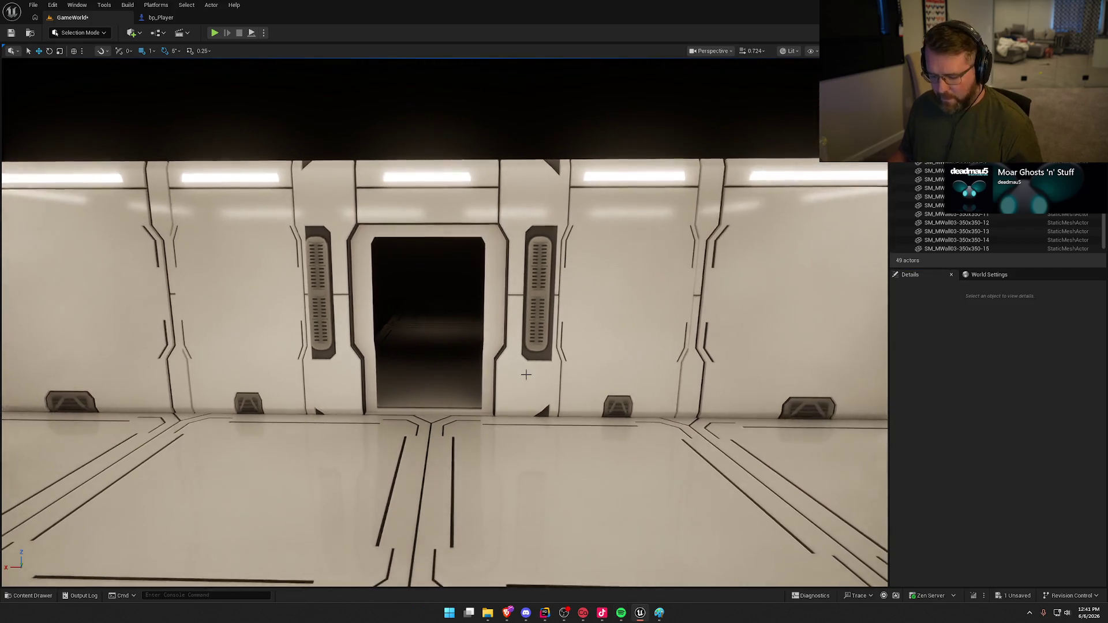
# - Add a rotated copy of the door panel facing the corridor side
pyautogui.hotkey('alt', '3')
pyautogui.moveTo(541, 475)
pyautogui.mouseDown()
pyautogui.moveTo(534, 453)
pyautogui.moveTo(514, 470)
pyautogui.mouseUp()
pyautogui.click(543, 271)
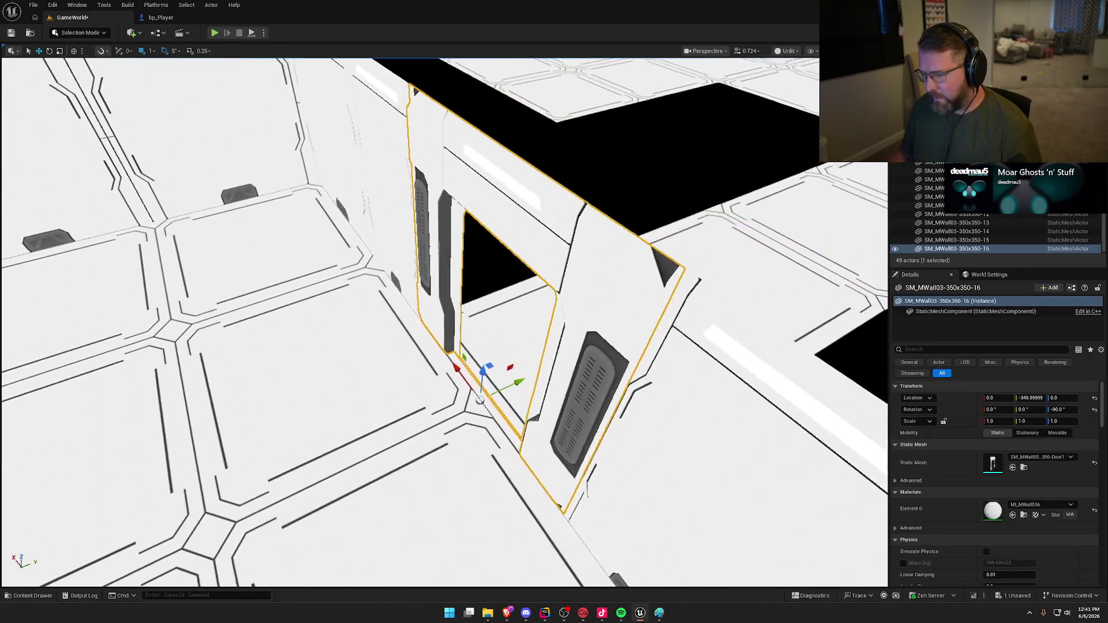
pyautogui.moveTo(564, 403); pyautogui.dragTo(563, 403)
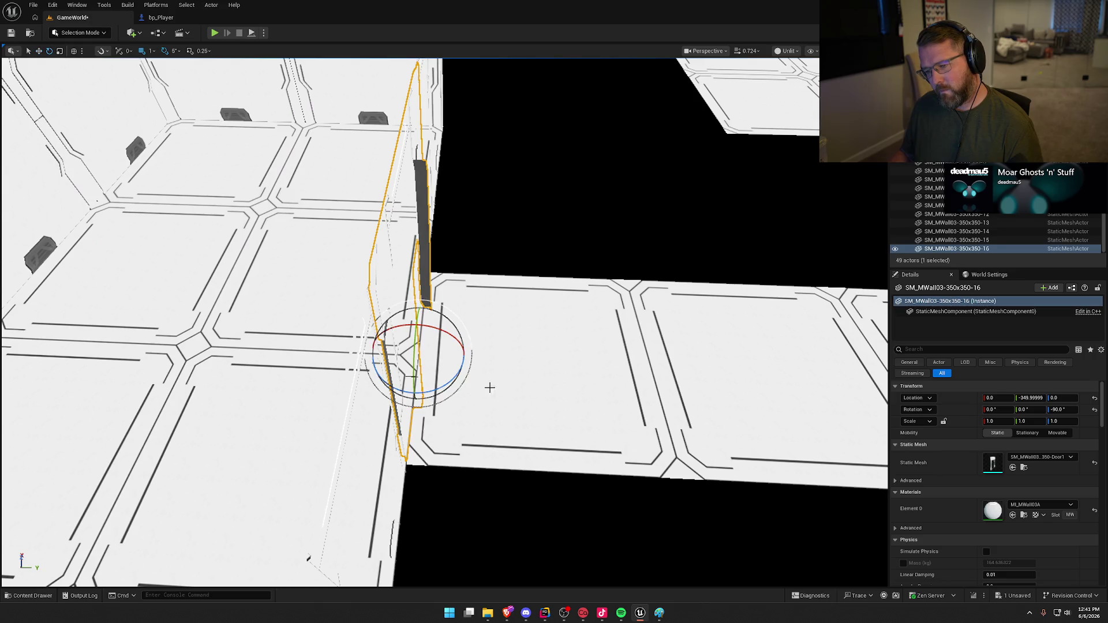
pyautogui.keyDown('alt'); pyautogui.moveTo(442, 386); pyautogui.dragTo(351, 216); pyautogui.keyUp('alt')
pyautogui.moveTo(498, 383)
pyautogui.keyDown('alt'); pyautogui.mouseDown()
pyautogui.moveTo(444, 329)
pyautogui.moveTo(500, 385)
pyautogui.moveTo(479, 378)
pyautogui.moveTo(500, 385)
pyautogui.moveTo(448, 404)
pyautogui.moveTo(438, 430)
pyautogui.moveTo(498, 412)
pyautogui.mouseUp(); pyautogui.keyUp('alt')
pyautogui.press('Escape')
pyautogui.hotkey('alt', '4')
# - Slide the reversed door panel 20 cm along Y, undoing one misstep
pyautogui.click(456, 381)
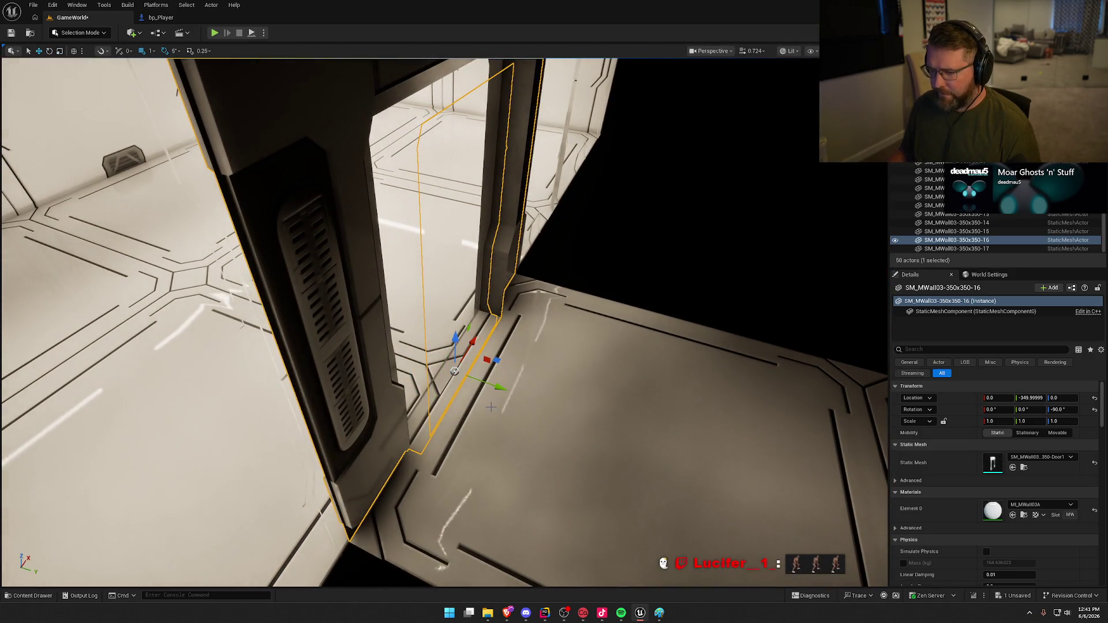
pyautogui.moveTo(498, 386)
pyautogui.mouseDown()
pyautogui.moveTo(546, 404)
pyautogui.moveTo(418, 402)
pyautogui.moveTo(594, 317)
pyautogui.moveTo(618, 390)
pyautogui.moveTo(554, 514)
pyautogui.moveTo(422, 462)
pyautogui.mouseUp()
pyautogui.hotkey('ctrl', 'z')
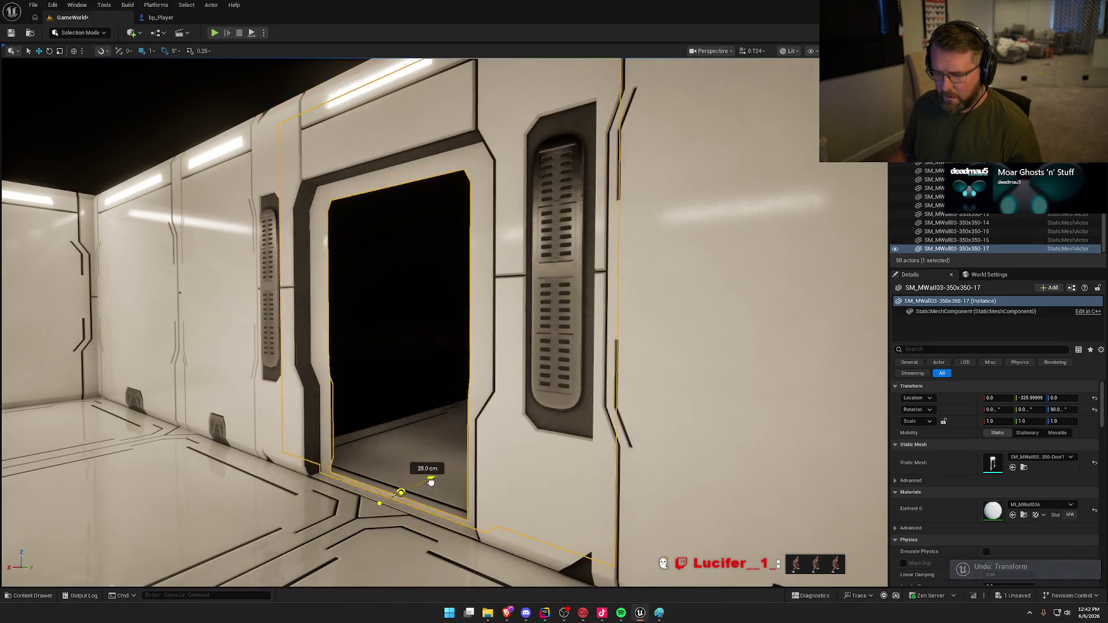
pyautogui.moveTo(447, 476)
pyautogui.mouseDown()
pyautogui.moveTo(474, 427)
pyautogui.moveTo(485, 496)
pyautogui.moveTo(508, 497)
pyautogui.mouseUp()
pyautogui.moveTo(477, 415)
pyautogui.mouseDown()
pyautogui.moveTo(432, 413)
pyautogui.moveTo(459, 438)
pyautogui.moveTo(465, 479)
pyautogui.moveTo(465, 525)
pyautogui.moveTo(438, 525)
pyautogui.moveTo(456, 496)
pyautogui.moveTo(490, 502)
pyautogui.moveTo(485, 467)
pyautogui.mouseUp()
pyautogui.press('Escape')
# - Fly through the doorway to inspect the floor, then show the Blueprints folder with BP_MDoor01/02
pyautogui.press('s')
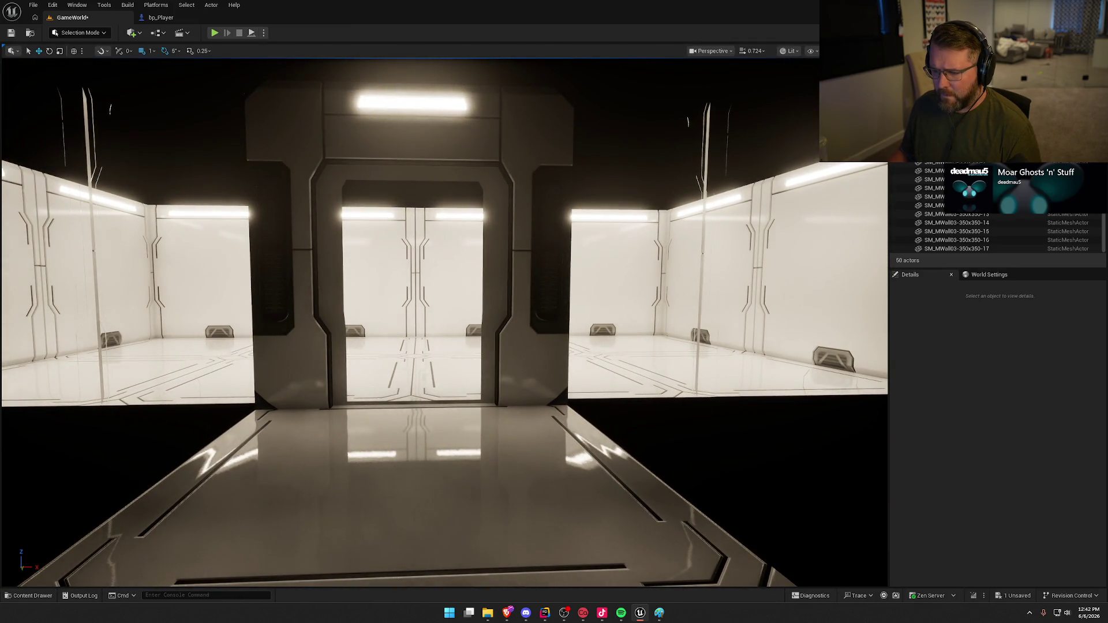
pyautogui.press('w')
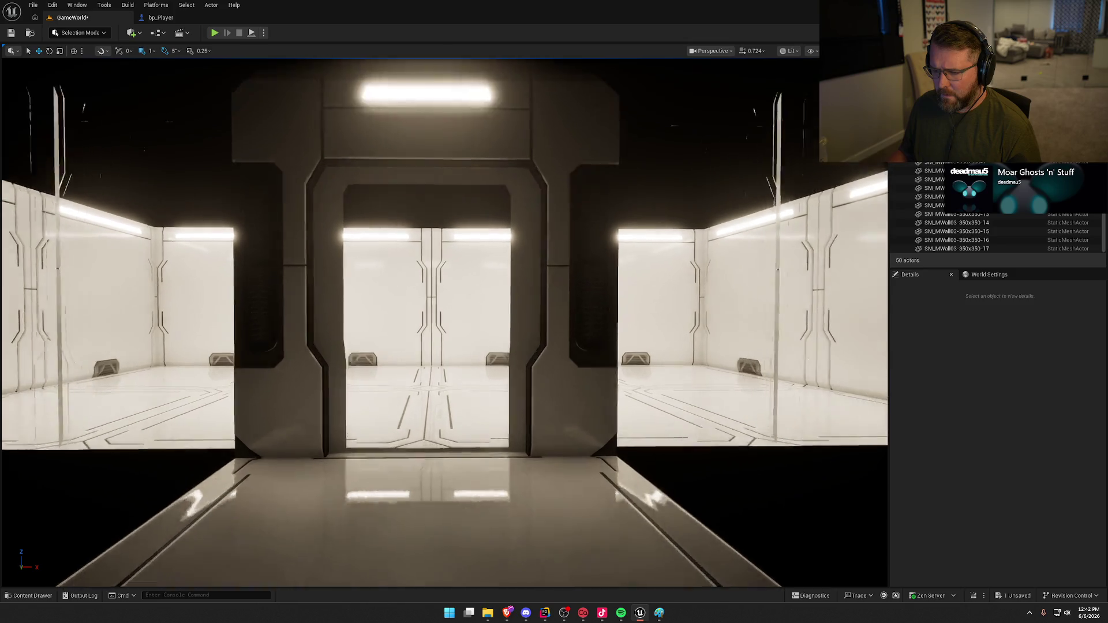
pyautogui.press('w')
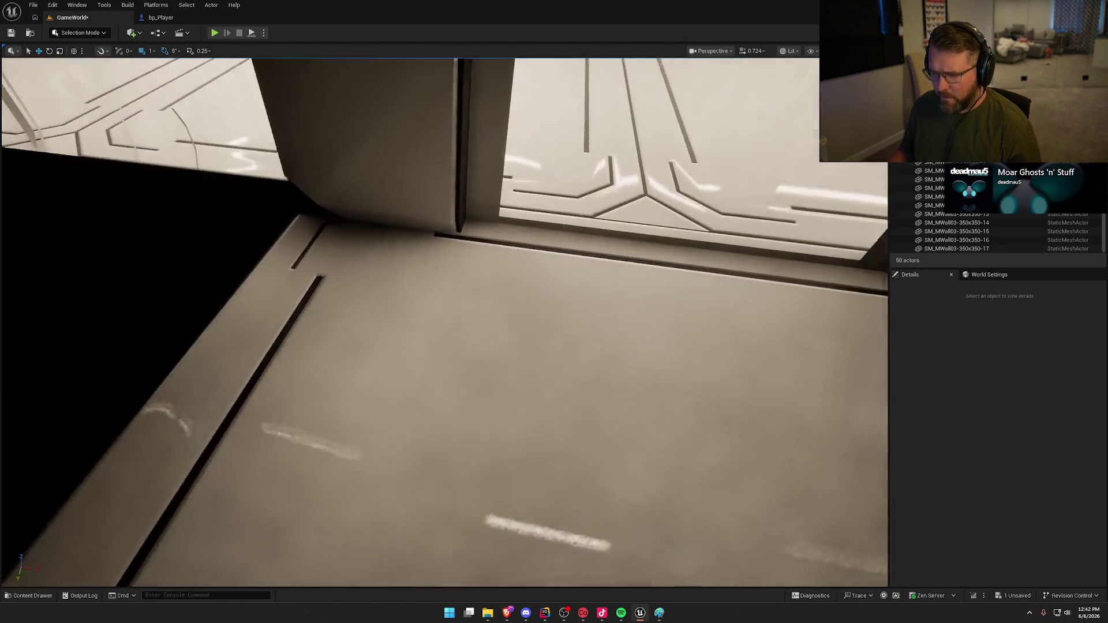
pyautogui.press('e')
pyautogui.press('s')
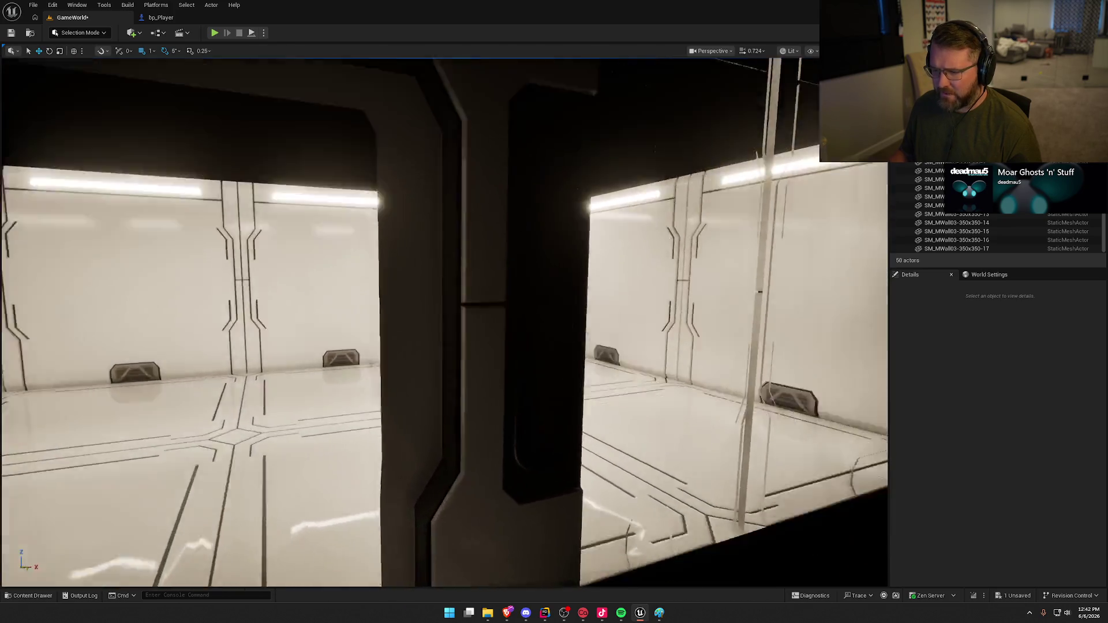
pyautogui.press('s')
pyautogui.hotkey('ctrl', 'space')
pyautogui.click(51, 488)
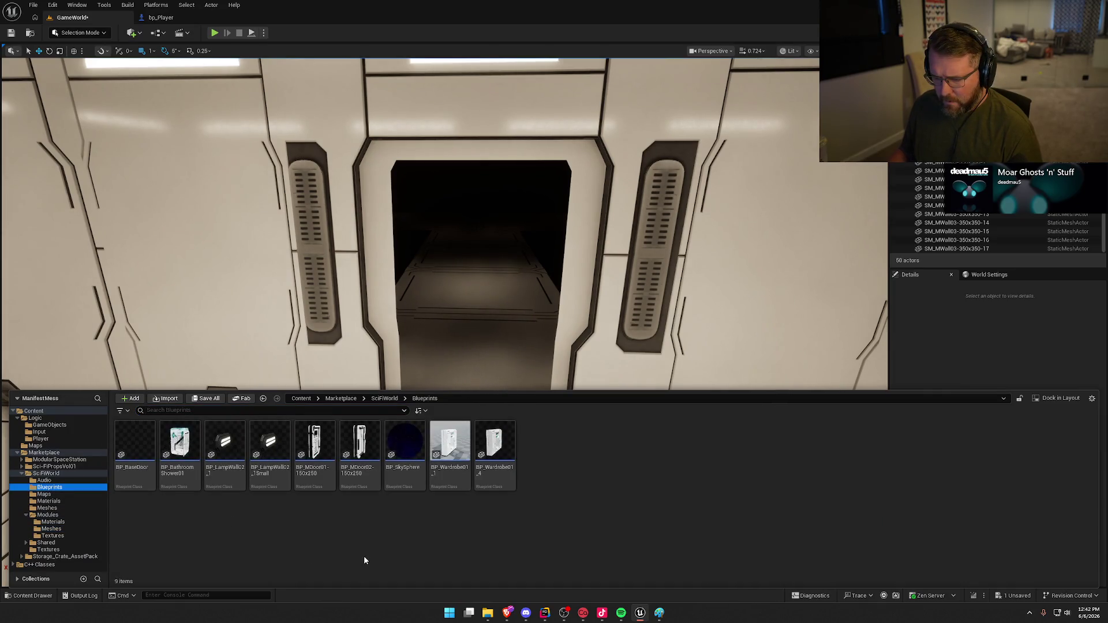
# - Drag the BP_MDoor01-150x250 door blueprint into the doorway
pyautogui.moveTo(356, 450)
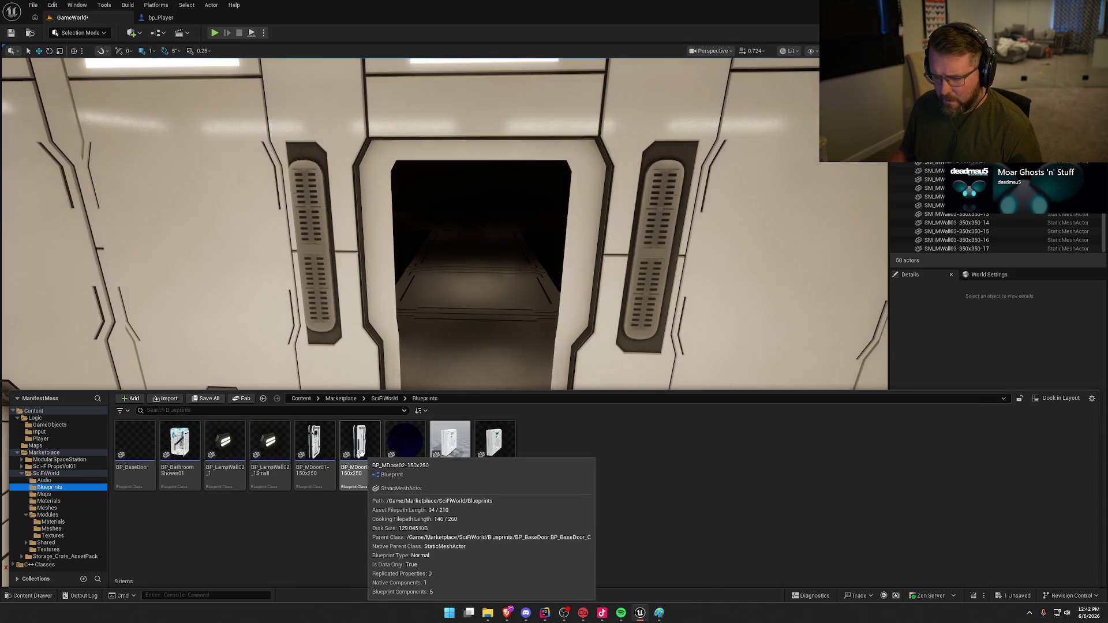
pyautogui.click(316, 443)
pyautogui.moveTo(317, 443)
pyautogui.mouseDown()
pyautogui.moveTo(476, 438)
pyautogui.moveTo(465, 439)
pyautogui.moveTo(478, 417)
pyautogui.moveTo(468, 431)
pyautogui.mouseUp()
pyautogui.scroll(-2, 562, 458)
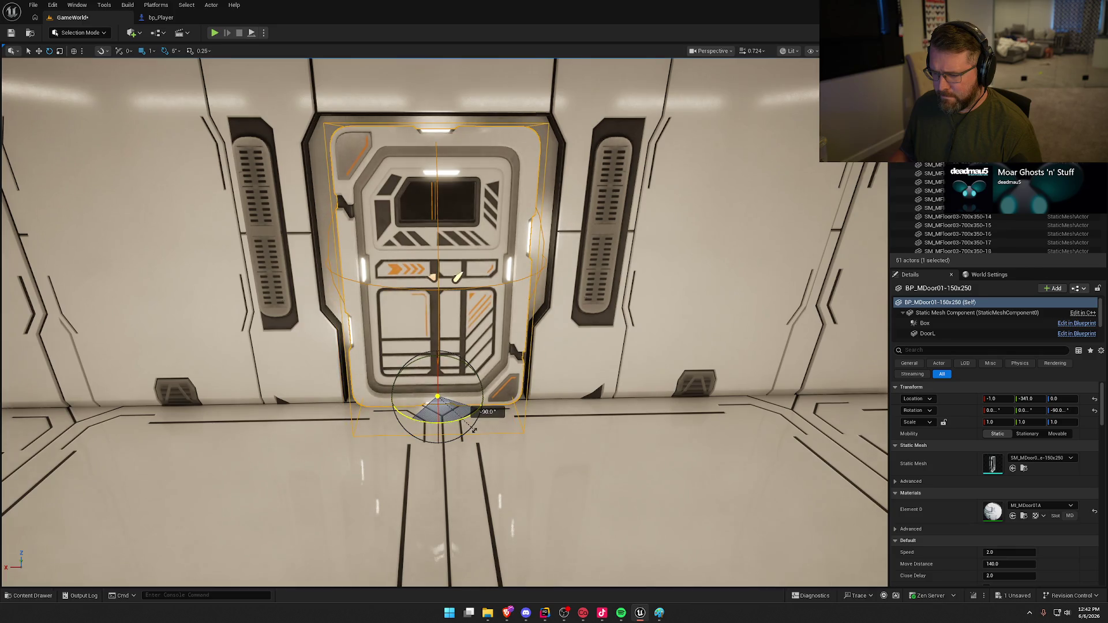
# - Slide the door along Y so it sits within the wall opening at -1, -339, 0
pyautogui.moveTo(522, 446); pyautogui.dragTo(412, 411)
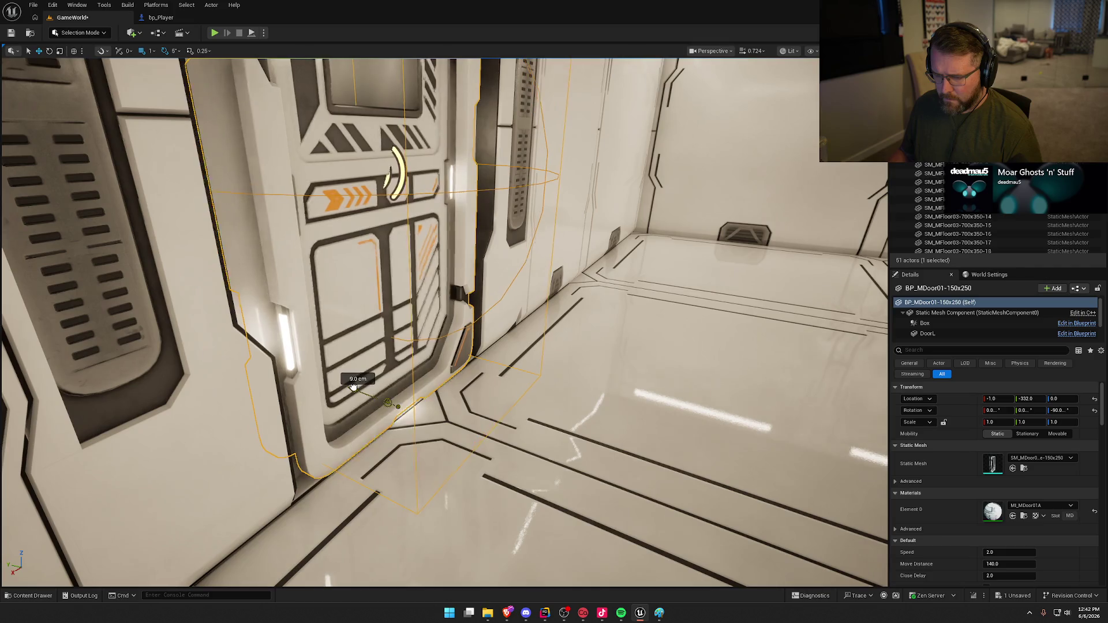
pyautogui.moveTo(353, 385)
pyautogui.mouseDown()
pyautogui.moveTo(254, 369)
pyautogui.moveTo(362, 363)
pyautogui.moveTo(358, 431)
pyautogui.mouseUp()
pyautogui.moveTo(323, 379)
pyautogui.mouseDown()
pyautogui.moveTo(348, 357)
pyautogui.moveTo(296, 458)
pyautogui.moveTo(416, 139)
pyautogui.moveTo(384, 168)
pyautogui.moveTo(363, 343)
pyautogui.moveTo(318, 339)
pyautogui.moveTo(323, 323)
pyautogui.moveTo(335, 347)
pyautogui.mouseUp()
pyautogui.press('Escape')
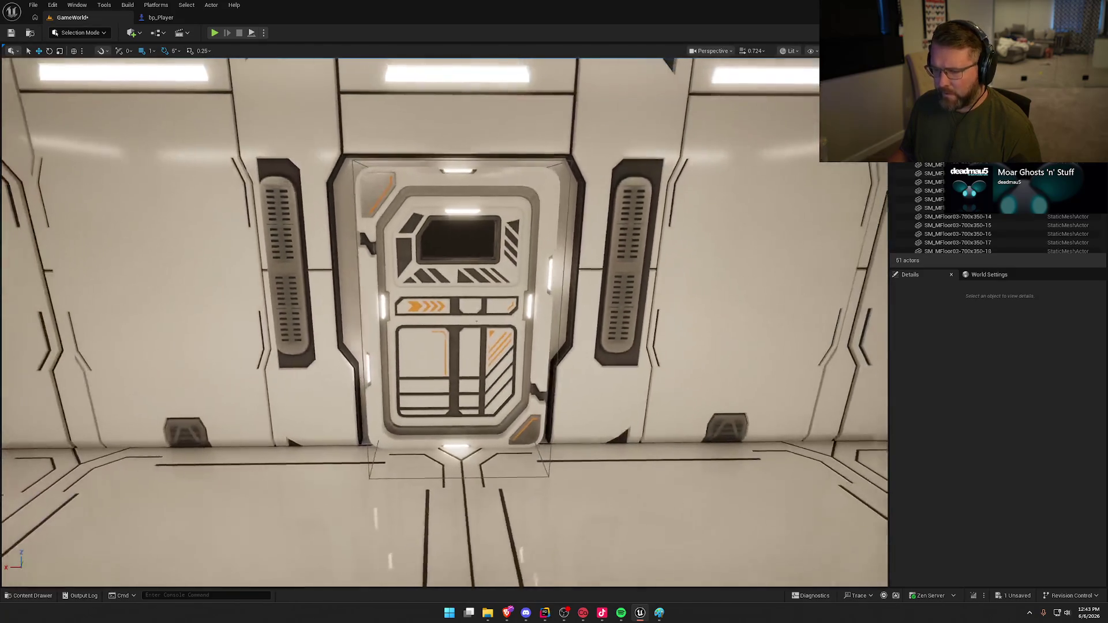
pyautogui.click(505, 343)
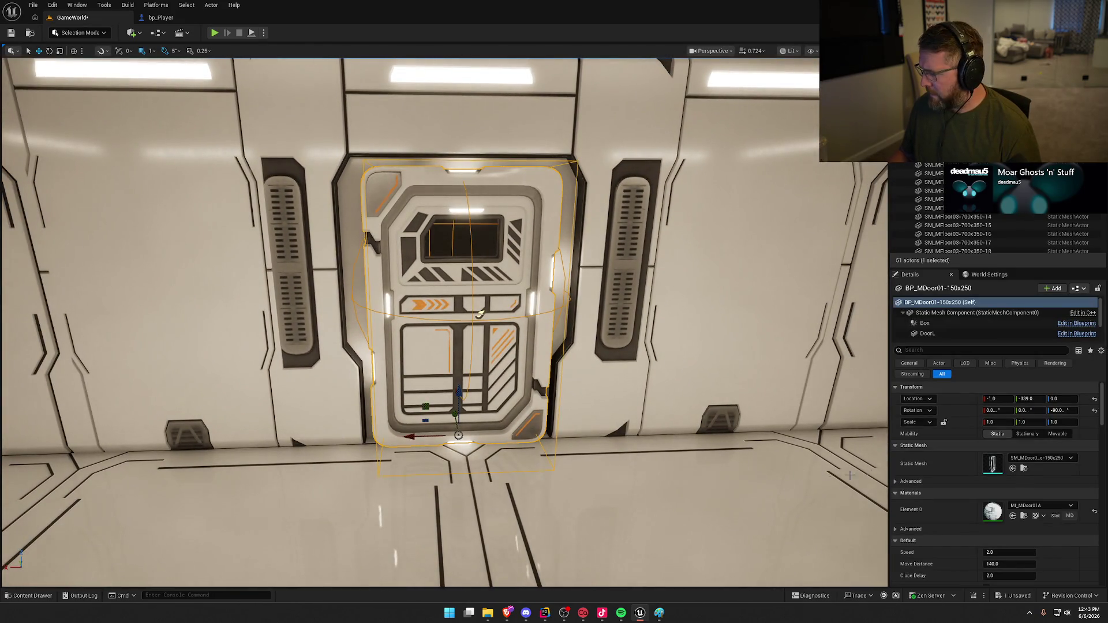
# - Try replacing the door with BP_MDoor02-150x250, then undo to keep BP_MDoor01
pyautogui.hotkey('ctrl', 'b')
pyautogui.rightClick(454, 343)
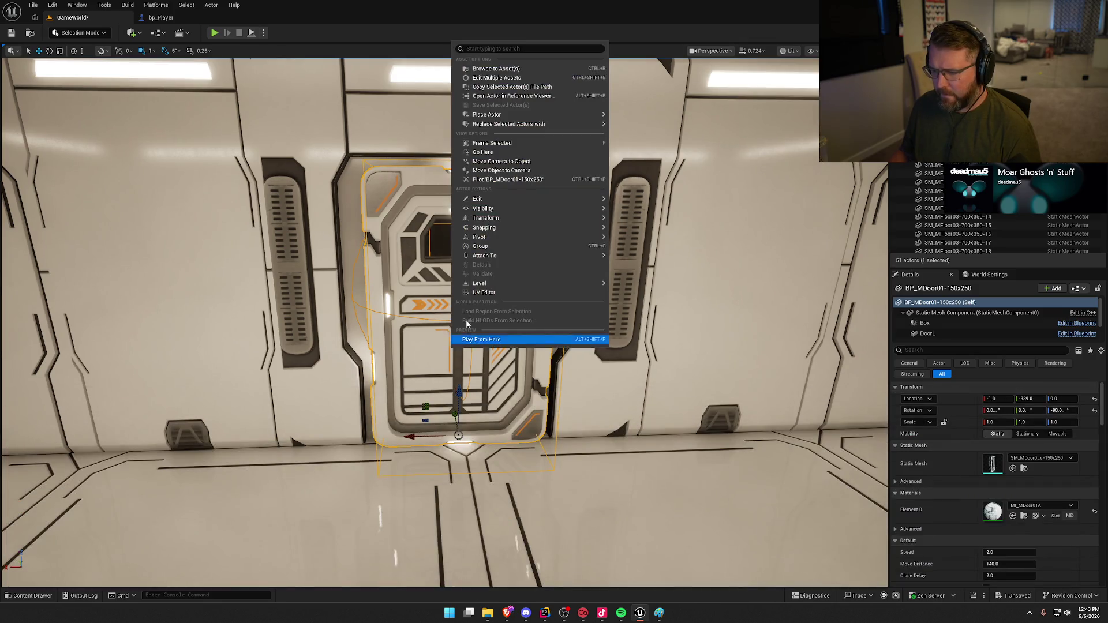
pyautogui.moveTo(576, 123)
pyautogui.click(678, 172)
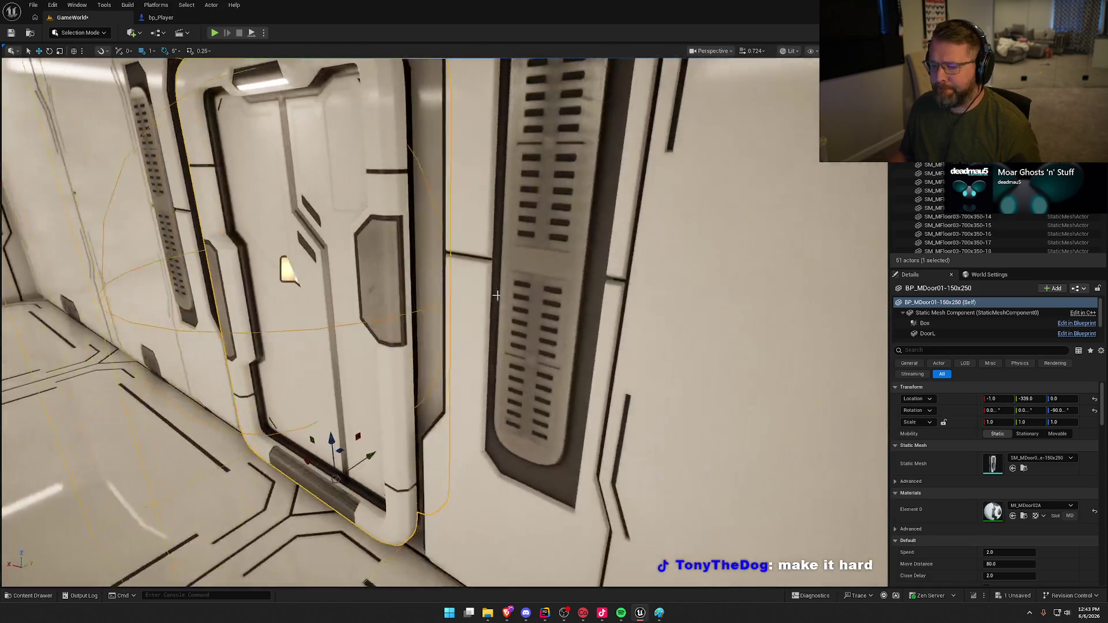
pyautogui.hotkey('ctrl', 'z')
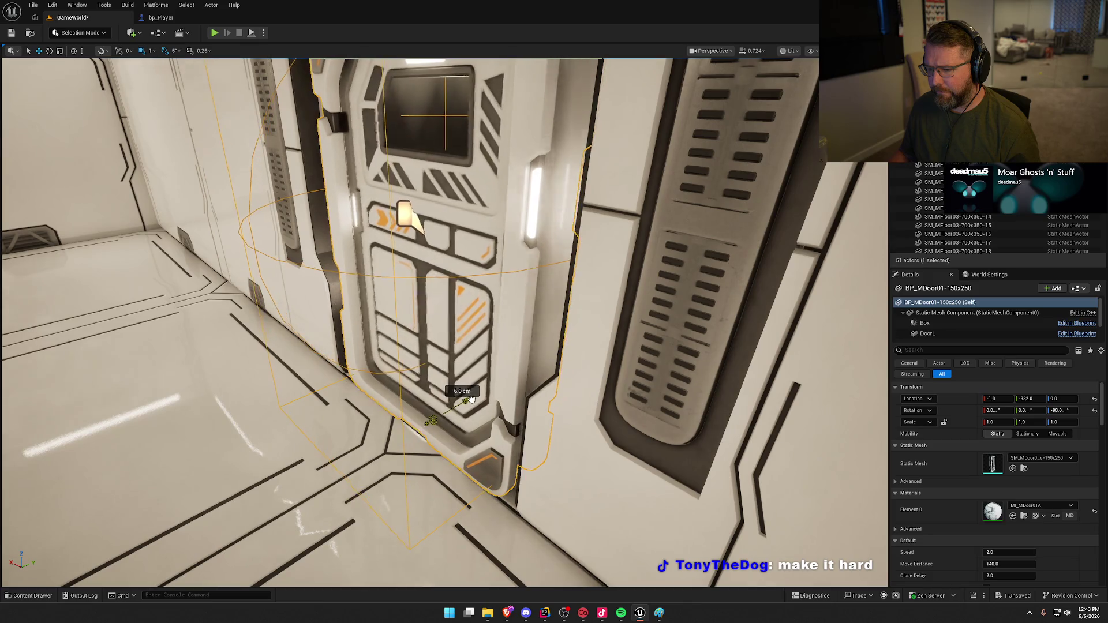
# - Nudge the door 13 cm deeper to Y -326 and fly around to check it
pyautogui.moveTo(472, 398); pyautogui.dragTo(469, 400)
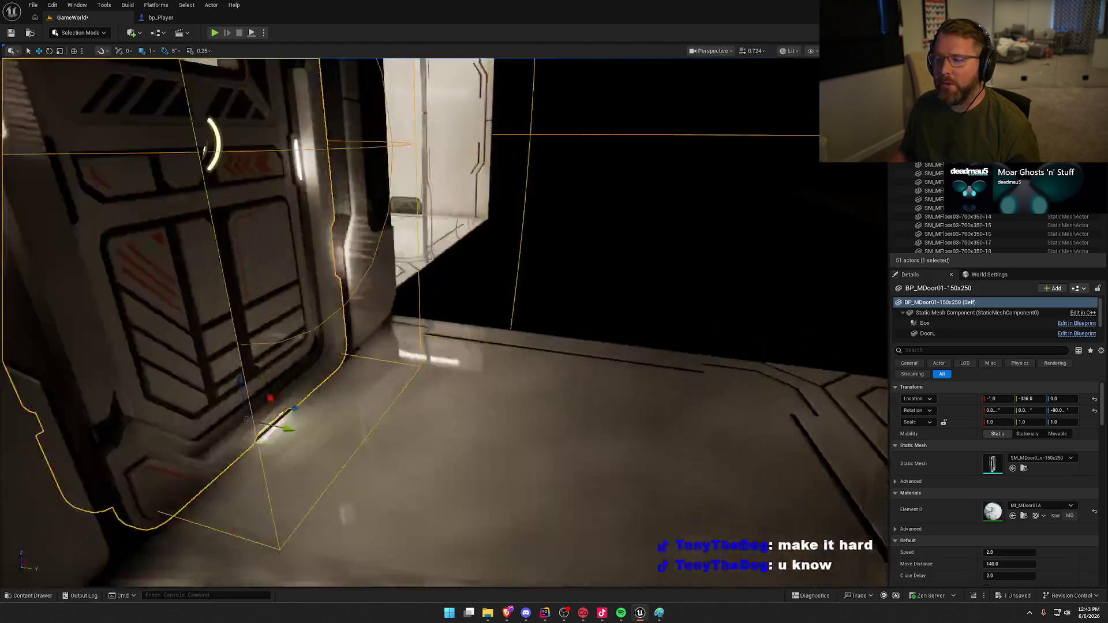
pyautogui.press('Escape')
pyautogui.press('w')
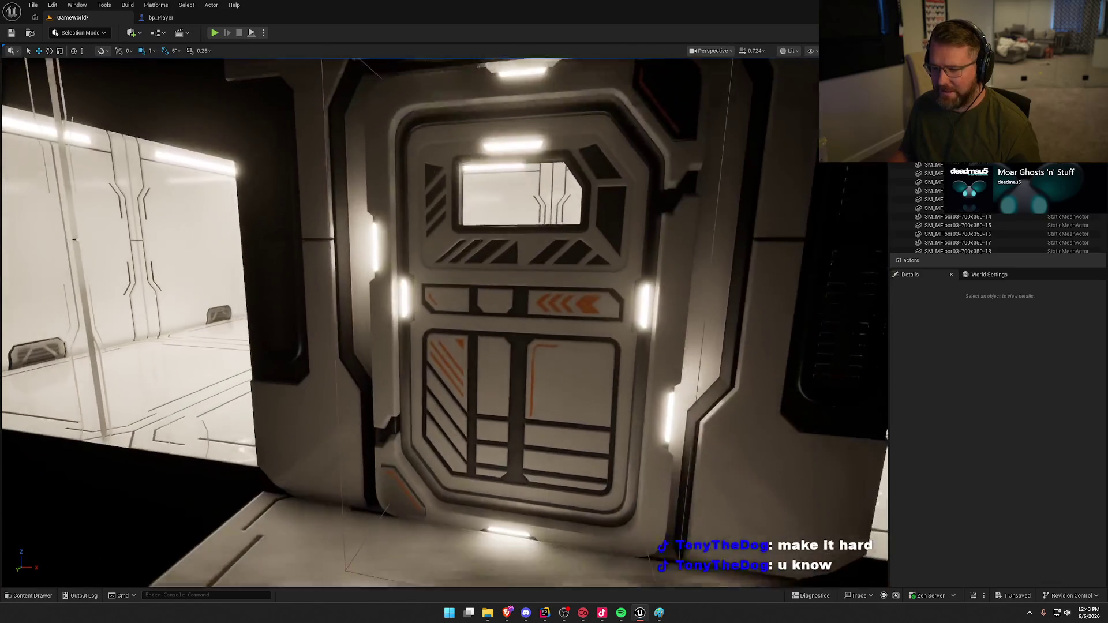
pyautogui.press('s')
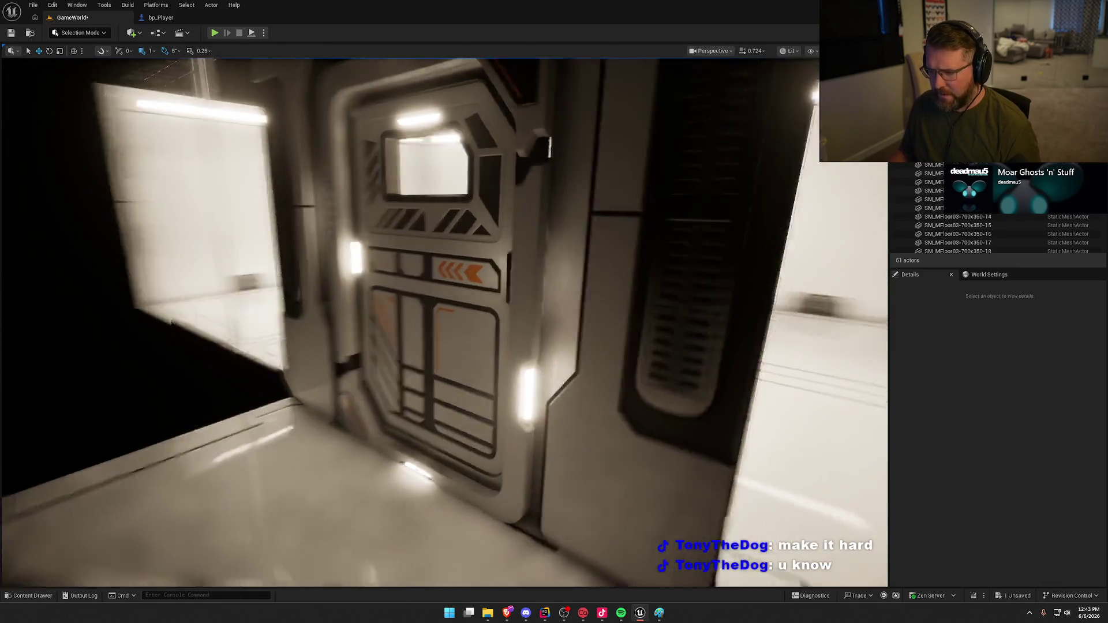
pyautogui.press('w')
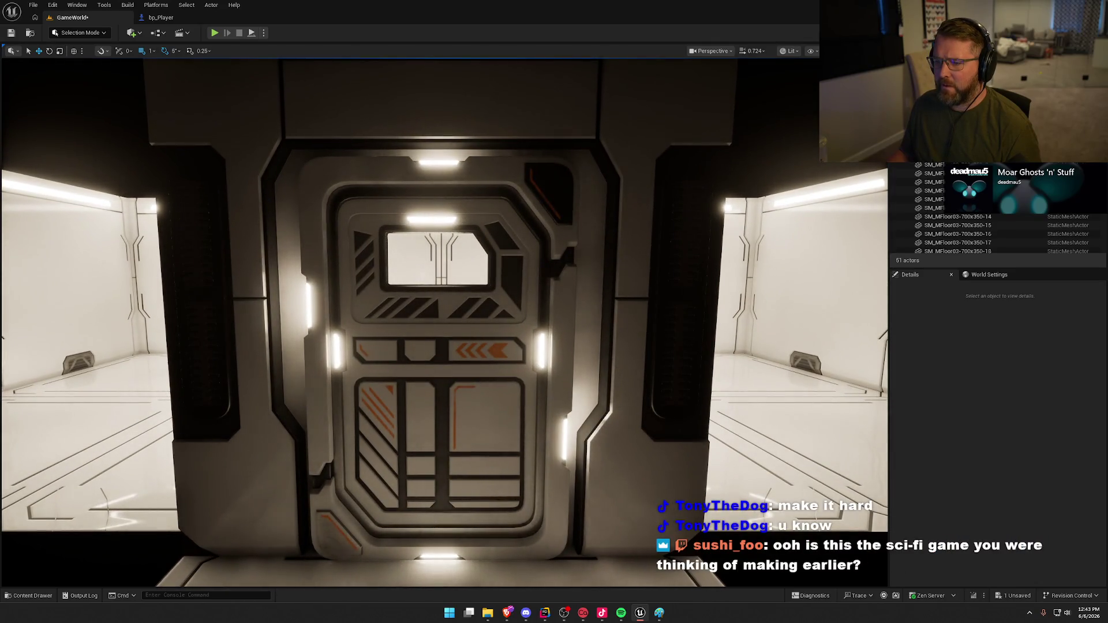
pyautogui.press('s')
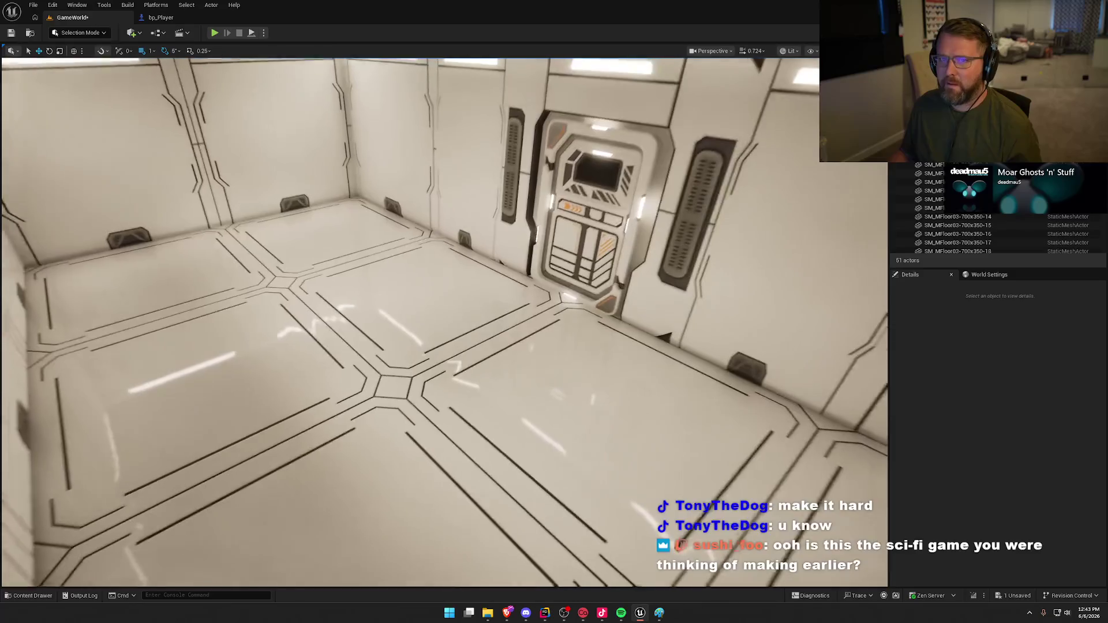
pyautogui.hotkey('ctrl', 'space')
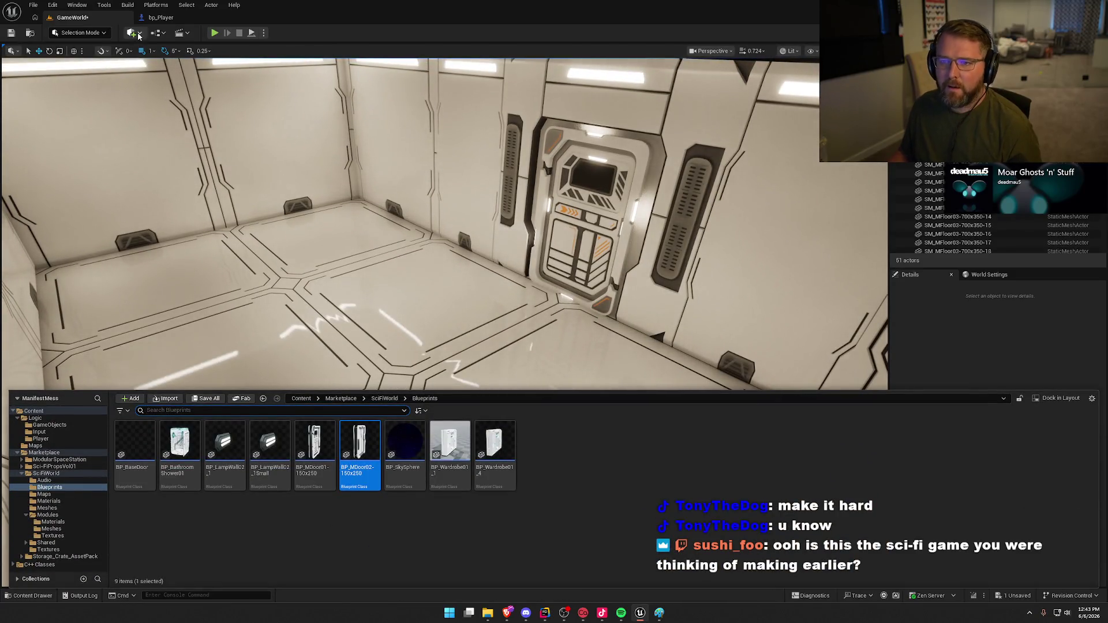
# - Add a Player Start at -4, -744, 92 facing 90°, then start a play-test
pyautogui.click(137, 35)
pyautogui.write('start')
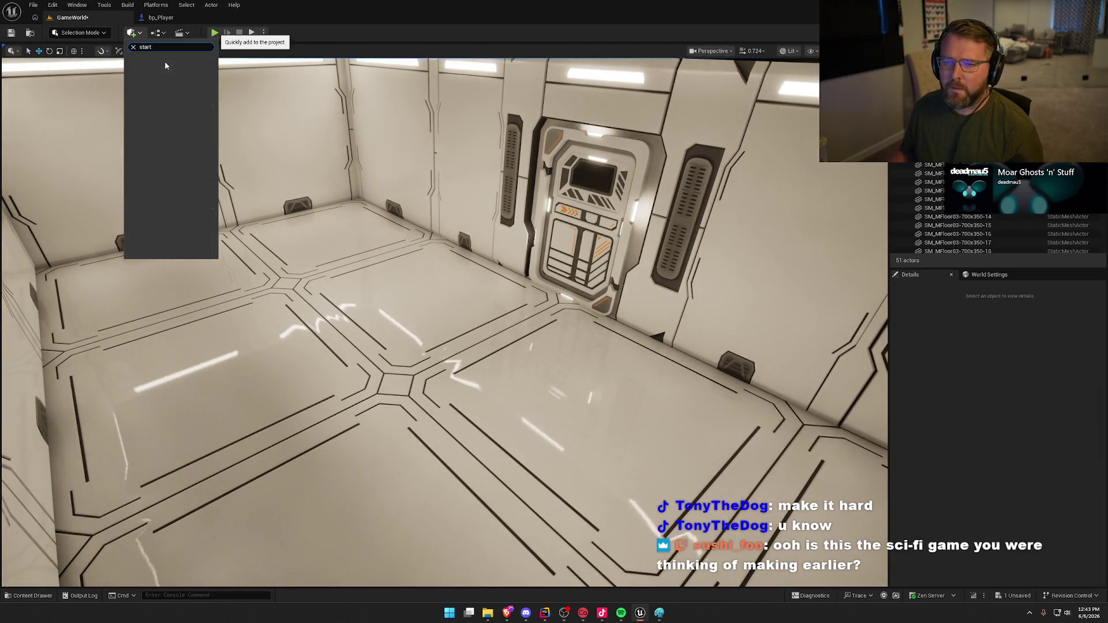
pyautogui.click(166, 66)
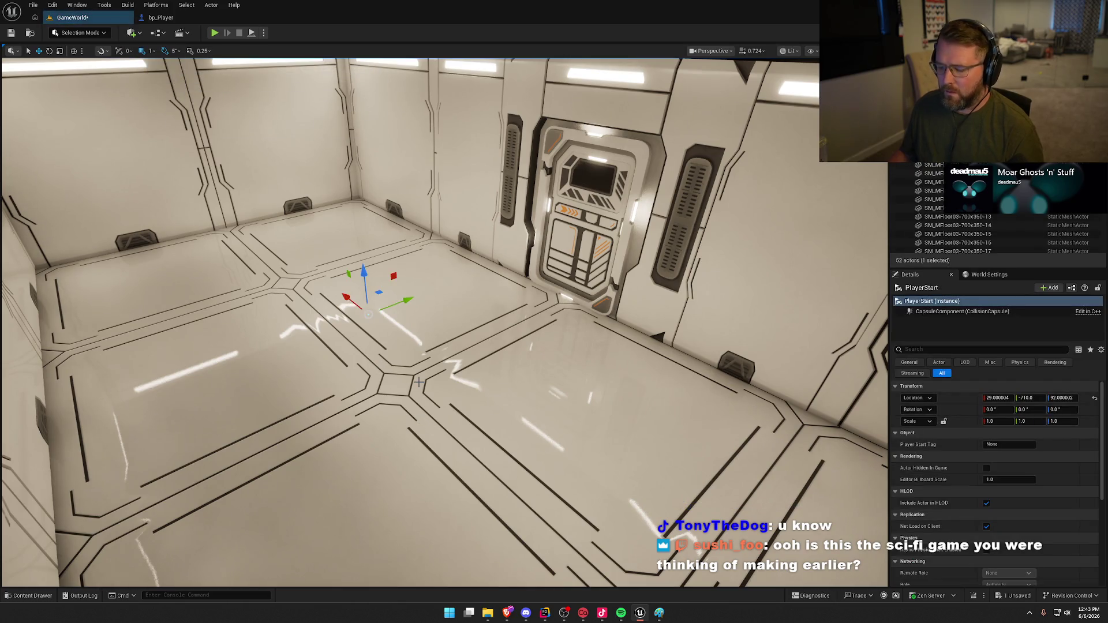
pyautogui.press('f')
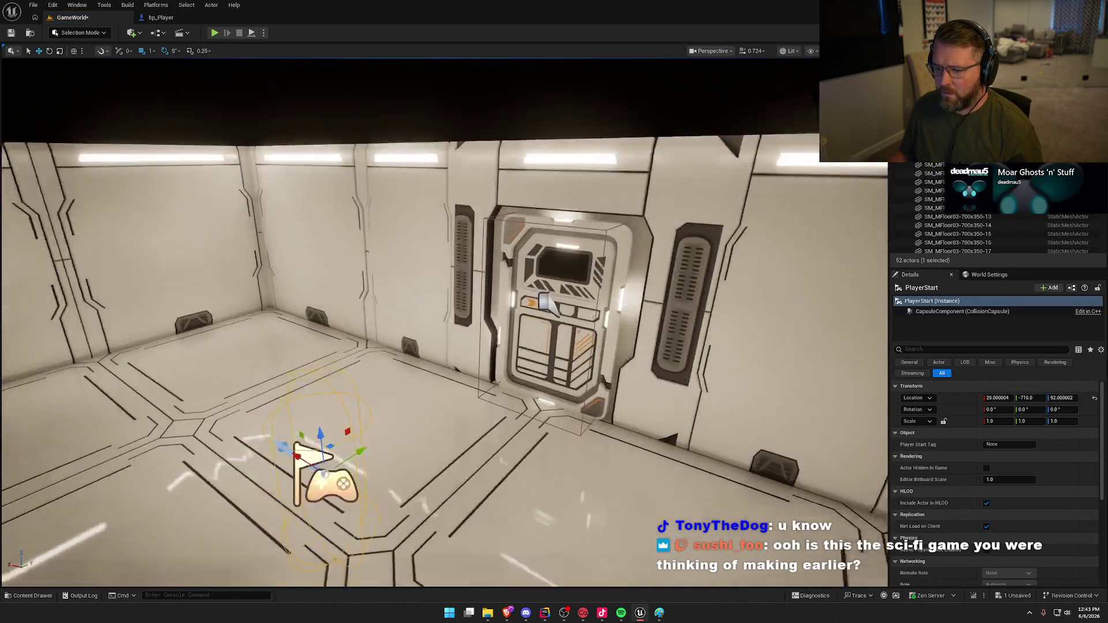
pyautogui.press('e')
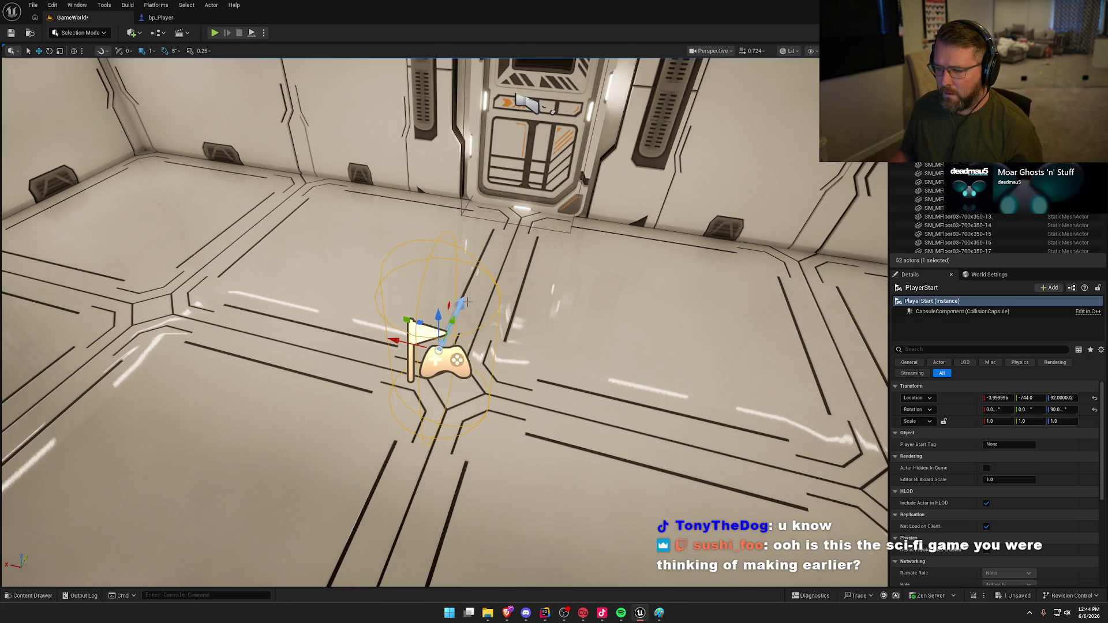
pyautogui.moveTo(434, 316); pyautogui.dragTo(434, 295)
pyautogui.press('Escape')
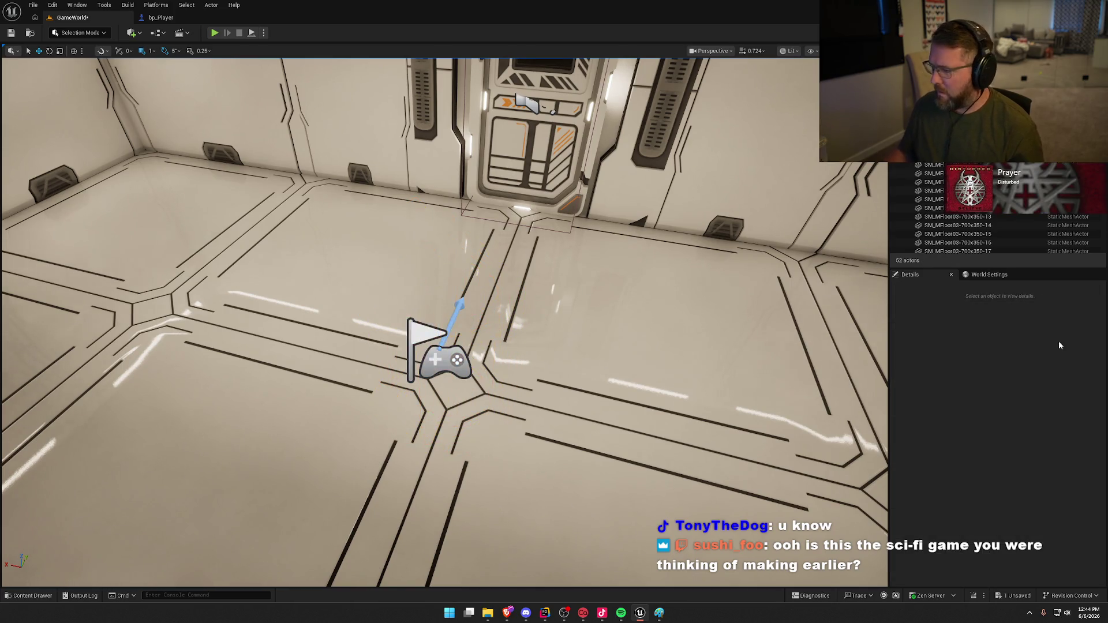
pyautogui.click(990, 276)
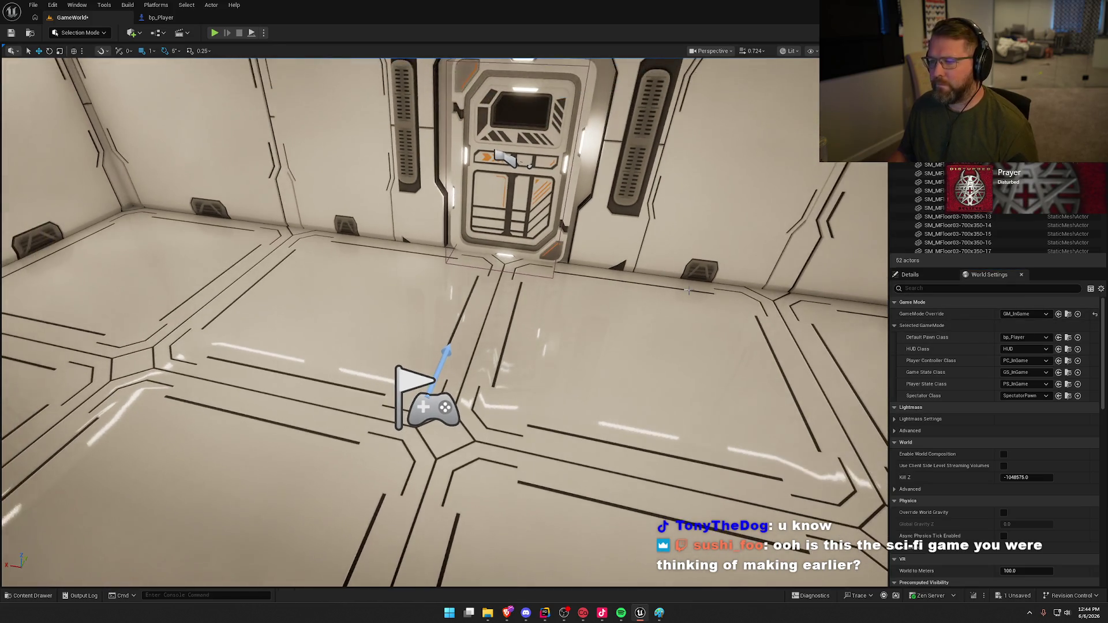
pyautogui.click(214, 33)
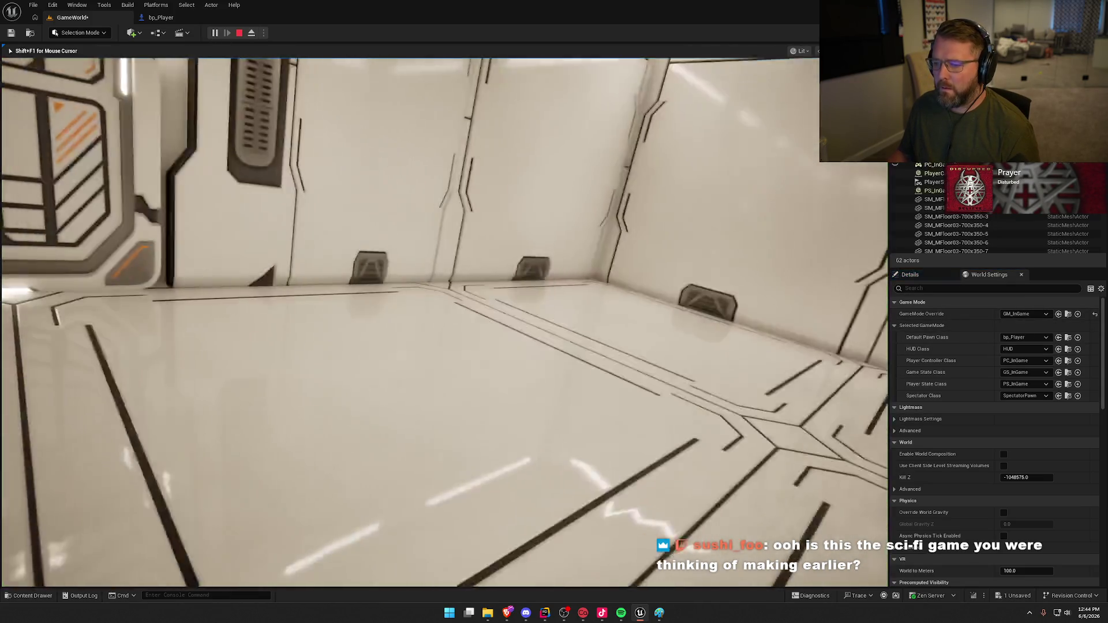
pyautogui.press('w')
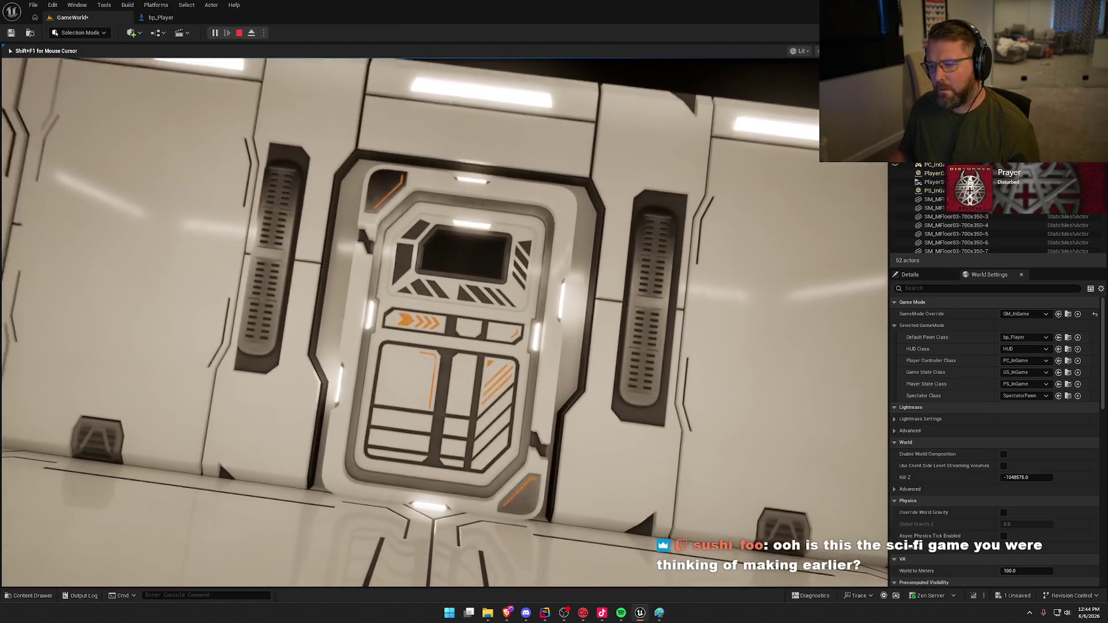
pyautogui.press('w')
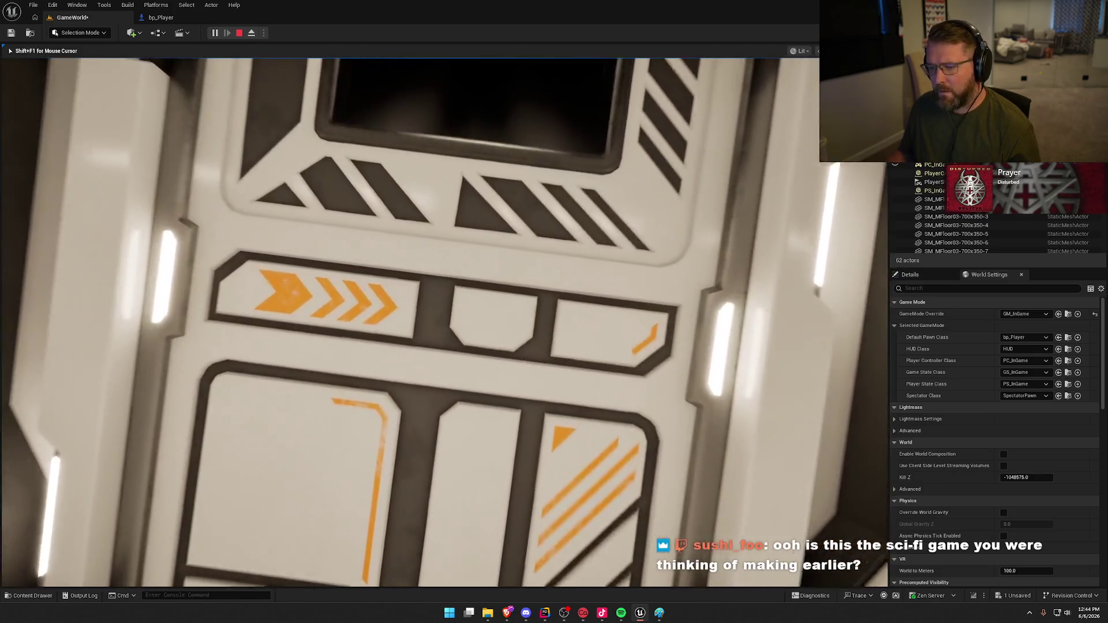
pyautogui.press('w')
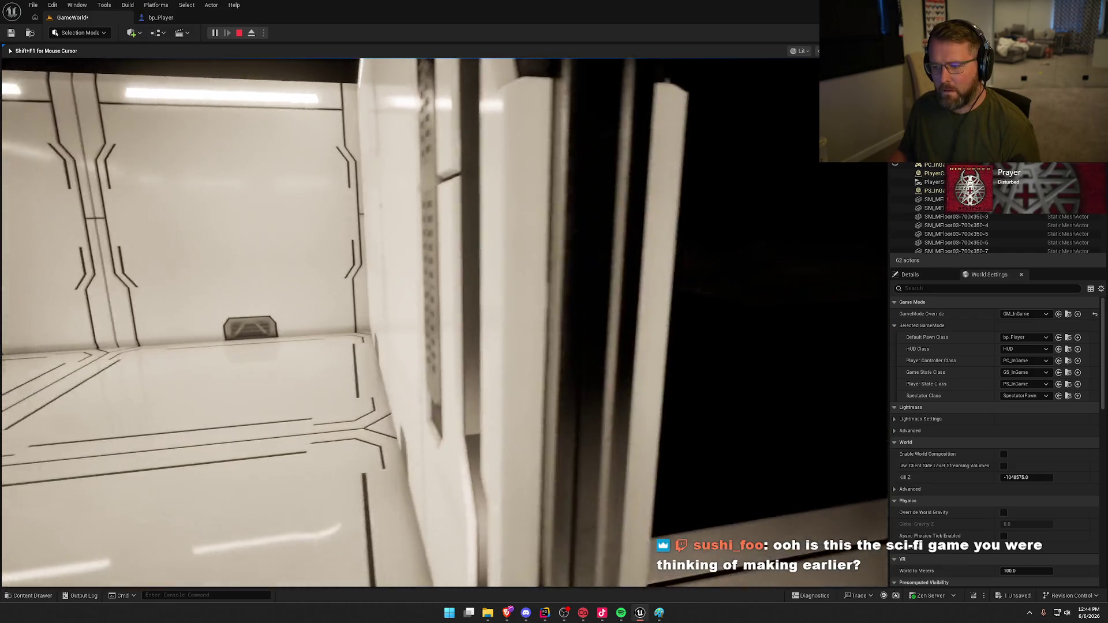
pyautogui.press('w')
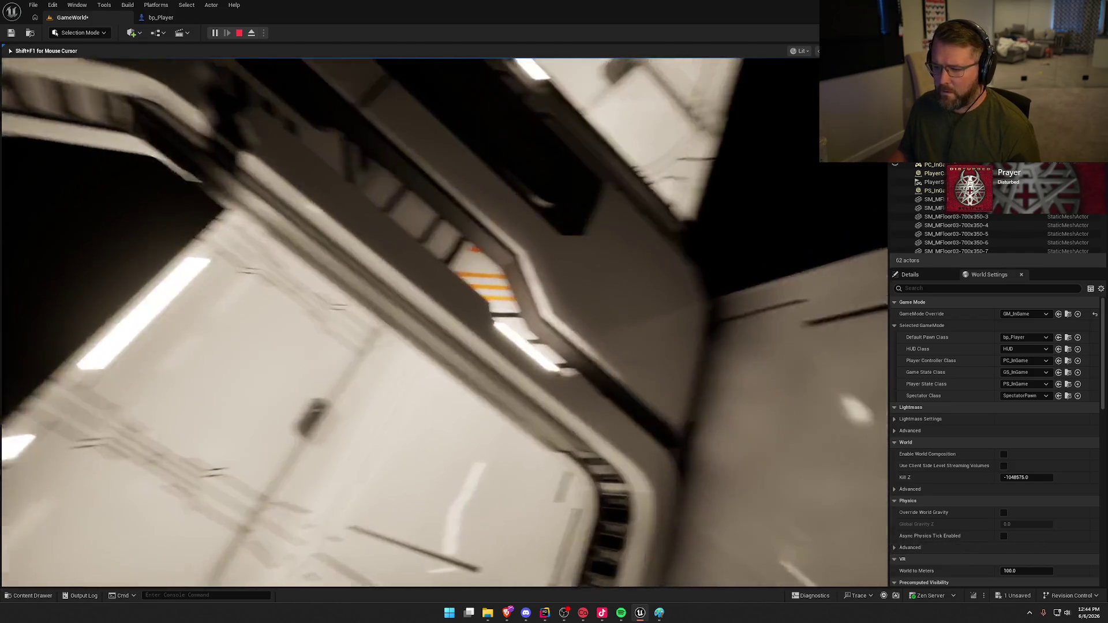
pyautogui.press('w')
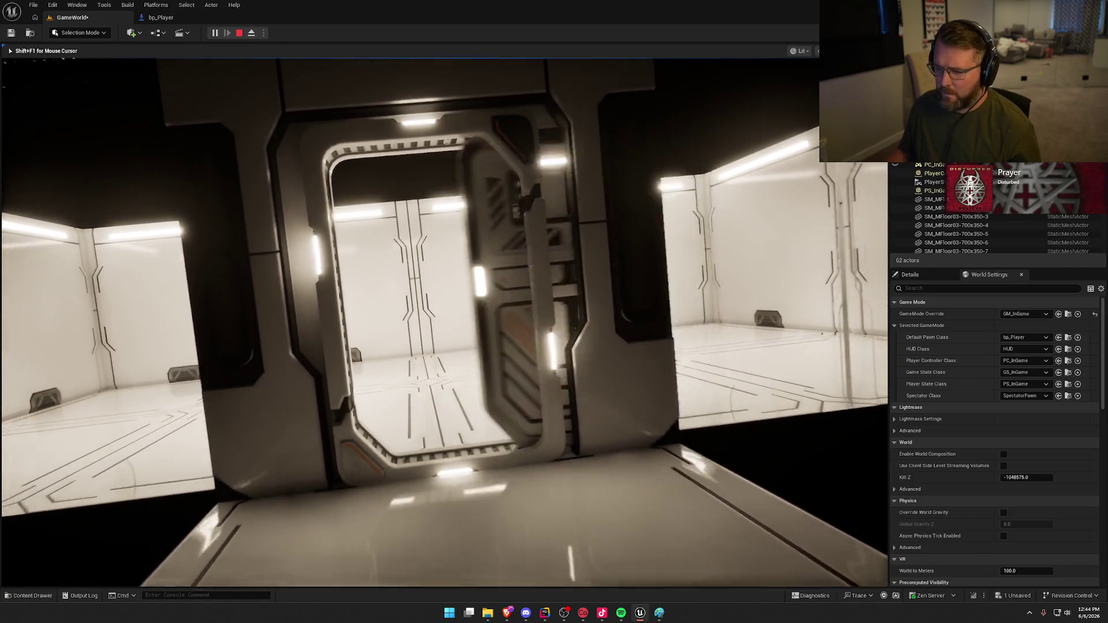
pyautogui.press('w')
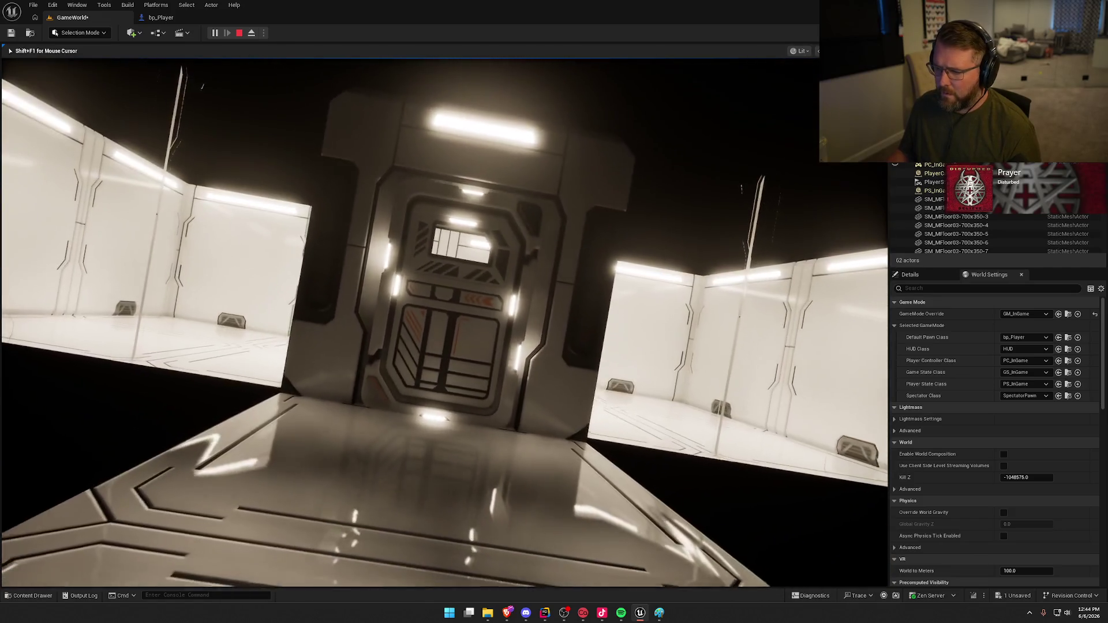
pyautogui.press('w')
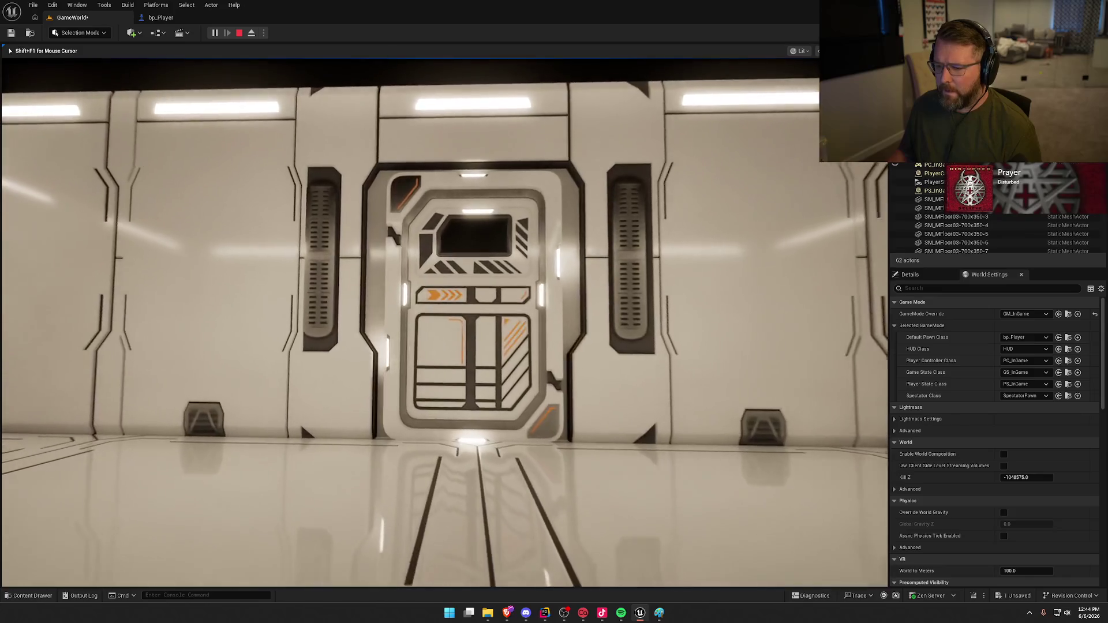
pyautogui.press('w')
pyautogui.press('w')
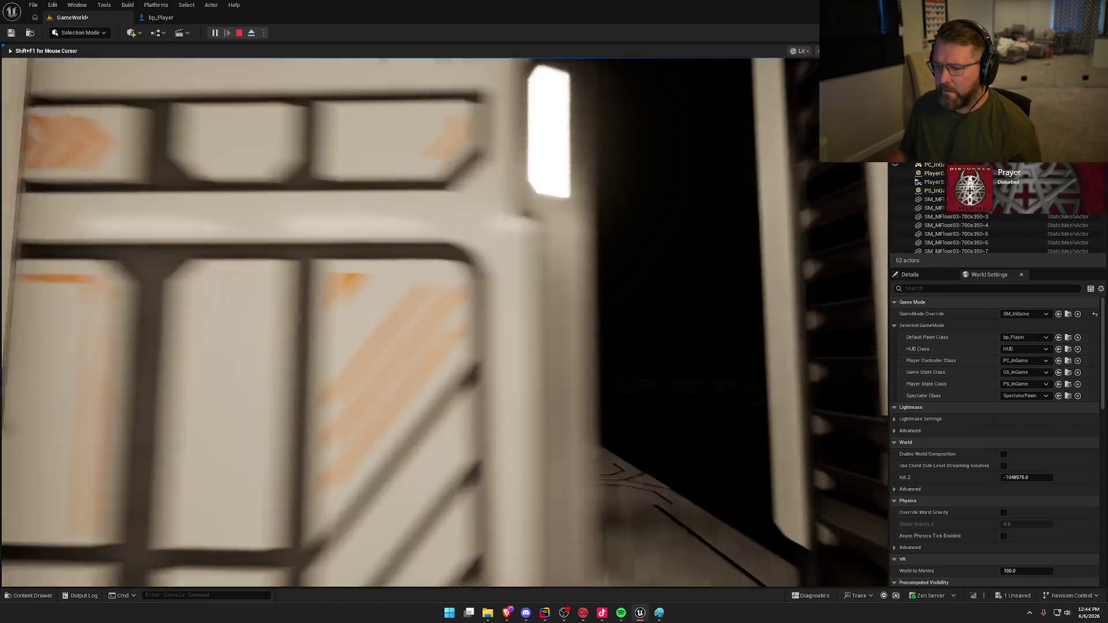
pyautogui.press('s')
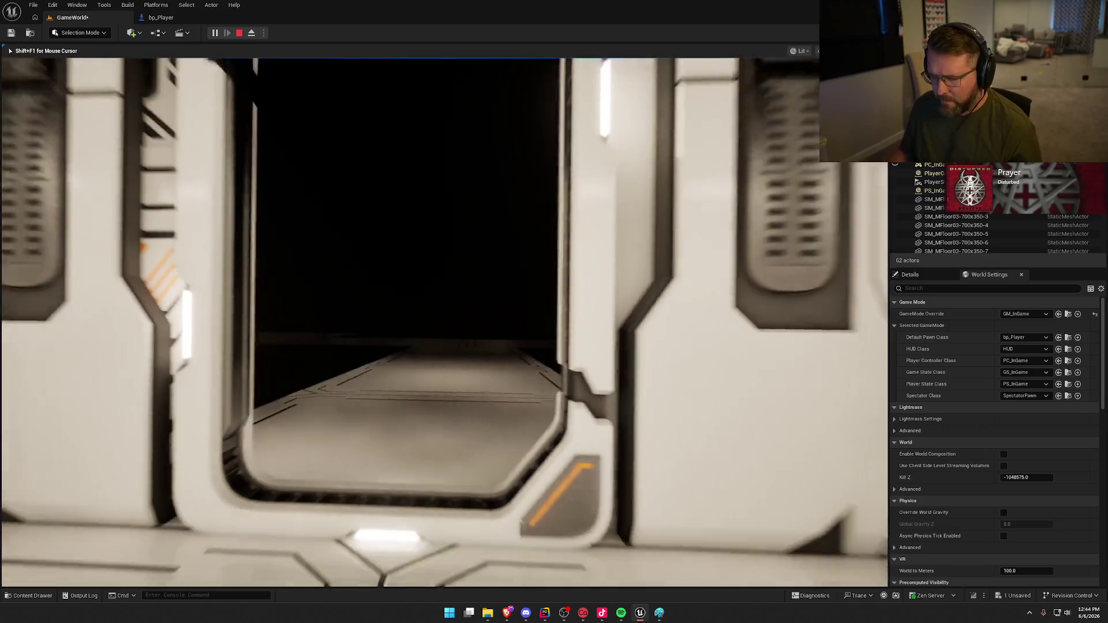
pyautogui.press('Escape')
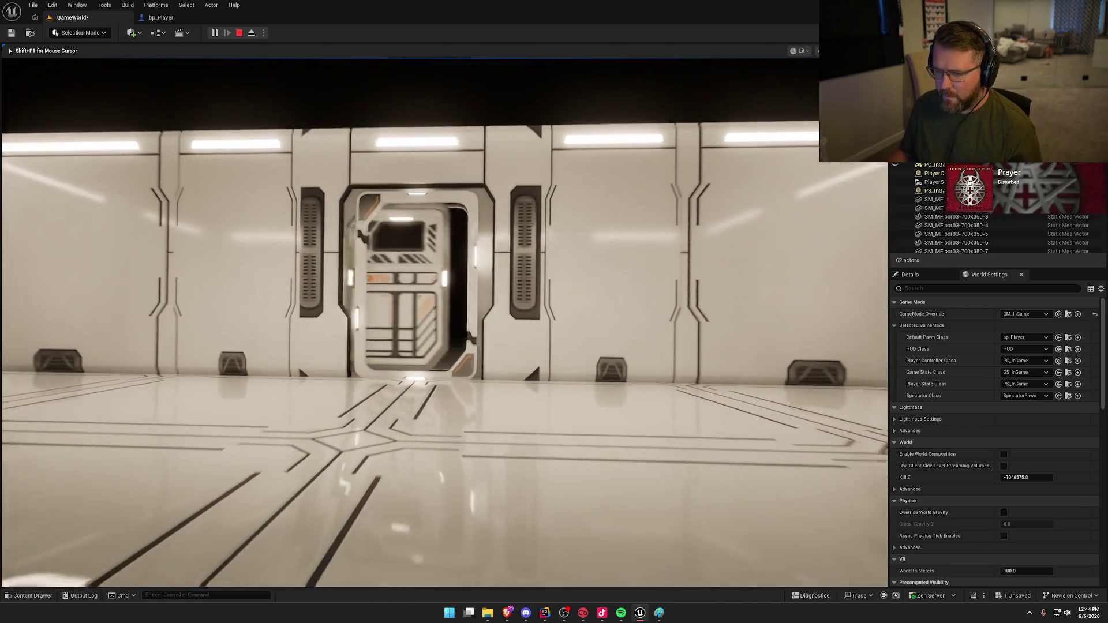
pyautogui.click(464, 171)
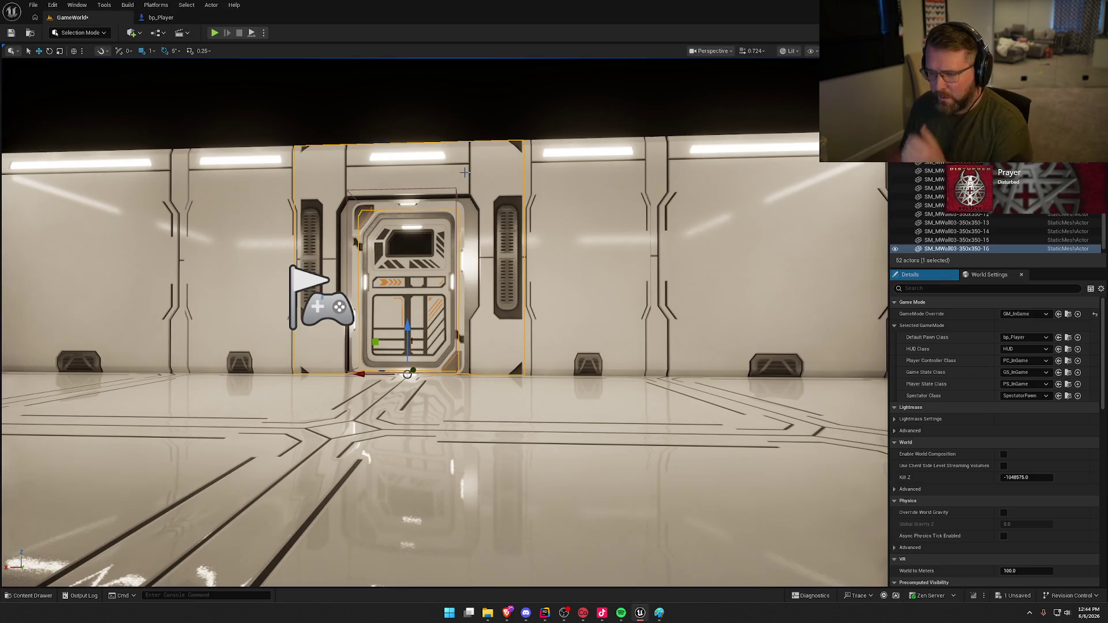
# - Swap the door wall's mesh to the SM_MWall03-350x350-Door3 variant
pyautogui.click(907, 276)
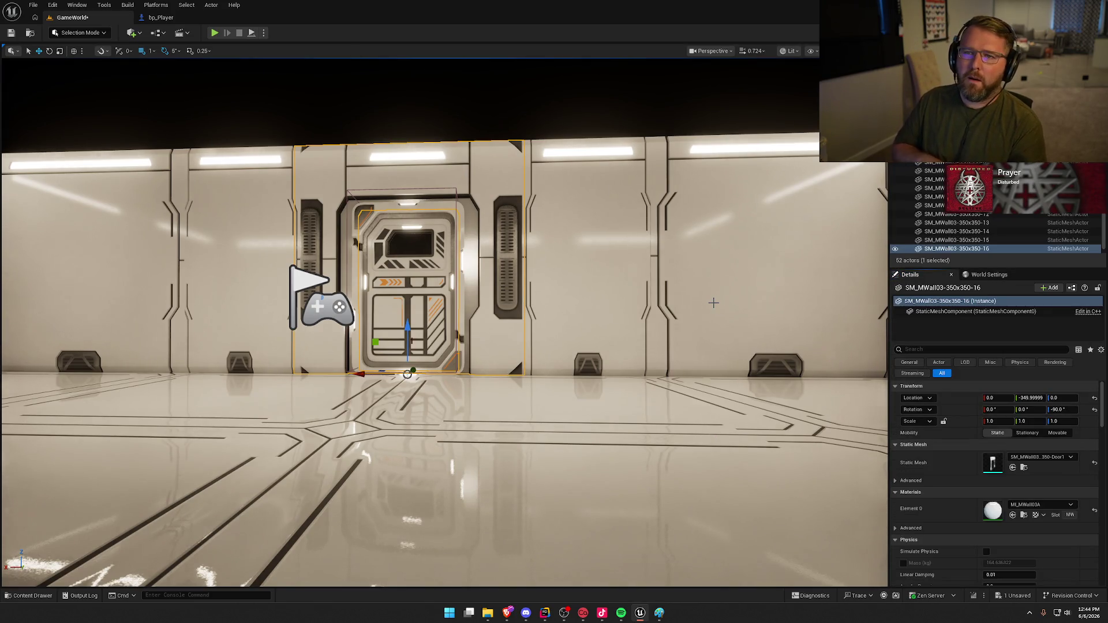
pyautogui.moveTo(628, 318)
pyautogui.mouseDown()
pyautogui.moveTo(627, 346)
pyautogui.moveTo(628, 288)
pyautogui.moveTo(612, 277)
pyautogui.mouseUp()
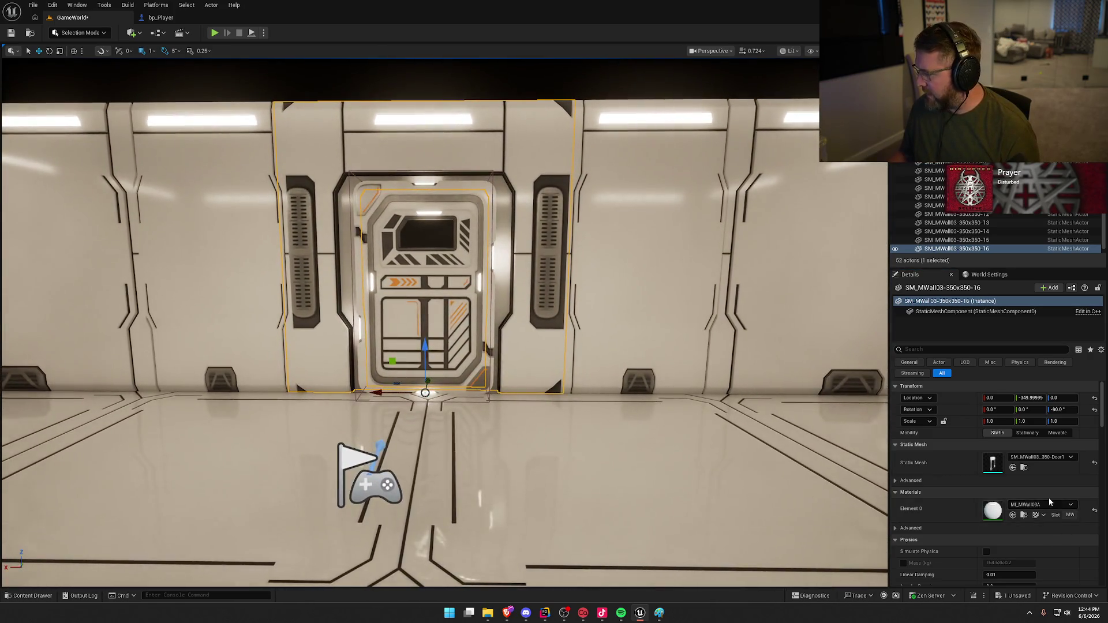
pyautogui.hotkey('ctrl', 'space')
pyautogui.click(923, 349)
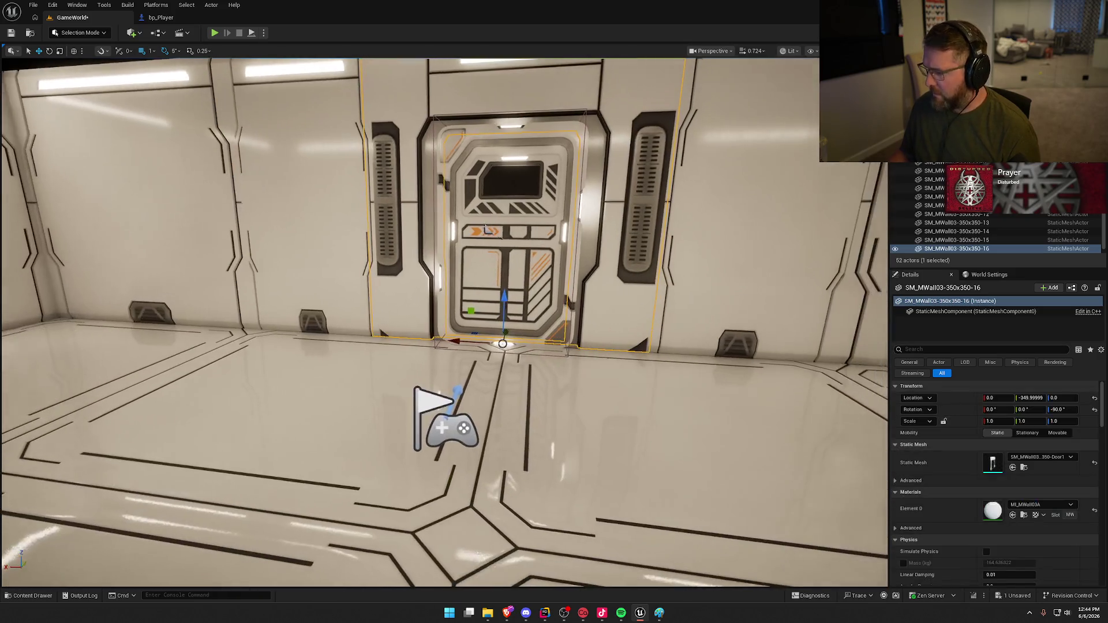
pyautogui.click(1026, 468)
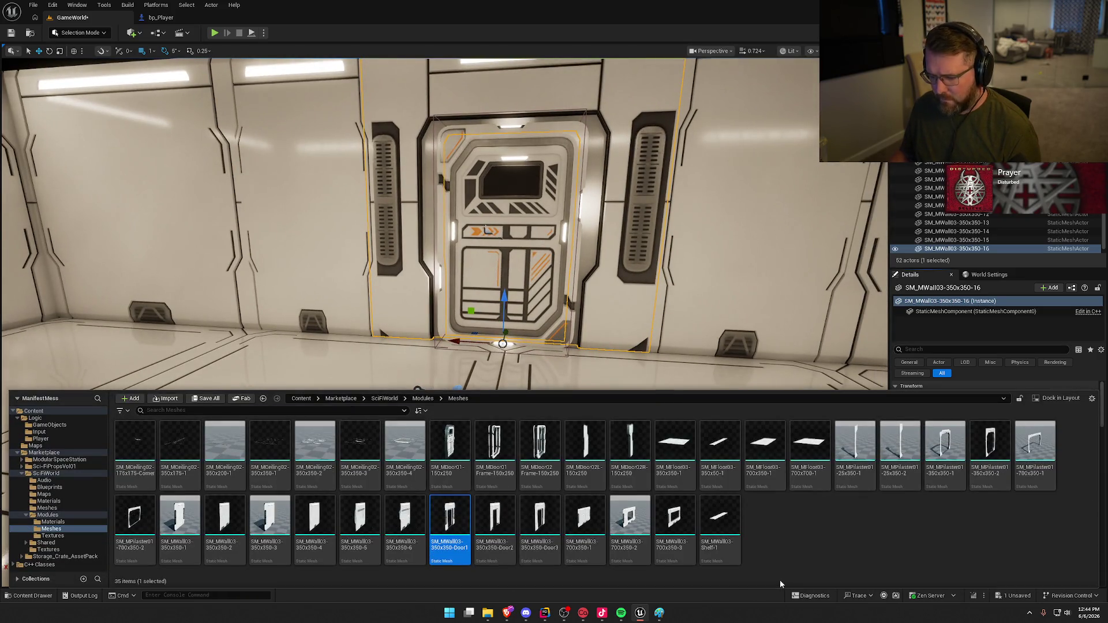
pyautogui.moveTo(590, 288)
pyautogui.mouseDown()
pyautogui.moveTo(620, 367)
pyautogui.moveTo(623, 340)
pyautogui.moveTo(595, 365)
pyautogui.moveTo(612, 364)
pyautogui.mouseUp()
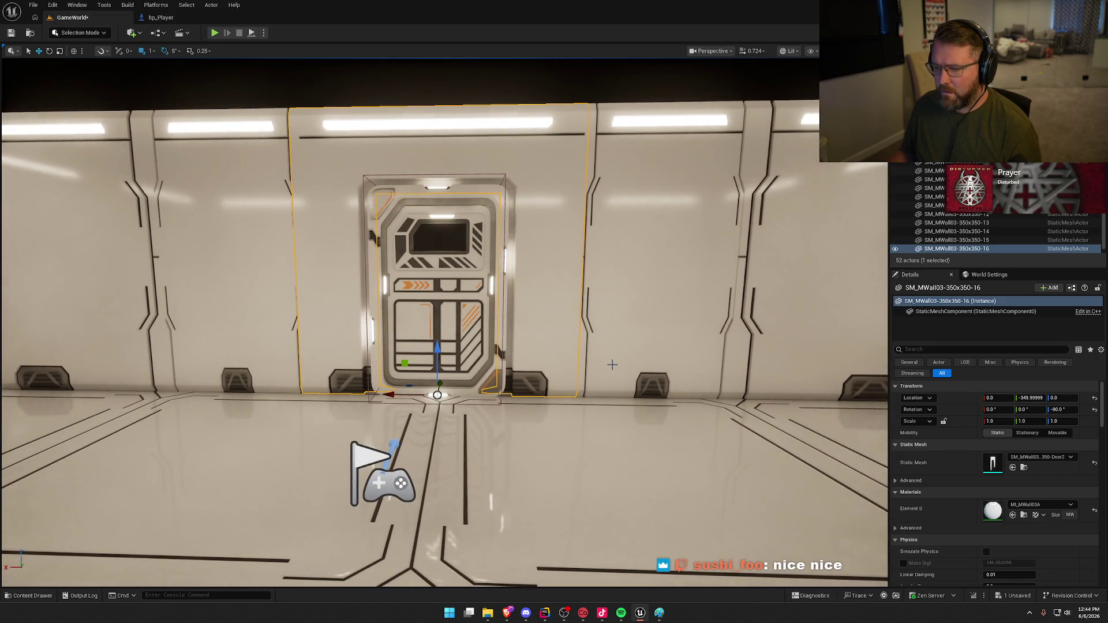
pyautogui.hotkey('ctrl', 'space')
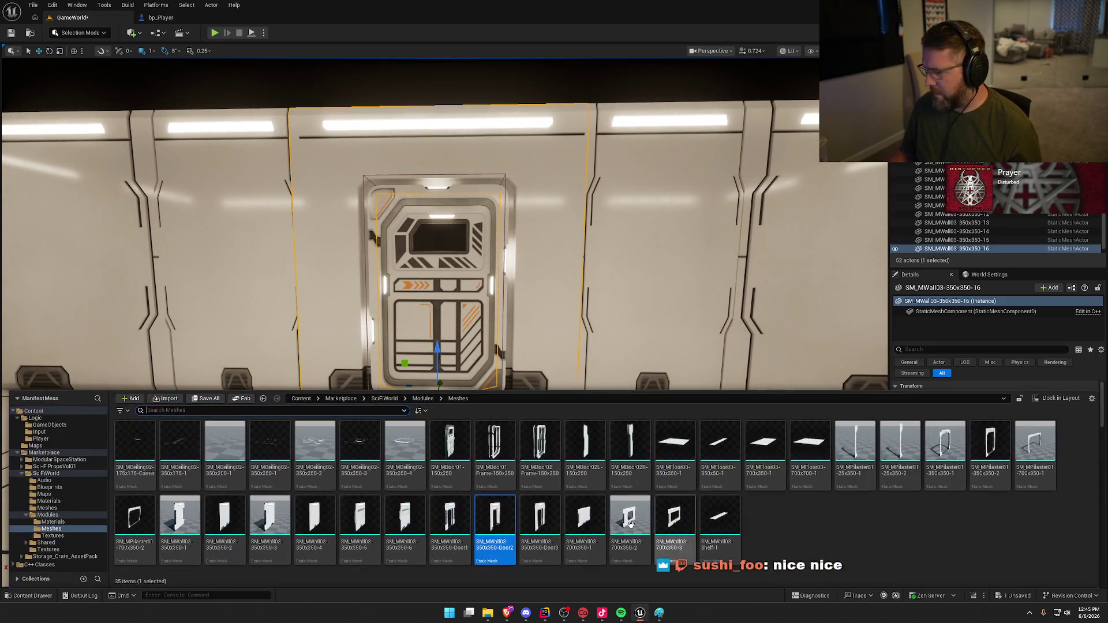
pyautogui.hotkey('ctrl', 'space')
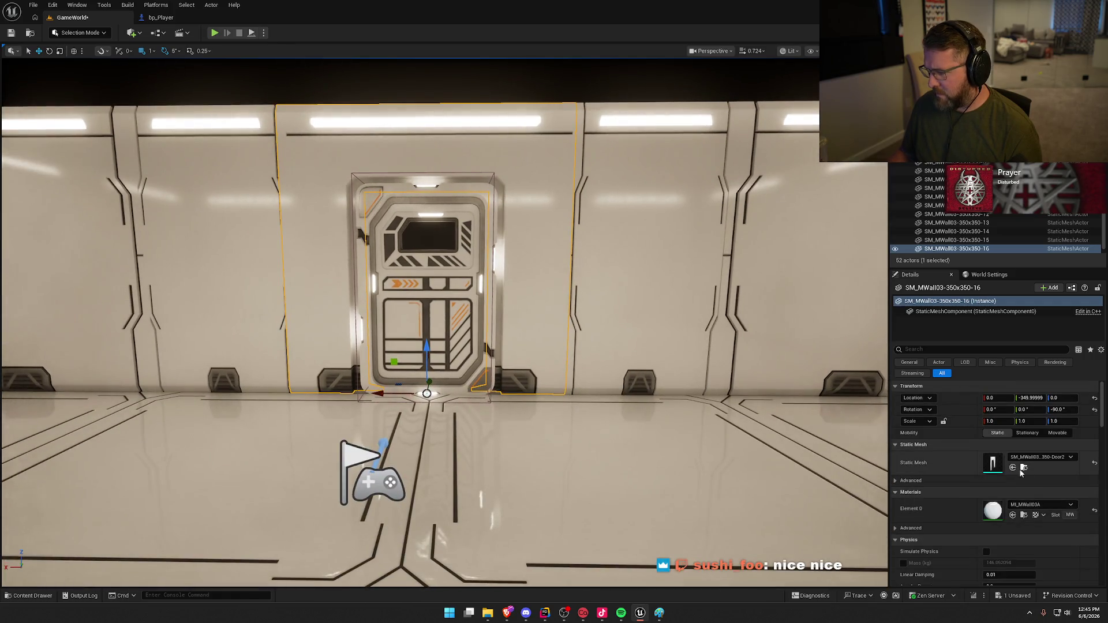
pyautogui.click(1013, 467)
pyautogui.press('f')
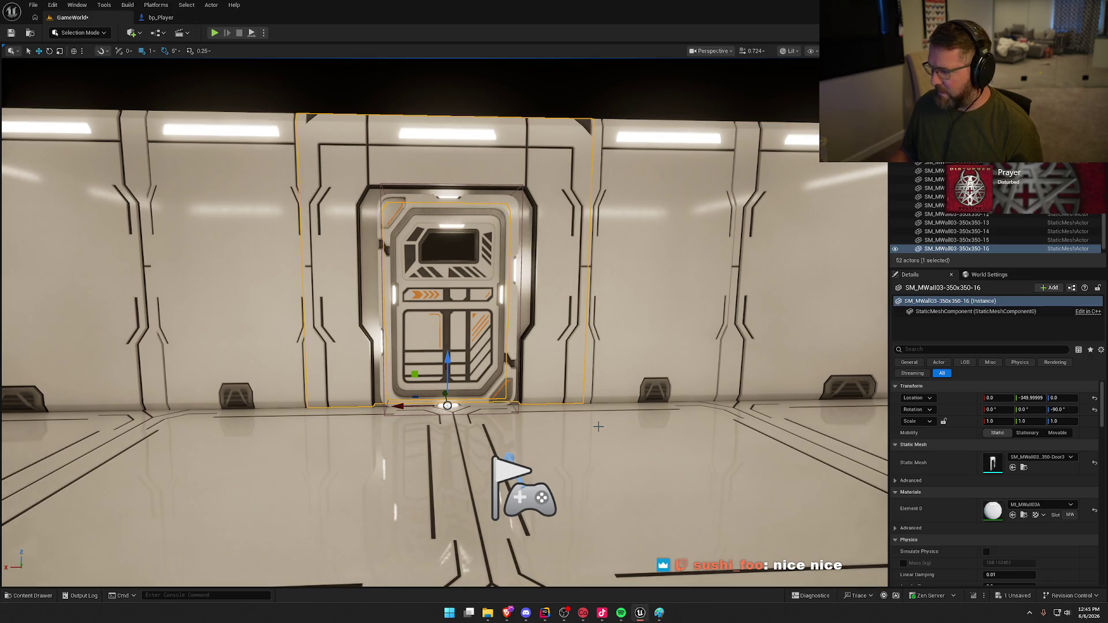
# - Pick the 700x350 windowed wall asset and delete the sliding door from the doorway
pyautogui.hotkey('ctrl', 'space')
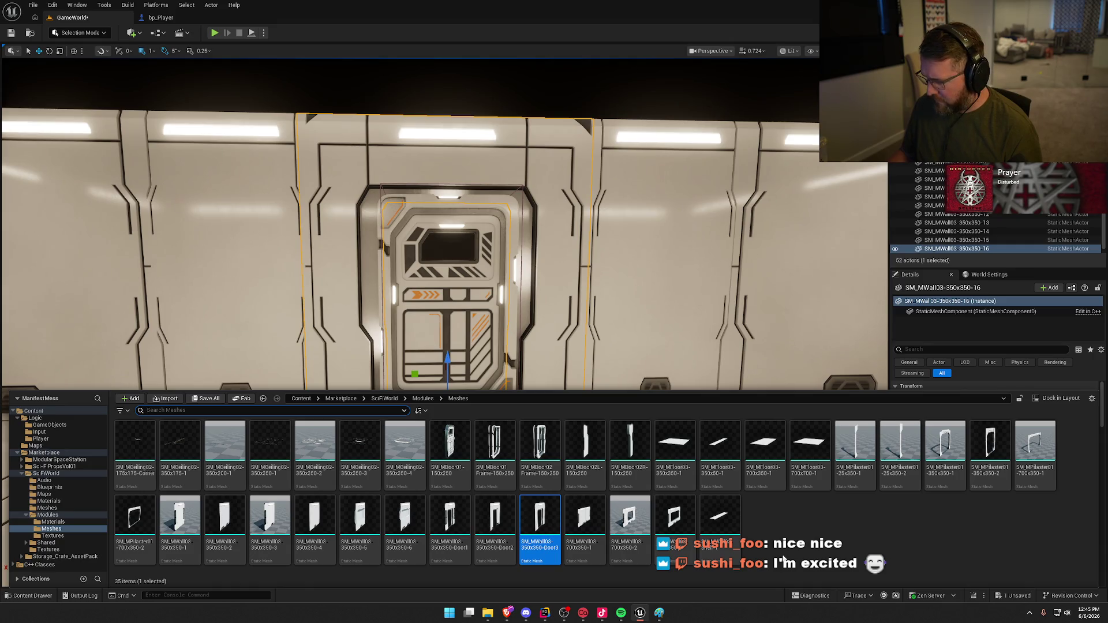
pyautogui.click(626, 515)
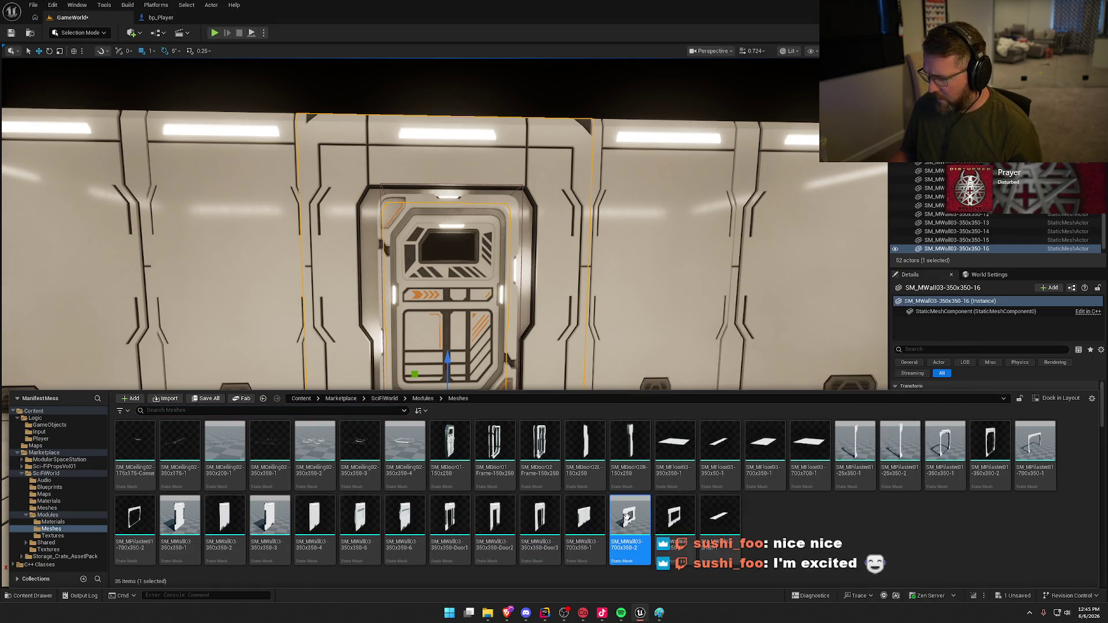
pyautogui.click(576, 300)
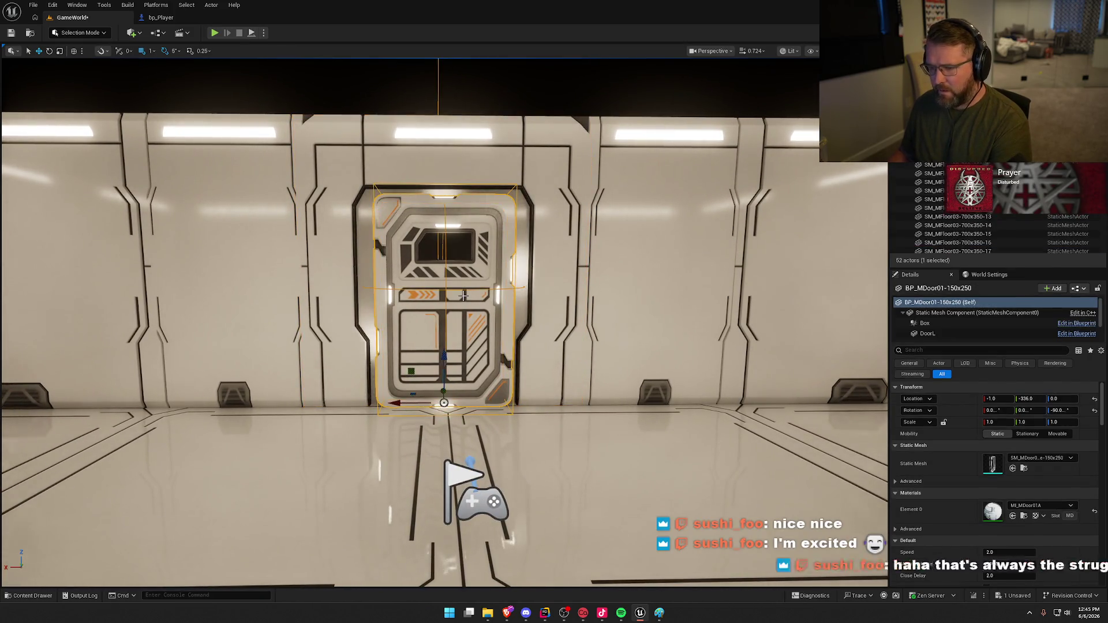
pyautogui.press('Delete')
pyautogui.click(548, 300)
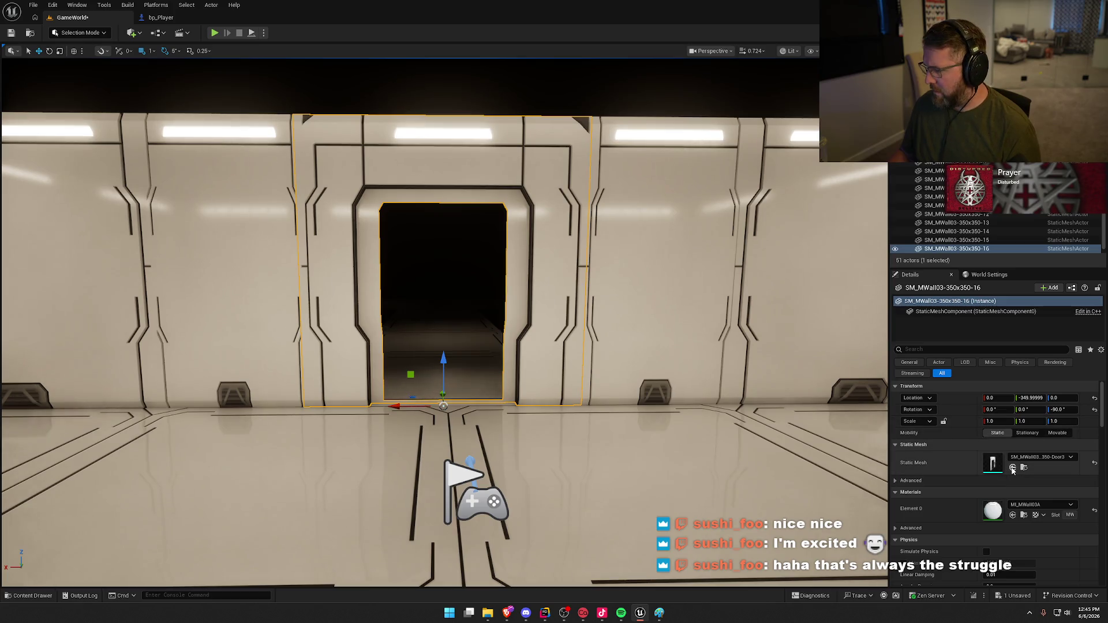
# - Apply the 700x350 windowed wall mesh, then undo the change
pyautogui.click(1013, 468)
pyautogui.moveTo(702, 383); pyautogui.dragTo(627, 361)
pyautogui.hotkey('ctrl', 'z')
pyautogui.hotkey('ctrl', 'z')
pyautogui.hotkey('ctrl', 'z')
pyautogui.hotkey('ctrl', 'z')
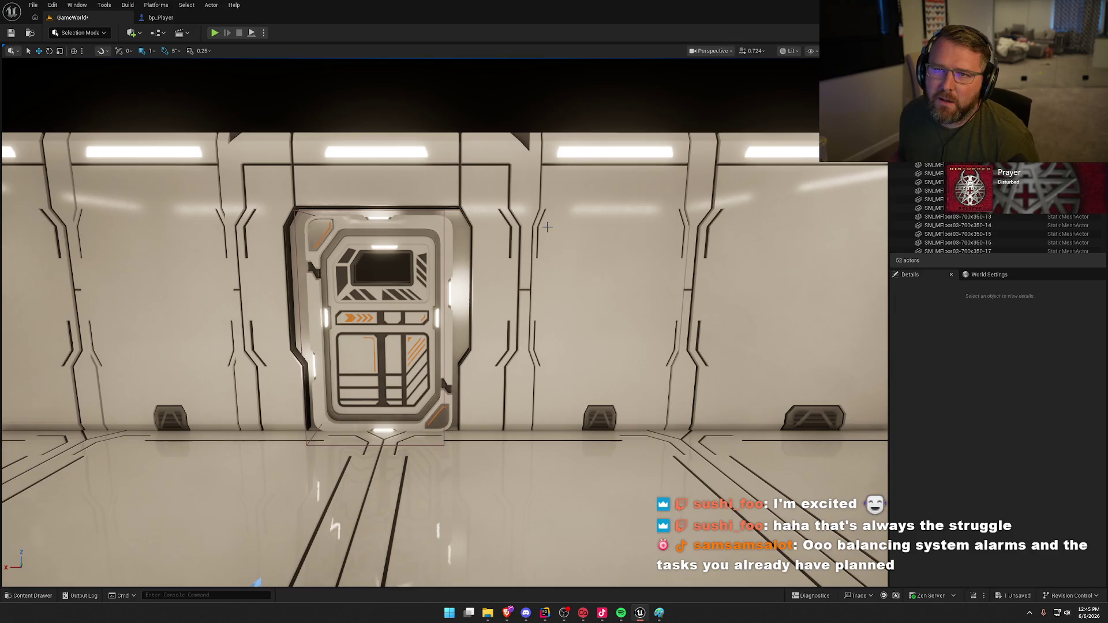
pyautogui.moveTo(488, 247)
pyautogui.mouseDown()
pyautogui.moveTo(482, 188)
pyautogui.moveTo(482, 263)
pyautogui.moveTo(516, 266)
pyautogui.mouseUp()
# - Place a SM_MPilaster01-350x350-2 frame piece in the room at 21, -986, 0
pyautogui.hotkey('ctrl', 'space')
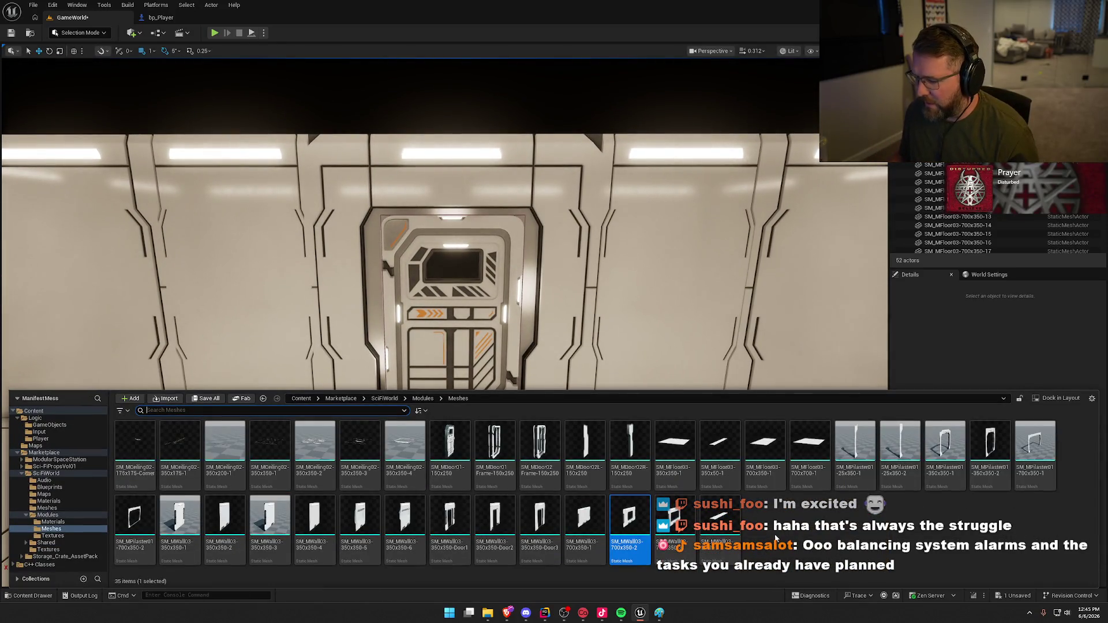
pyautogui.click(771, 542)
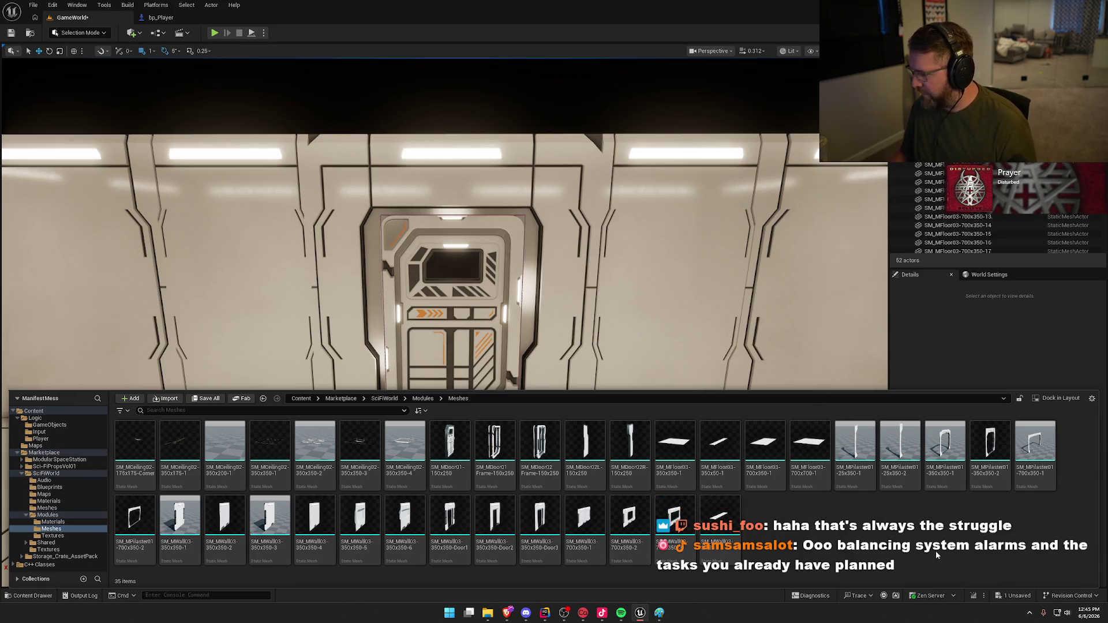
pyautogui.click(993, 457)
pyautogui.moveTo(990, 450)
pyautogui.mouseDown()
pyautogui.moveTo(453, 448)
pyautogui.moveTo(436, 505)
pyautogui.mouseUp()
pyautogui.press('f')
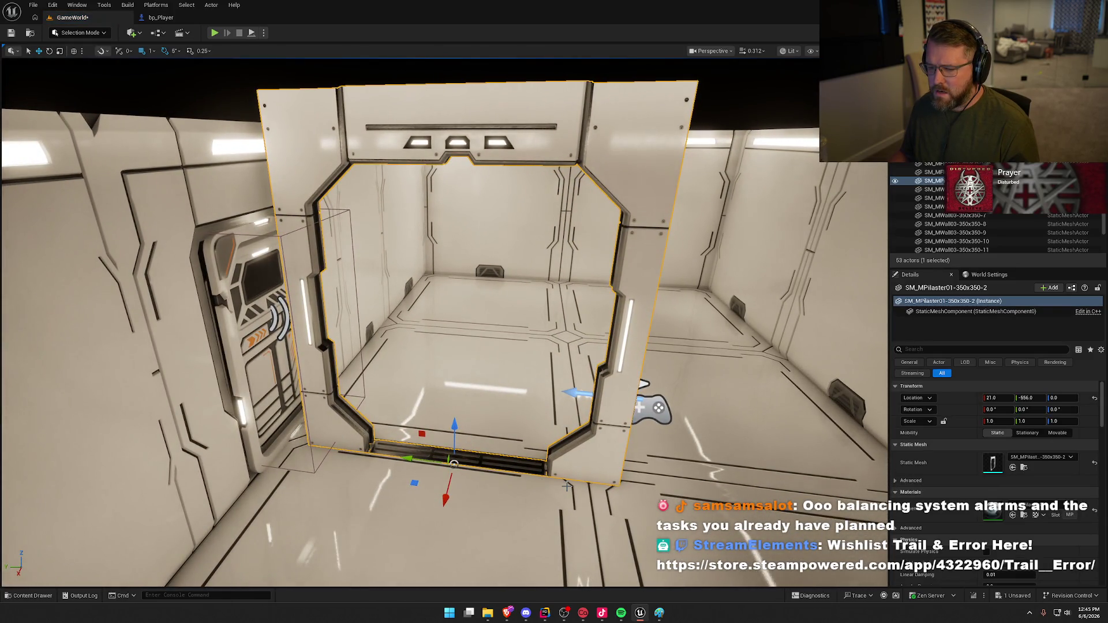
# - Rotate the pilaster frame to -90° on Z so it encloses the doorway
pyautogui.moveTo(473, 494)
pyautogui.mouseDown()
pyautogui.moveTo(591, 442)
pyautogui.moveTo(473, 450)
pyautogui.moveTo(601, 443)
pyautogui.mouseUp()
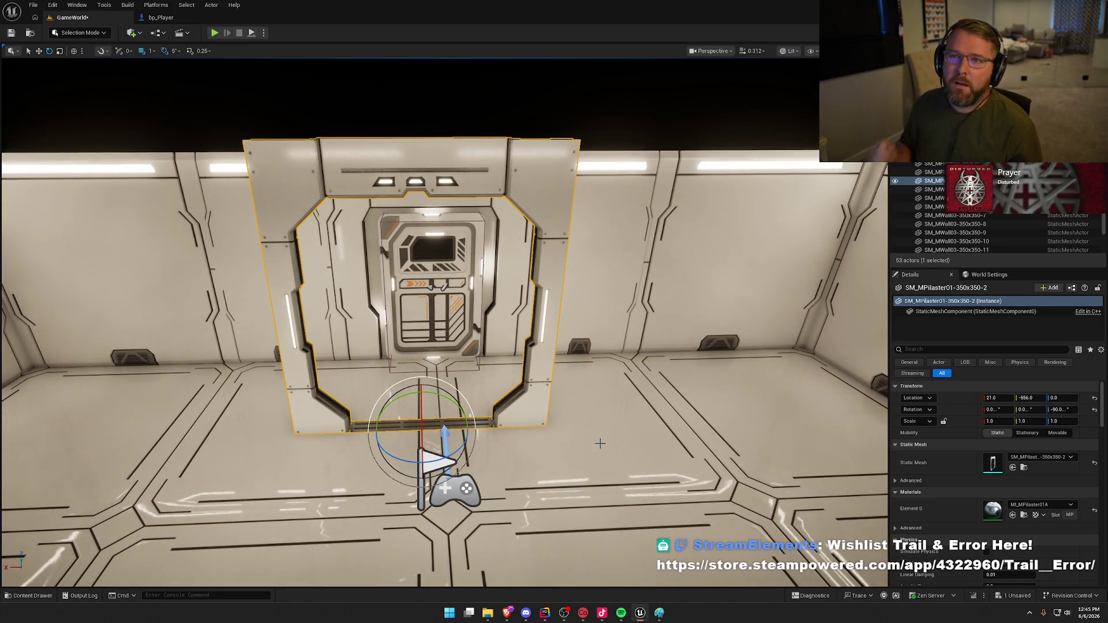
pyautogui.hotkey('ctrl', 'b')
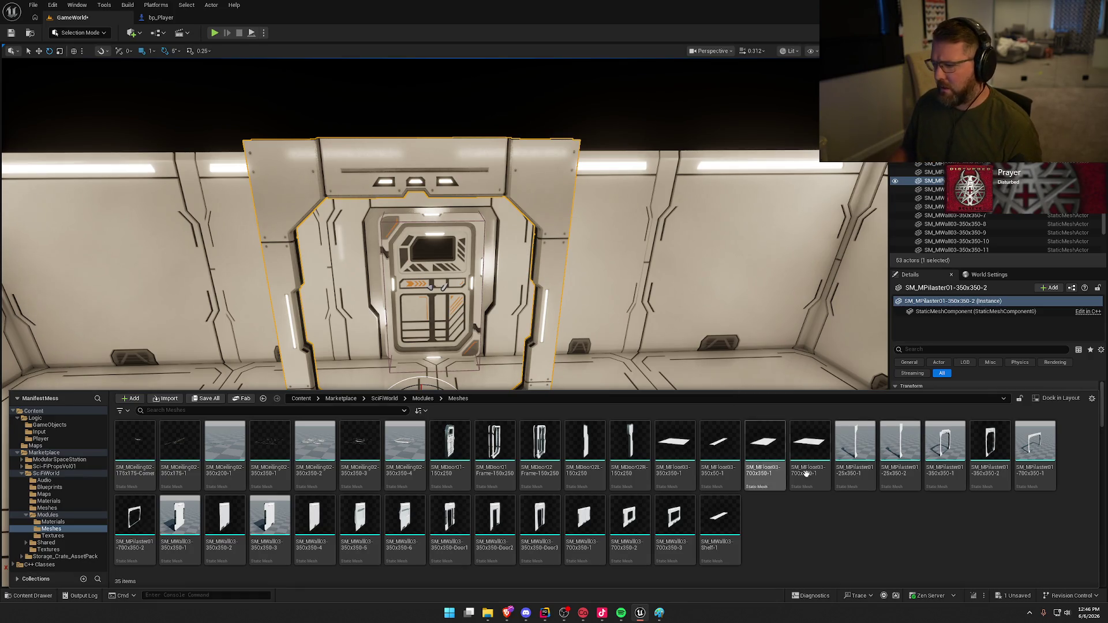
# - Place a thin SM_MPilaster01-25x350-1, rotated -90°, in front of the doorway
pyautogui.moveTo(855, 453)
pyautogui.mouseDown()
pyautogui.moveTo(646, 439)
pyautogui.moveTo(619, 453)
pyautogui.mouseUp()
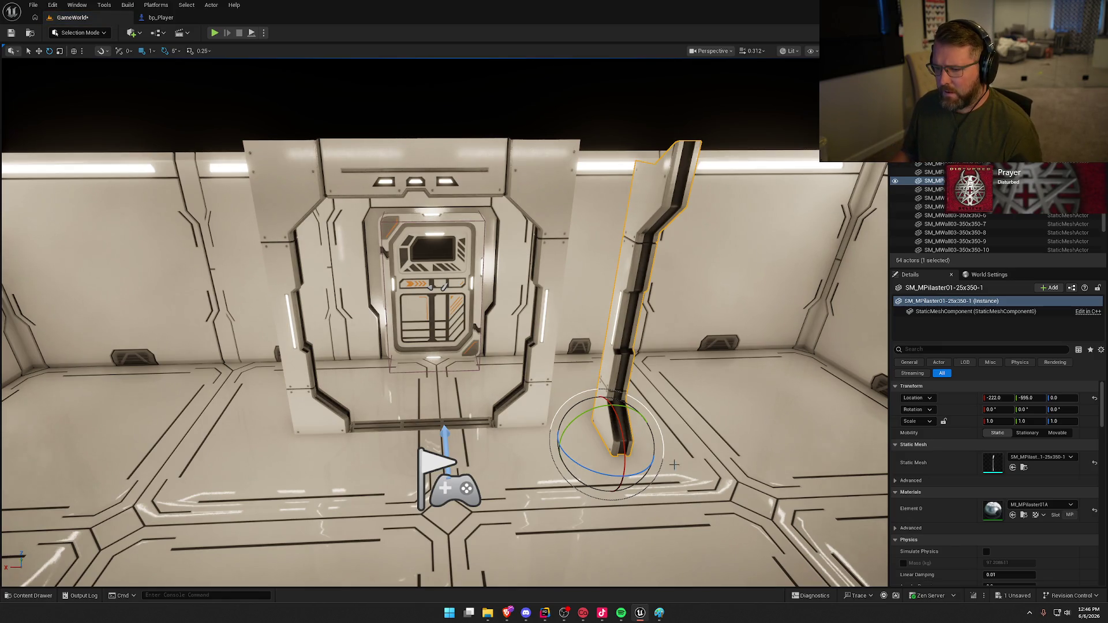
pyautogui.moveTo(649, 465)
pyautogui.mouseDown()
pyautogui.moveTo(678, 460)
pyautogui.moveTo(690, 484)
pyautogui.mouseUp()
pyautogui.press('r')
pyautogui.moveTo(561, 426); pyautogui.dragTo(369, 352)
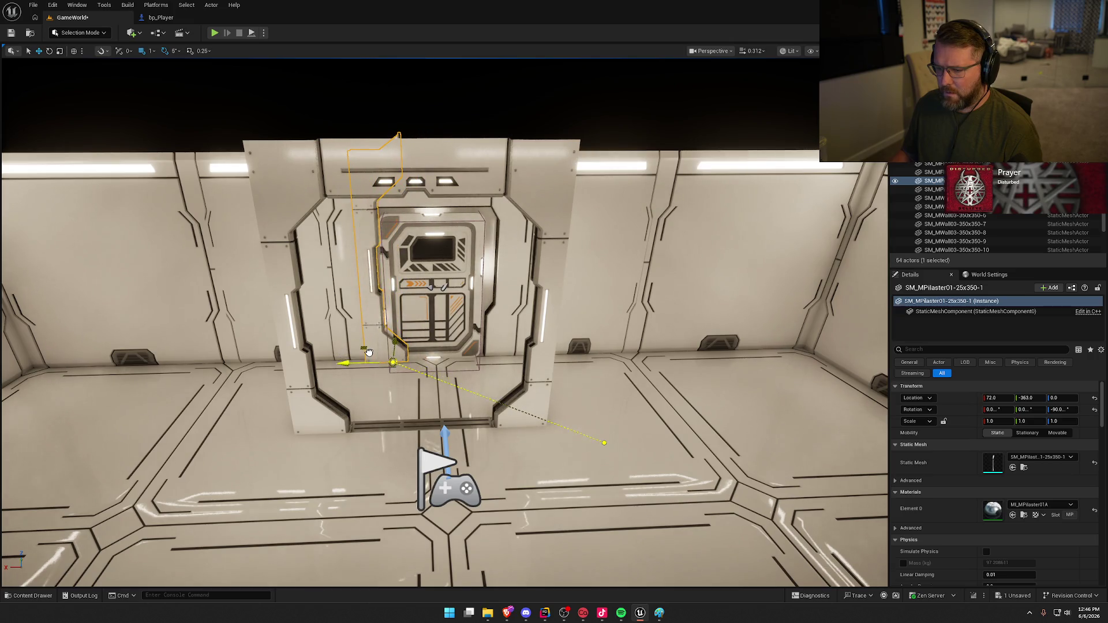
pyautogui.press('f')
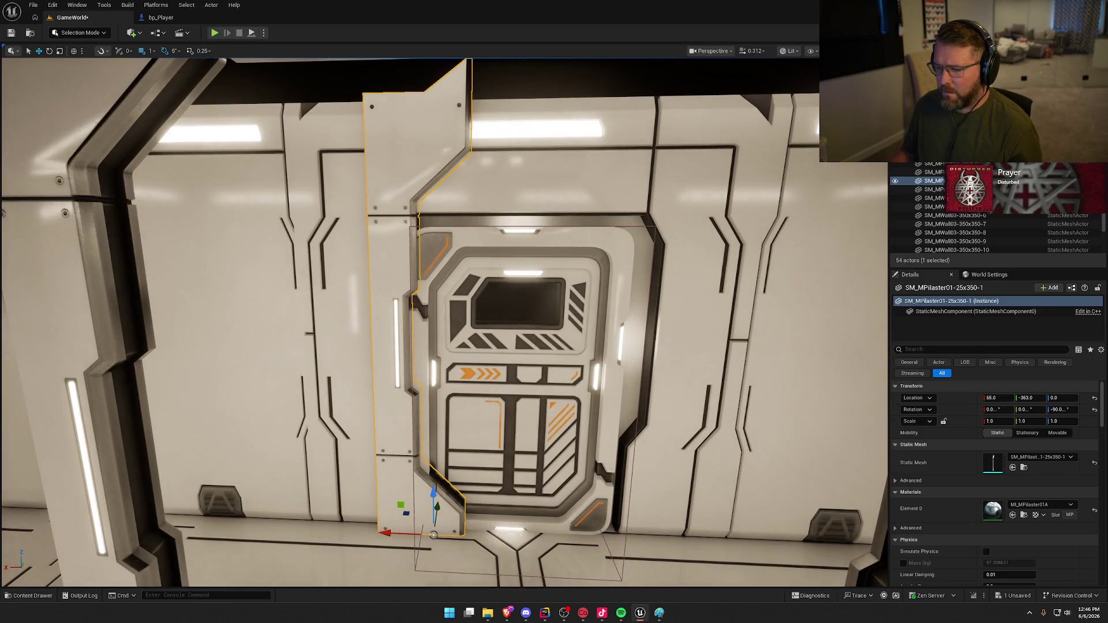
pyautogui.moveTo(449, 313)
pyautogui.mouseDown()
pyautogui.moveTo(449, 343)
pyautogui.moveTo(449, 313)
pyautogui.mouseUp()
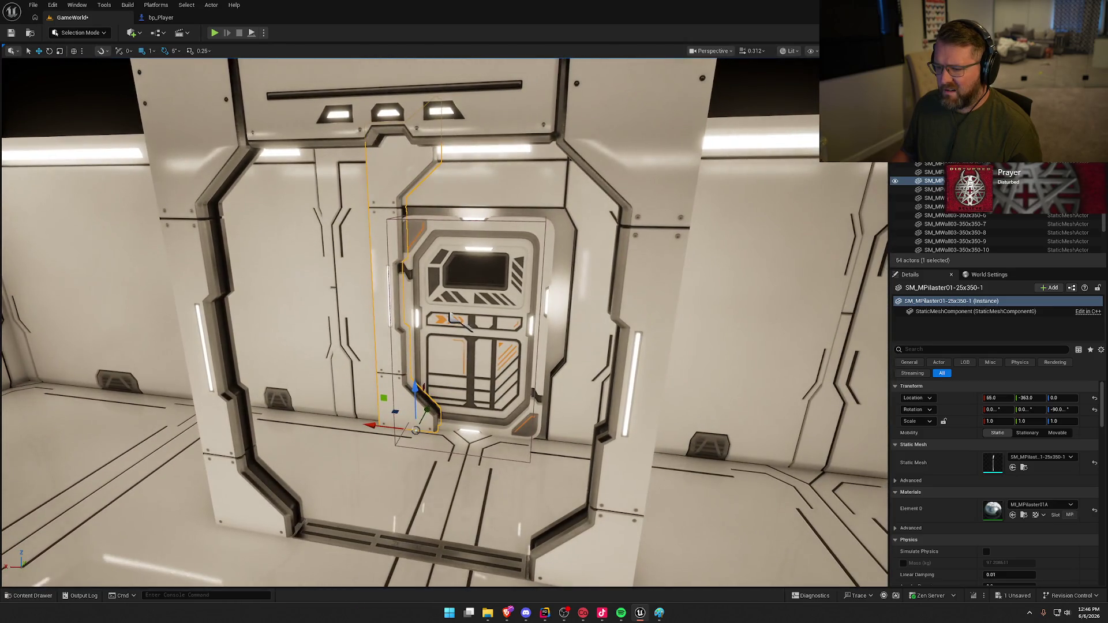
pyautogui.moveTo(438, 378)
pyautogui.mouseDown()
pyautogui.moveTo(491, 390)
pyautogui.moveTo(456, 410)
pyautogui.moveTo(431, 365)
pyautogui.moveTo(432, 332)
pyautogui.moveTo(434, 392)
pyautogui.mouseUp()
# - Delete the thin pilaster and the 350x350 pilaster frame
pyautogui.press('Delete')
pyautogui.click(432, 365)
pyautogui.press('Delete')
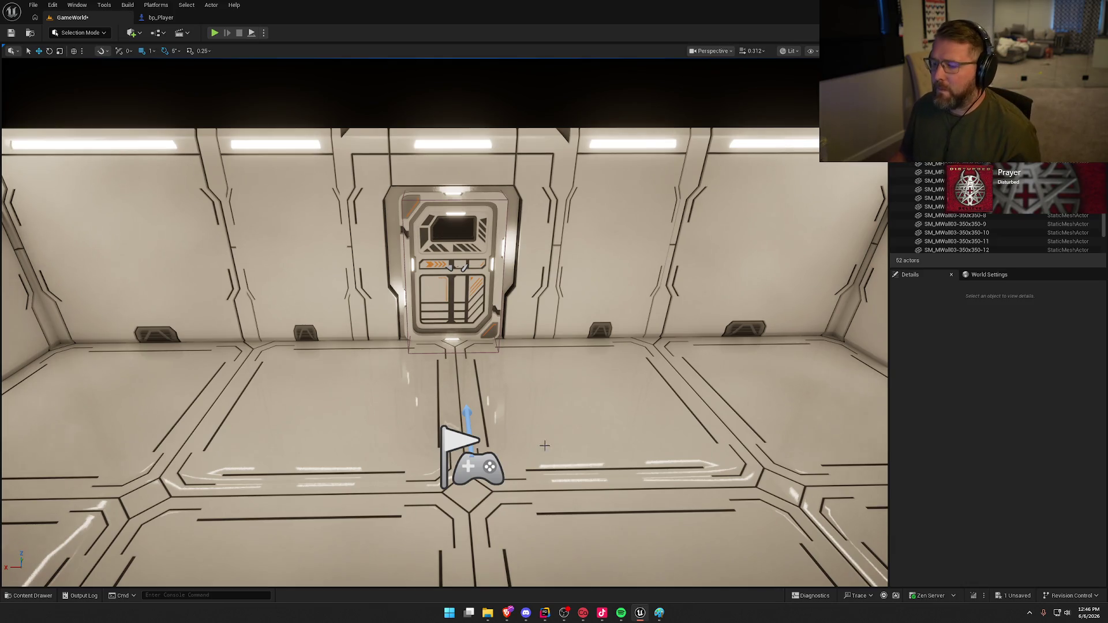
# - Nudge the BP_MDoor01 sliding door 6 cm along Y
pyautogui.scroll(5, 543, 445)
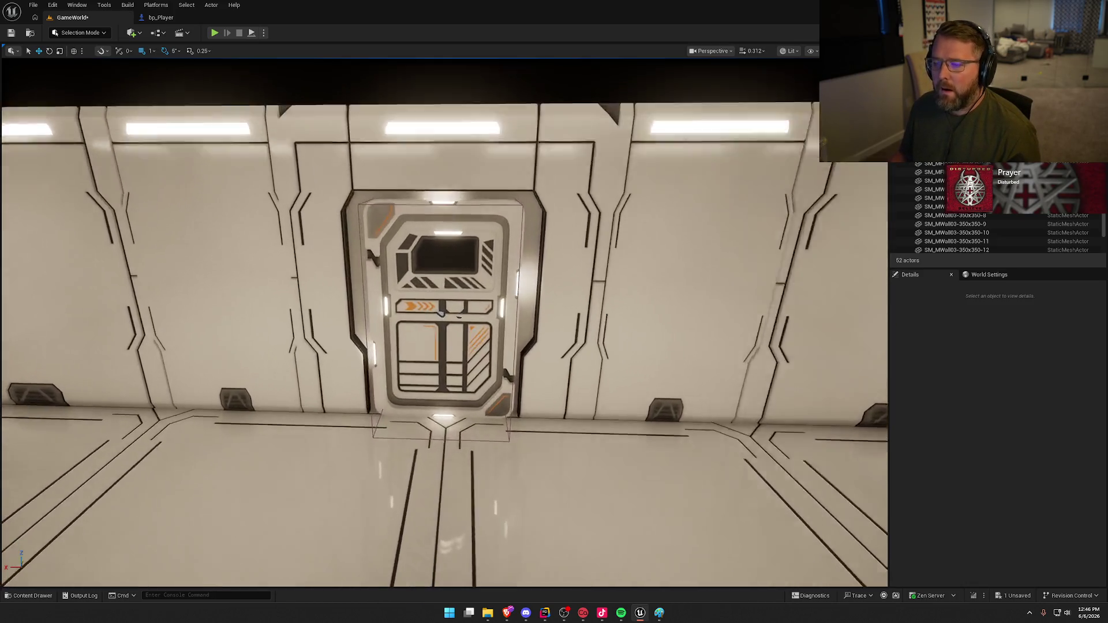
pyautogui.scroll(3, 459, 312)
pyautogui.click(581, 175)
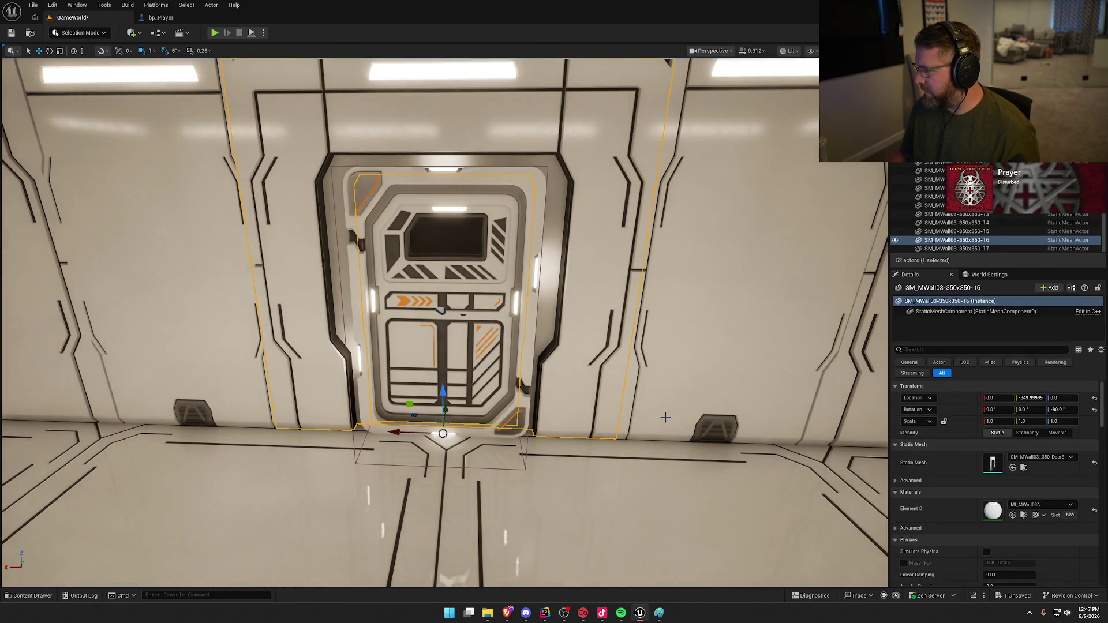
pyautogui.hotkey('ctrl', 'space')
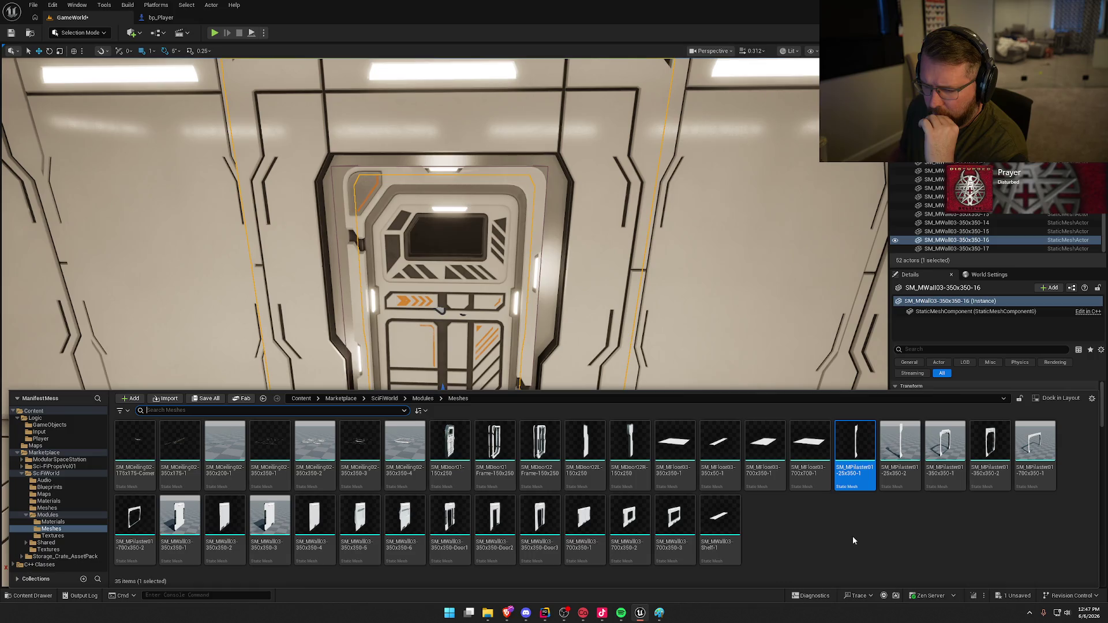
pyautogui.click(472, 336)
pyautogui.moveTo(522, 381); pyautogui.dragTo(467, 374)
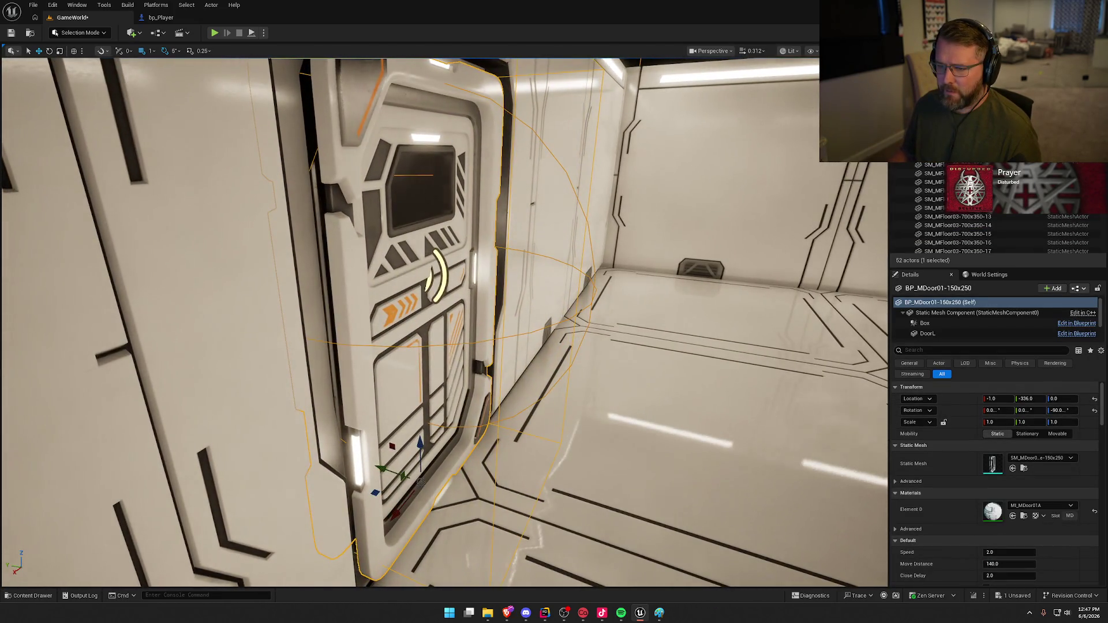
pyautogui.press('f')
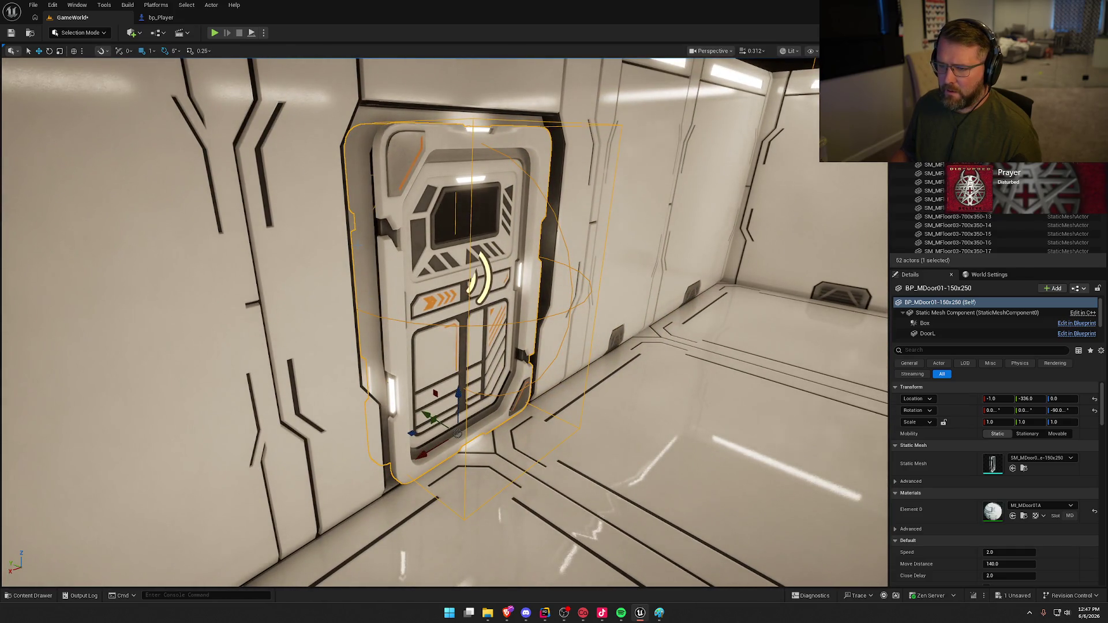
pyautogui.moveTo(443, 412); pyautogui.dragTo(392, 316)
pyautogui.moveTo(426, 355)
pyautogui.mouseDown()
pyautogui.moveTo(433, 347)
pyautogui.moveTo(448, 367)
pyautogui.moveTo(470, 430)
pyautogui.mouseUp()
pyautogui.moveTo(485, 488); pyautogui.dragTo(477, 488)
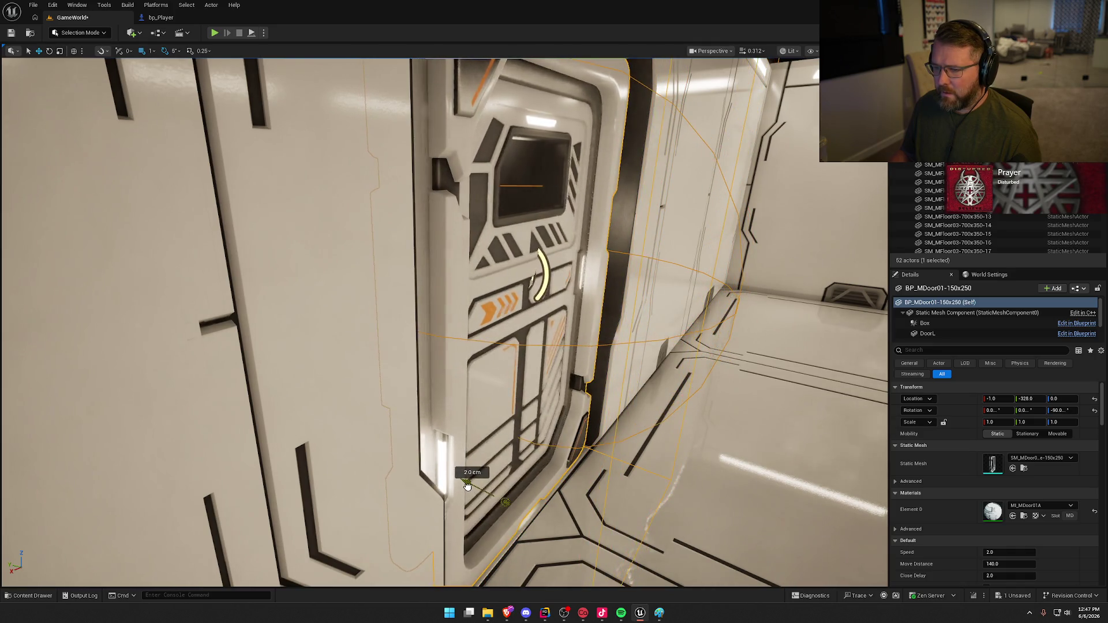
pyautogui.press('Escape')
pyautogui.moveTo(472, 480); pyautogui.dragTo(482, 416)
pyautogui.moveTo(608, 324)
pyautogui.mouseDown()
pyautogui.moveTo(608, 338)
pyautogui.moveTo(520, 375)
pyautogui.moveTo(445, 386)
pyautogui.moveTo(467, 387)
pyautogui.moveTo(470, 364)
pyautogui.moveTo(415, 363)
pyautogui.moveTo(461, 353)
pyautogui.moveTo(398, 335)
pyautogui.moveTo(456, 335)
pyautogui.moveTo(490, 516)
pyautogui.mouseUp()
# - Move door wall SM_MWall03-350x350-17 7 cm along Y to -304, then play-test
pyautogui.hotkey('alt', '3')
pyautogui.click(633, 360)
pyautogui.press('Escape')
pyautogui.hotkey('alt', '4')
pyautogui.click(490, 516)
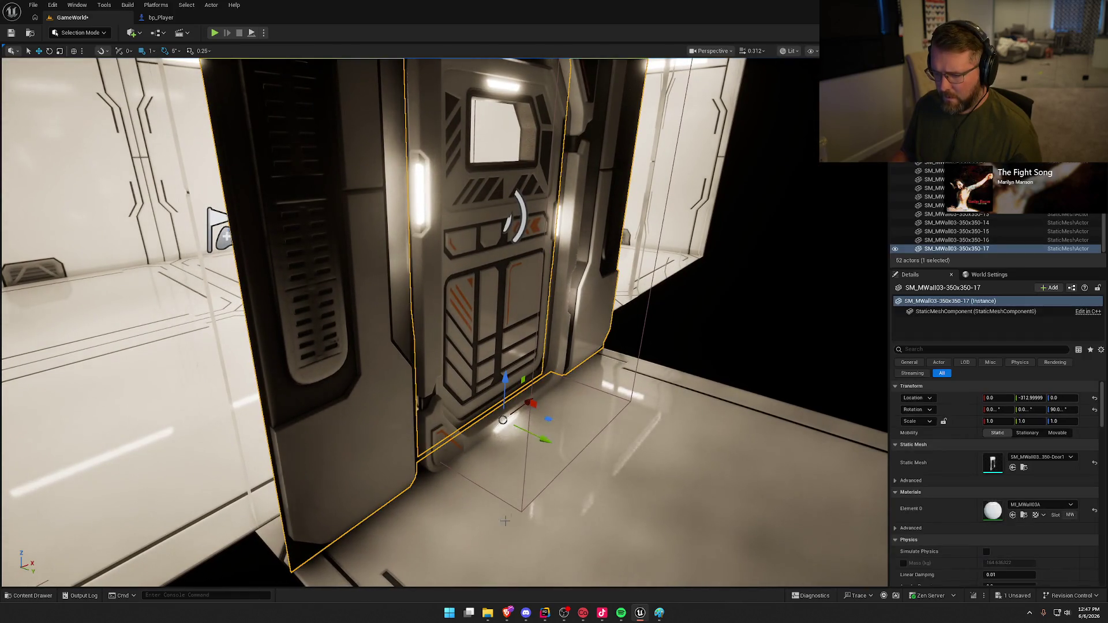
pyautogui.moveTo(543, 436)
pyautogui.mouseDown()
pyautogui.moveTo(556, 448)
pyautogui.moveTo(598, 408)
pyautogui.moveTo(636, 435)
pyautogui.moveTo(636, 450)
pyautogui.moveTo(636, 421)
pyautogui.mouseUp()
pyautogui.moveTo(437, 324); pyautogui.dragTo(447, 115)
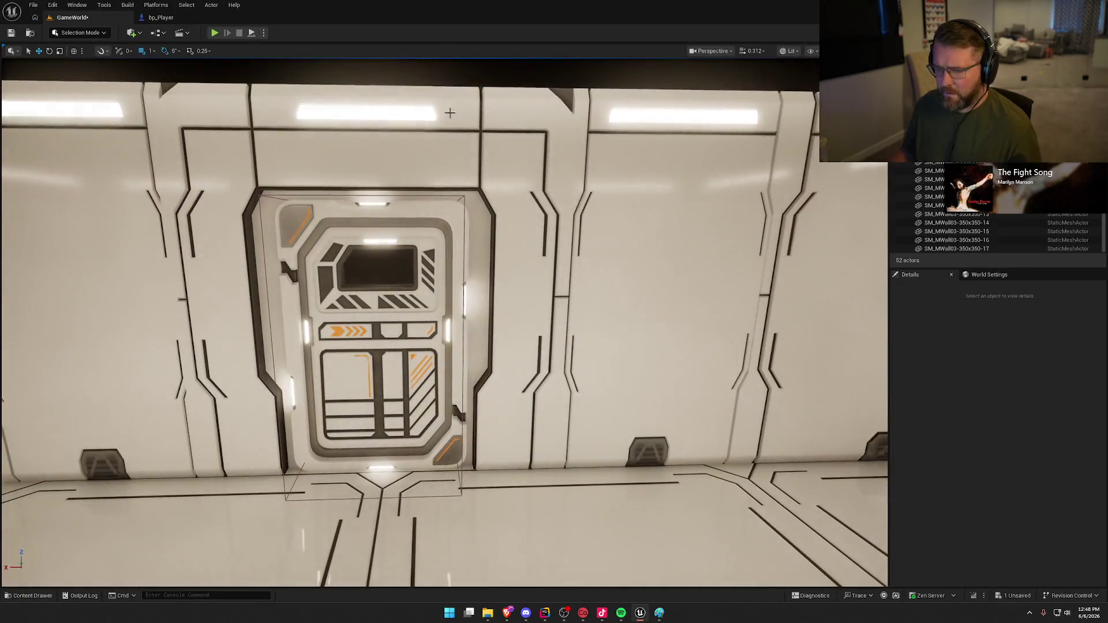
pyautogui.click(212, 33)
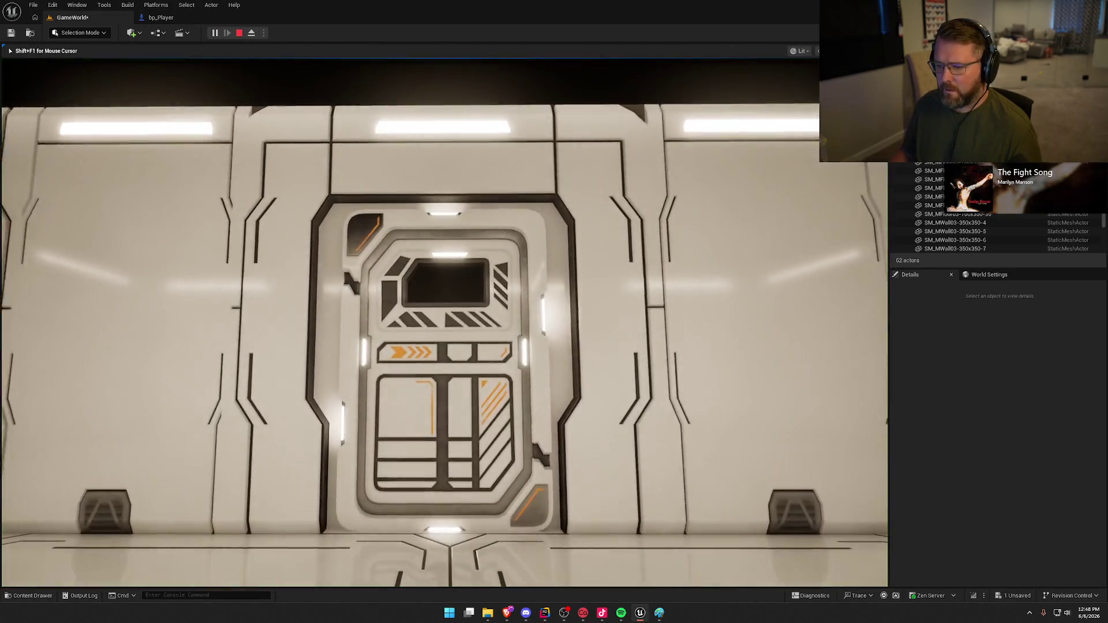
# - Walk through the doorway and back, then stop play and return to the editor
pyautogui.press('w')
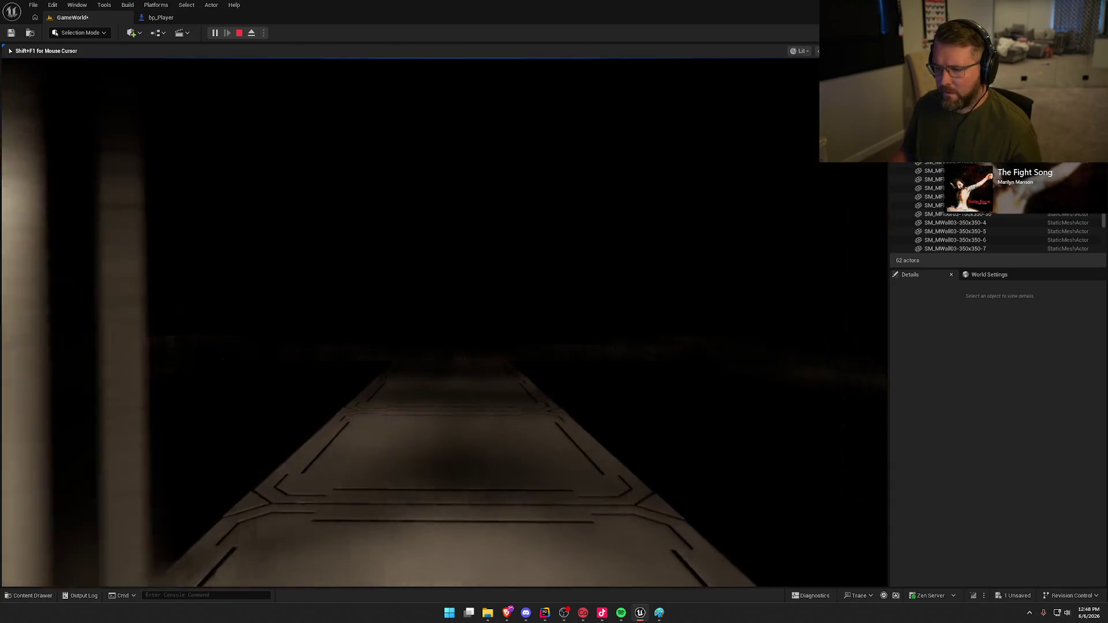
pyautogui.press('s')
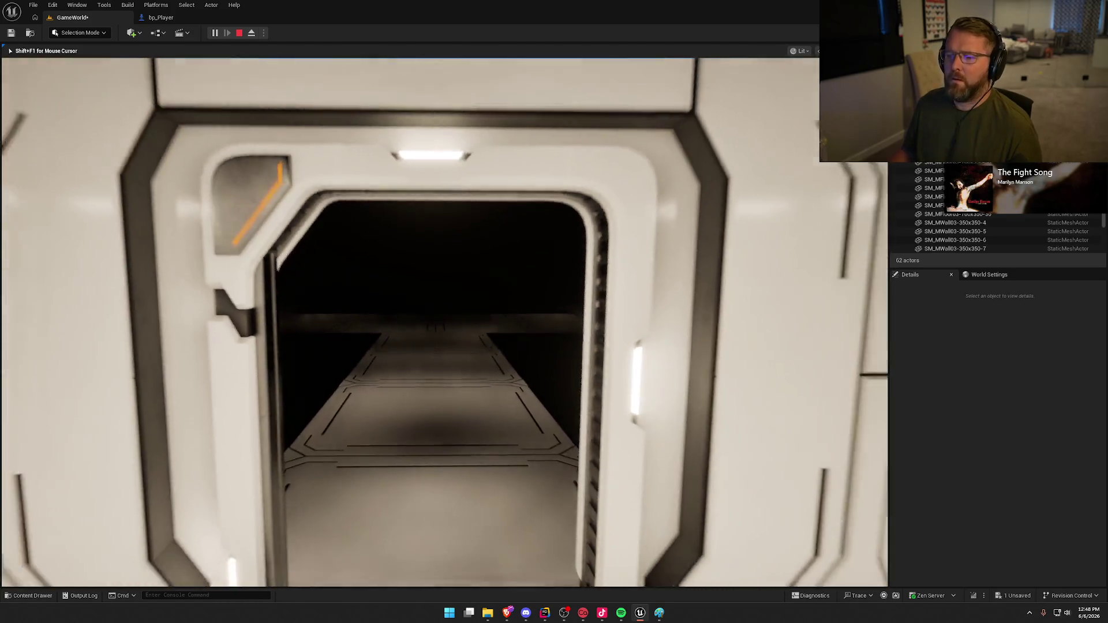
pyautogui.press('s')
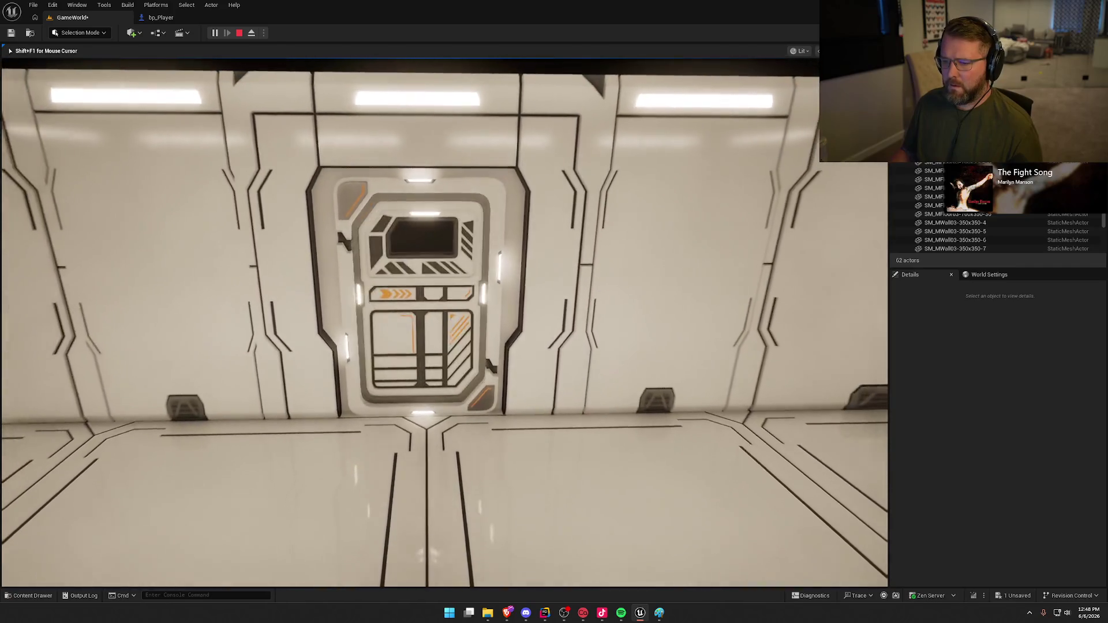
pyautogui.press('s')
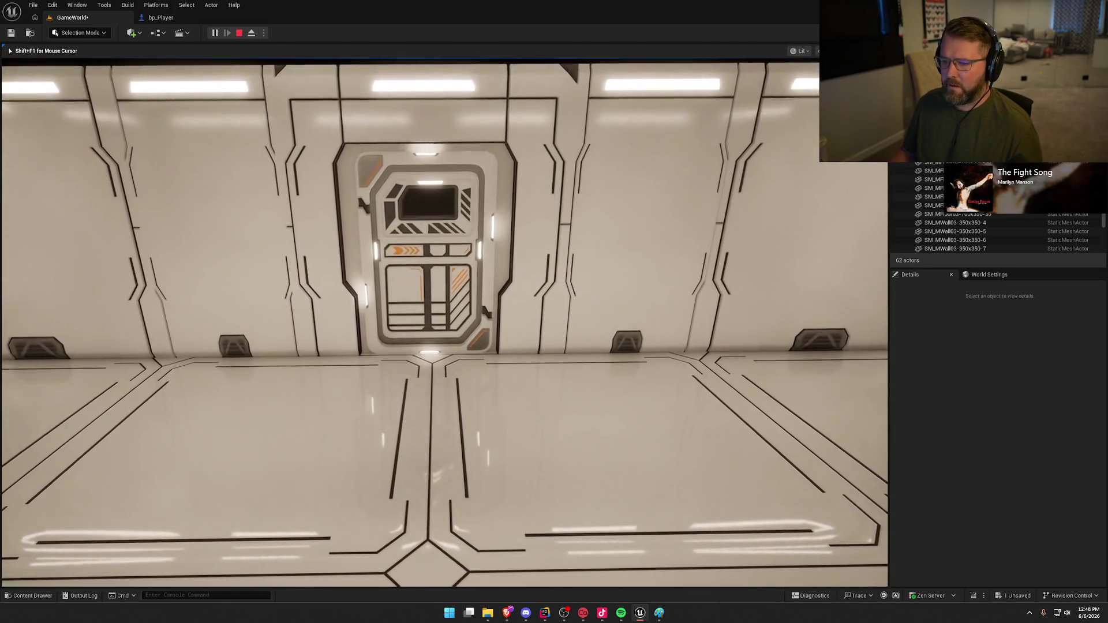
pyautogui.press('Escape')
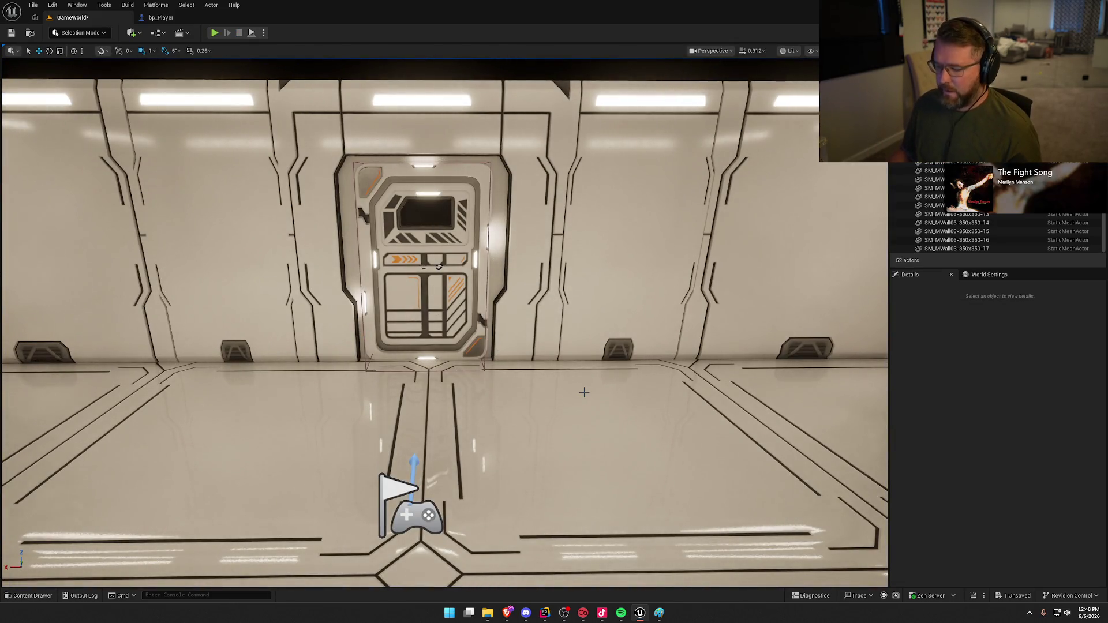
pyautogui.press('F2')
pyautogui.scroll(2, 584, 392)
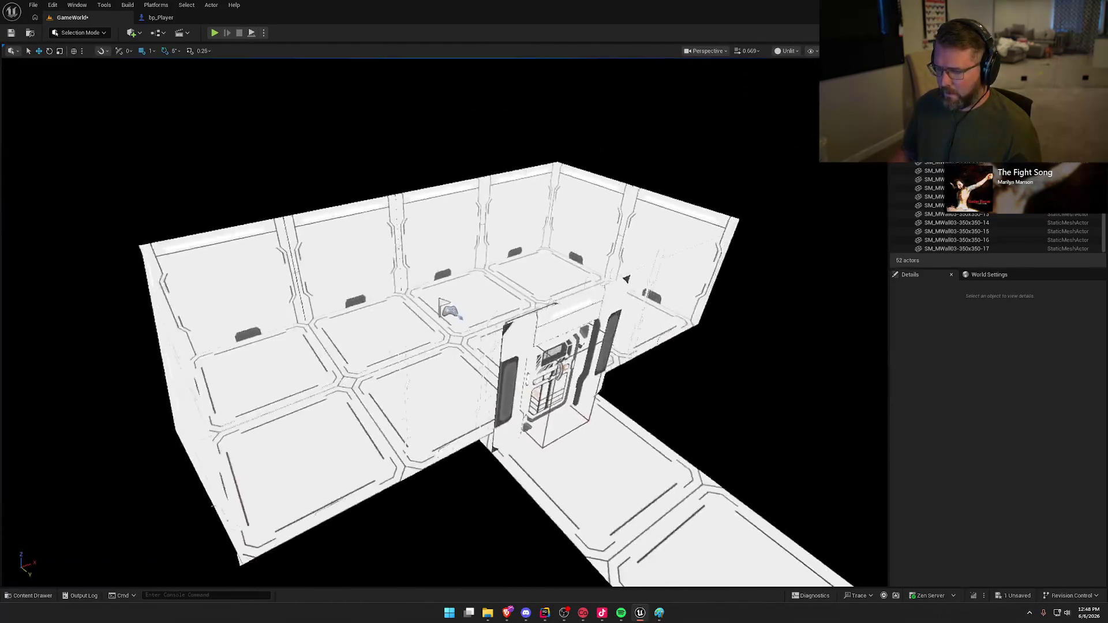
# - Duplicate a room wall panel and turn the copy 90 degrees
pyautogui.moveTo(652, 397)
pyautogui.mouseDown()
pyautogui.moveTo(635, 398)
pyautogui.moveTo(653, 397)
pyautogui.mouseUp()
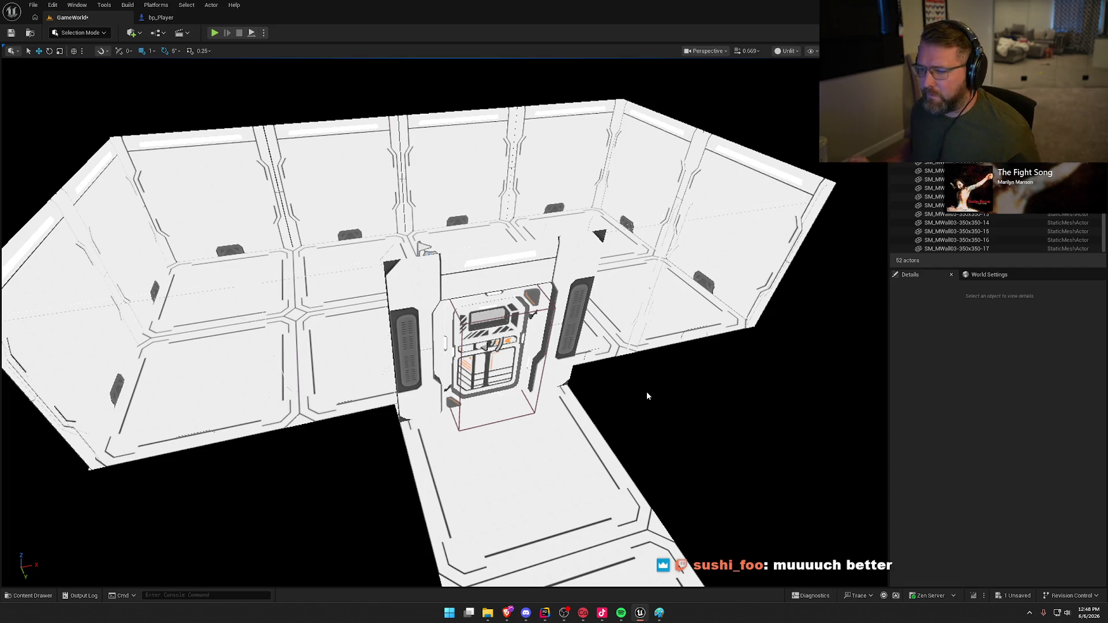
pyautogui.moveTo(646, 396)
pyautogui.mouseDown()
pyautogui.moveTo(624, 317)
pyautogui.moveTo(440, 279)
pyautogui.mouseUp()
pyautogui.click(594, 354)
pyautogui.moveTo(594, 354)
pyautogui.mouseDown()
pyautogui.moveTo(613, 350)
pyautogui.moveTo(484, 423)
pyautogui.mouseUp()
pyautogui.moveTo(434, 392); pyautogui.dragTo(483, 296)
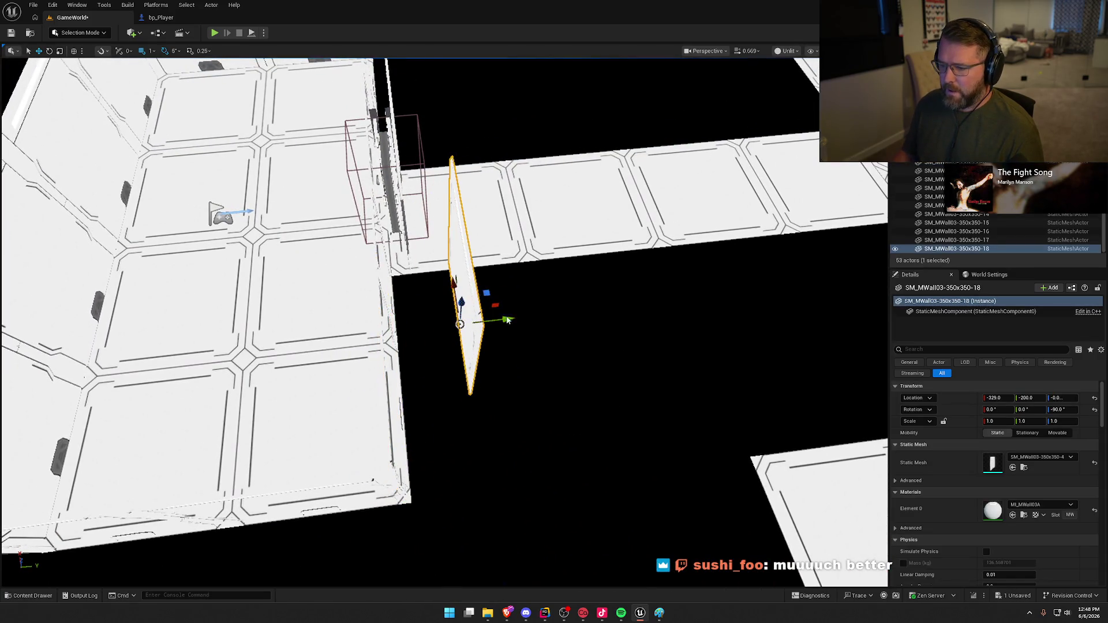
pyautogui.press('e')
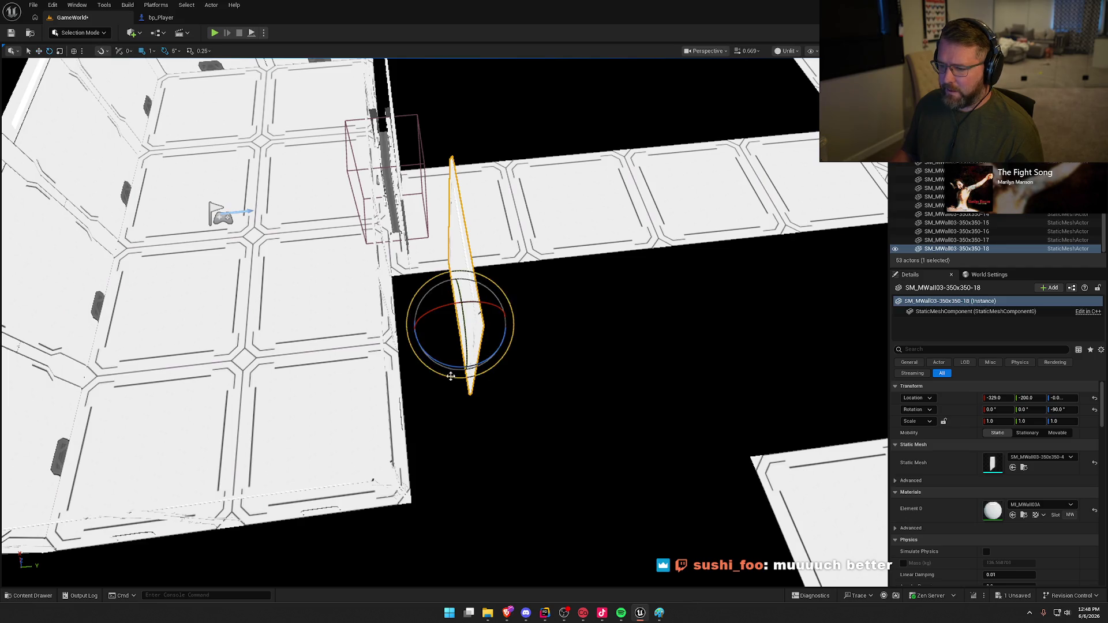
pyautogui.moveTo(483, 360); pyautogui.dragTo(385, 368)
pyautogui.press('w')
# - Slide the copied wall 54 cm along Y and along X beside the door frame
pyautogui.moveTo(479, 388)
pyautogui.mouseDown()
pyautogui.moveTo(438, 340)
pyautogui.moveTo(395, 378)
pyautogui.moveTo(409, 385)
pyautogui.moveTo(543, 342)
pyautogui.mouseUp()
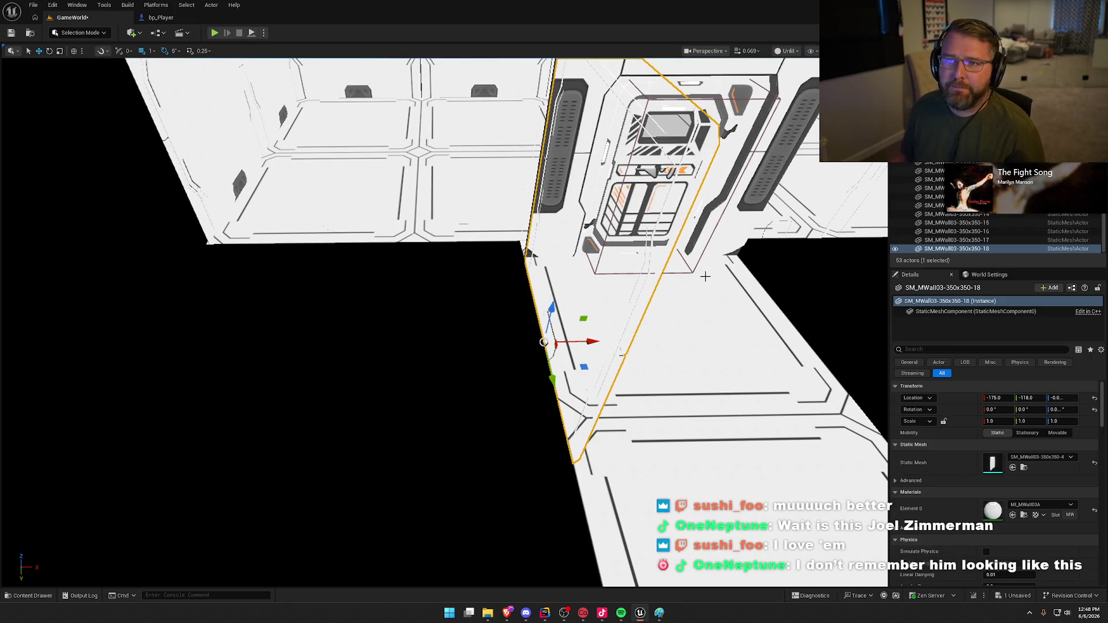
pyautogui.moveTo(710, 338)
pyautogui.mouseDown()
pyautogui.moveTo(698, 271)
pyautogui.moveTo(687, 266)
pyautogui.moveTo(675, 300)
pyautogui.moveTo(646, 260)
pyautogui.moveTo(532, 315)
pyautogui.mouseUp()
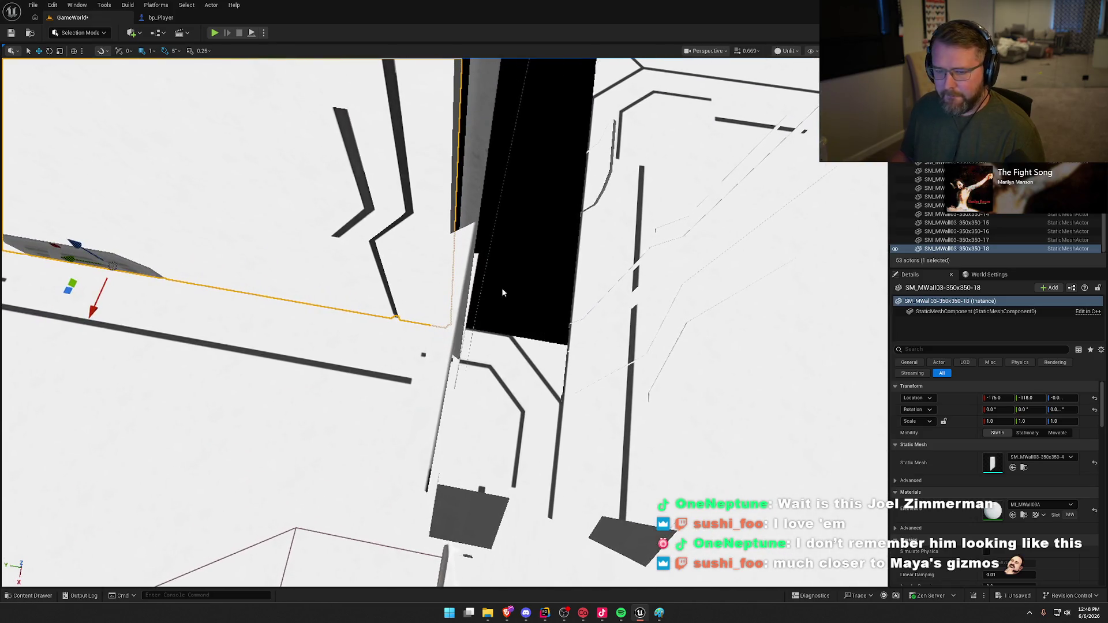
pyautogui.moveTo(79, 260); pyautogui.dragTo(172, 286)
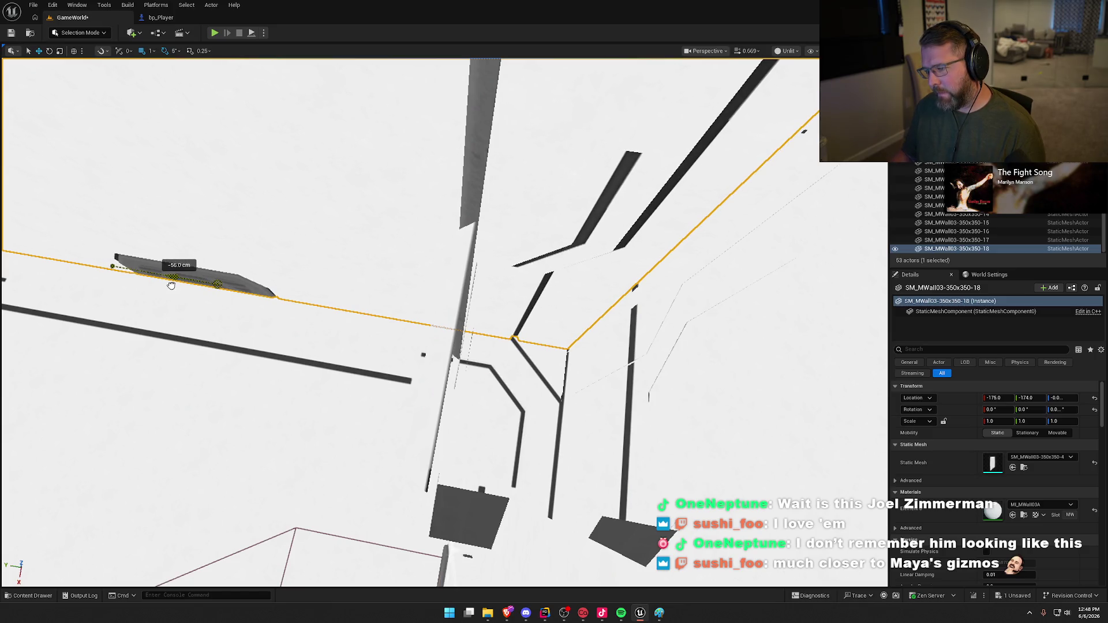
pyautogui.moveTo(200, 333); pyautogui.dragTo(201, 333)
pyautogui.click(329, 335)
pyautogui.moveTo(329, 335); pyautogui.dragTo(329, 335)
pyautogui.moveTo(421, 285); pyautogui.dragTo(420, 284)
# - Inspect new wall SM_MWall03-350x350-18 at -175, -174, 0 in lit and unlit shading
pyautogui.click(368, 255)
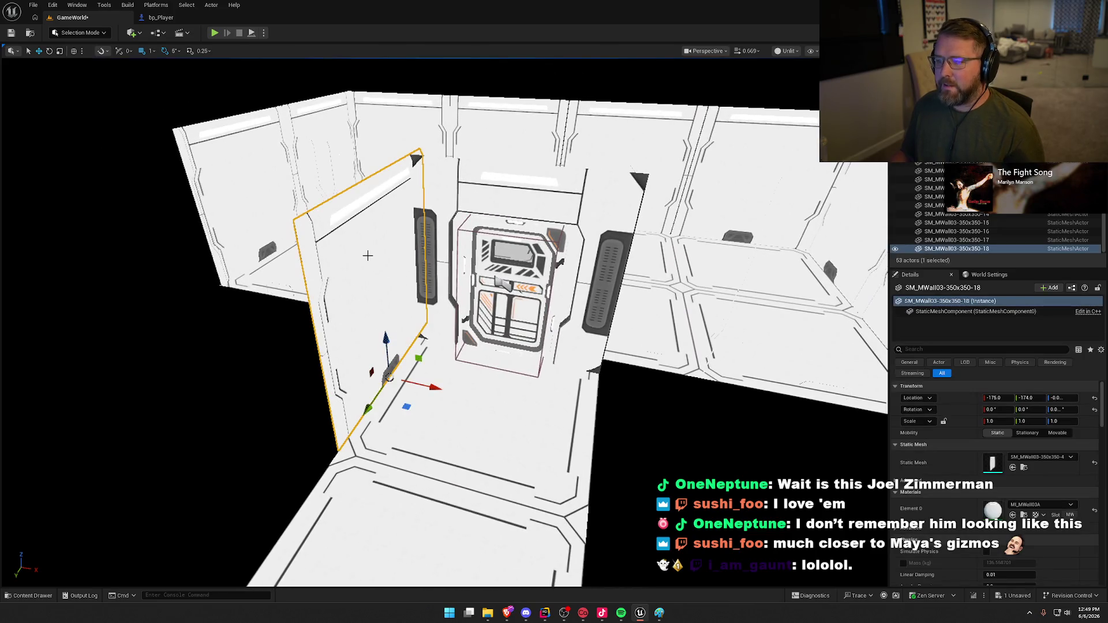
pyautogui.moveTo(438, 323); pyautogui.dragTo(352, 323)
pyautogui.moveTo(543, 224); pyautogui.dragTo(552, 194)
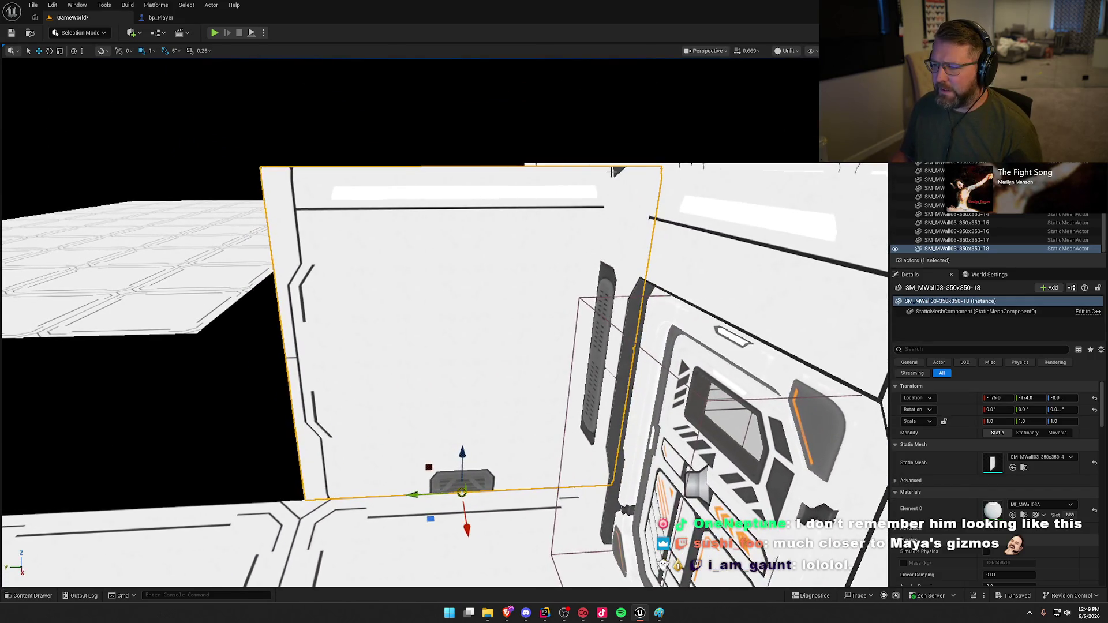
pyautogui.moveTo(605, 239)
pyautogui.mouseDown()
pyautogui.moveTo(600, 286)
pyautogui.moveTo(586, 297)
pyautogui.mouseUp()
pyautogui.press('Escape')
pyautogui.hotkey('alt', '4')
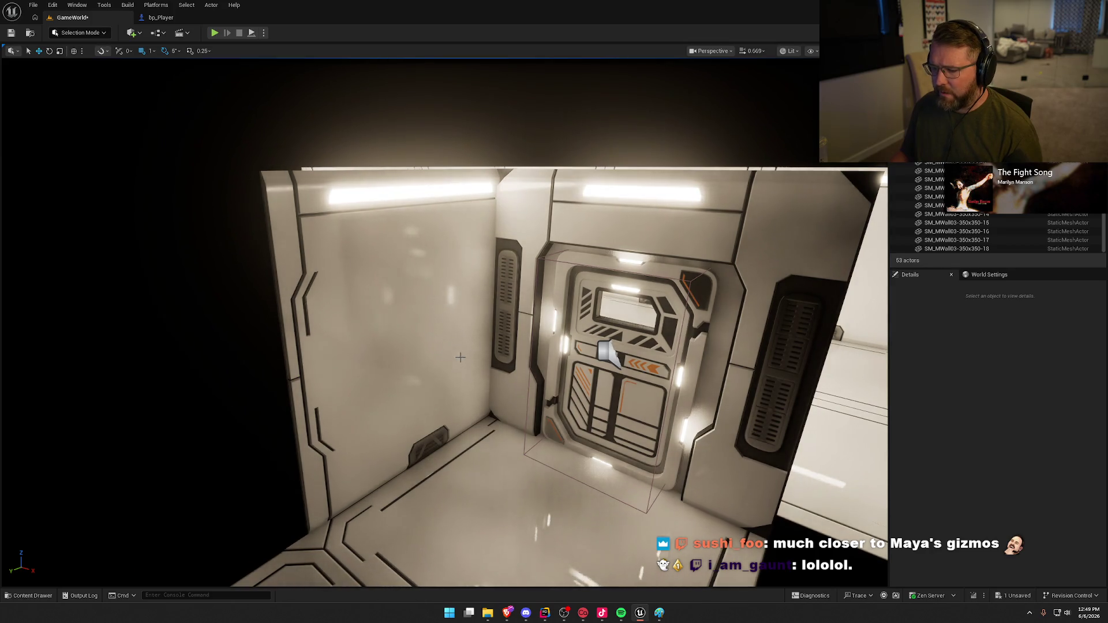
pyautogui.click(466, 352)
pyautogui.moveTo(465, 352); pyautogui.dragTo(405, 346)
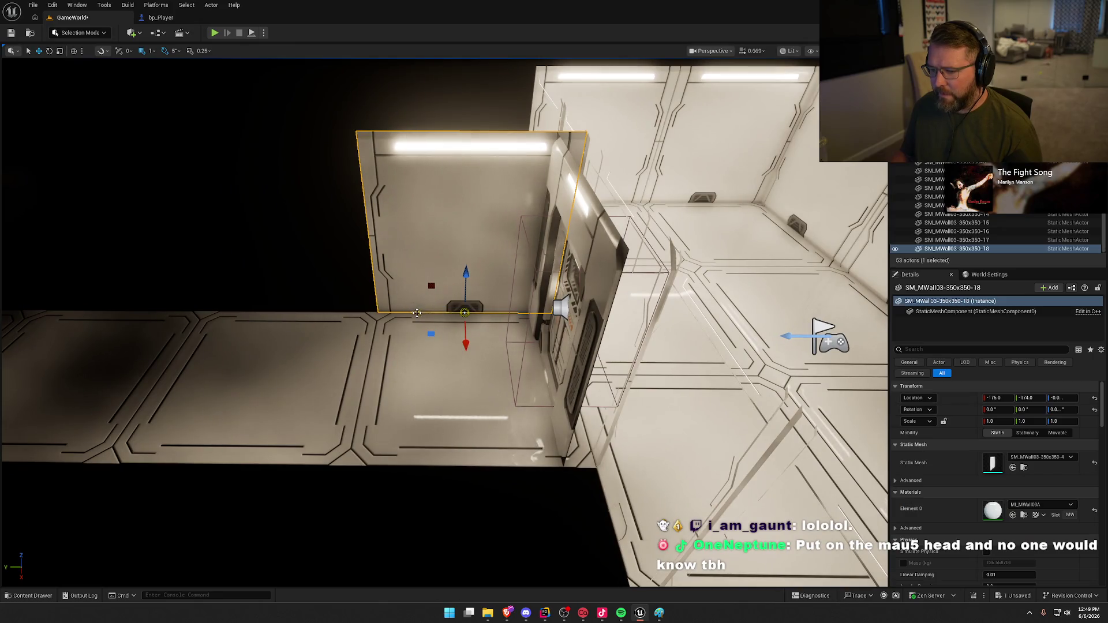
pyautogui.moveTo(424, 391)
pyautogui.mouseDown()
pyautogui.moveTo(452, 340)
pyautogui.moveTo(462, 374)
pyautogui.mouseUp()
pyautogui.hotkey('alt', '3')
pyautogui.click(490, 357)
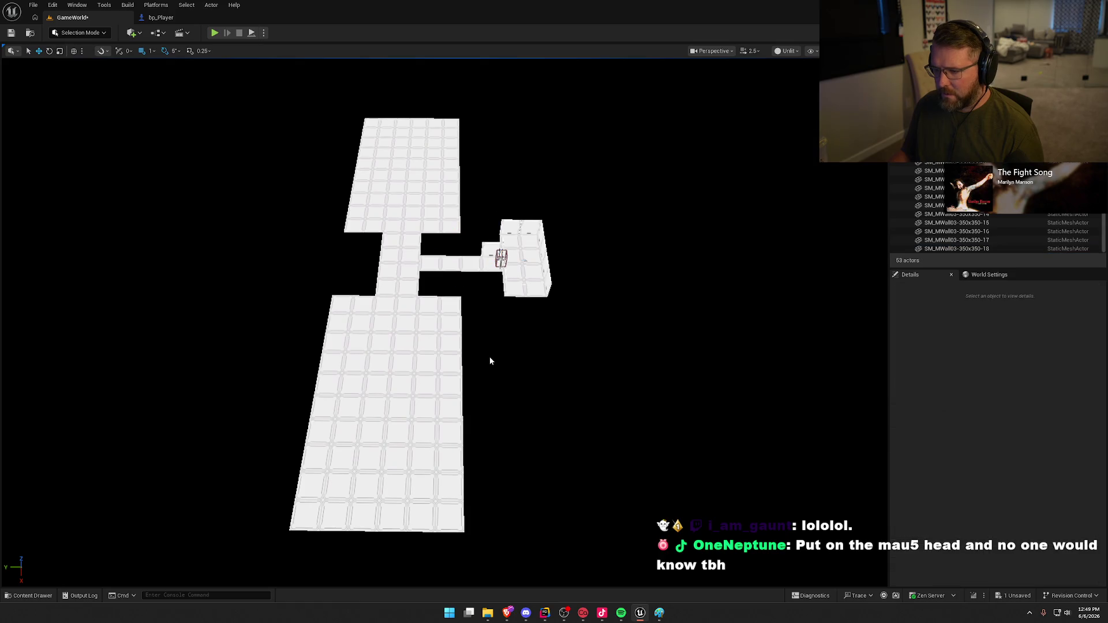
# - Select the hall and corridor floor tiles, including the corridor piece
pyautogui.click(398, 442)
pyautogui.click(319, 186)
pyautogui.moveTo(301, 148); pyautogui.dragTo(338, 230)
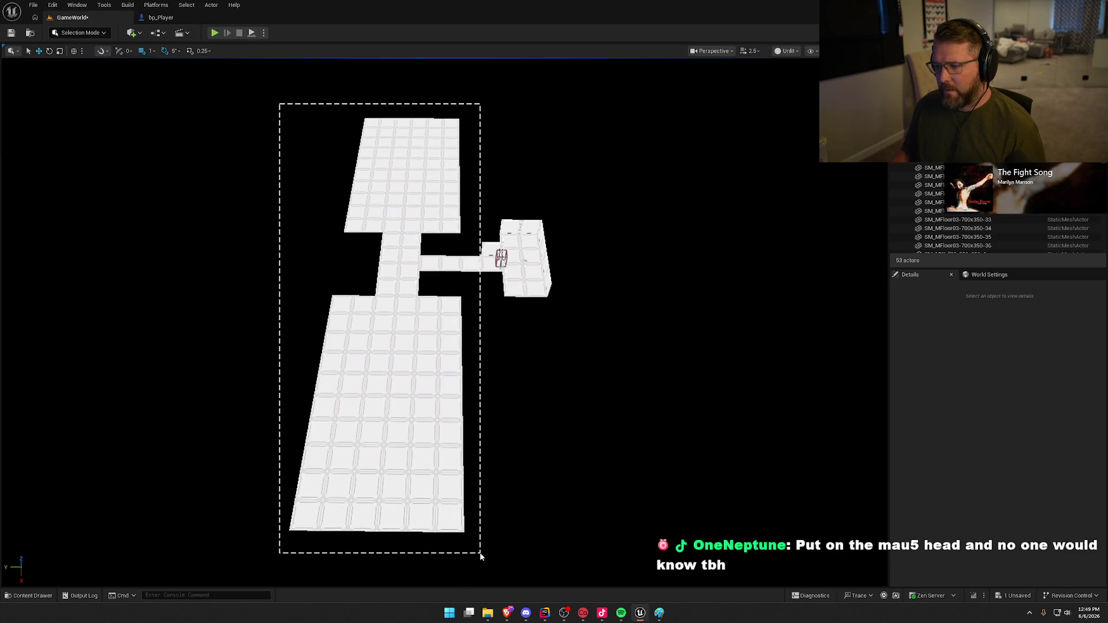
pyautogui.moveTo(486, 555); pyautogui.dragTo(487, 557)
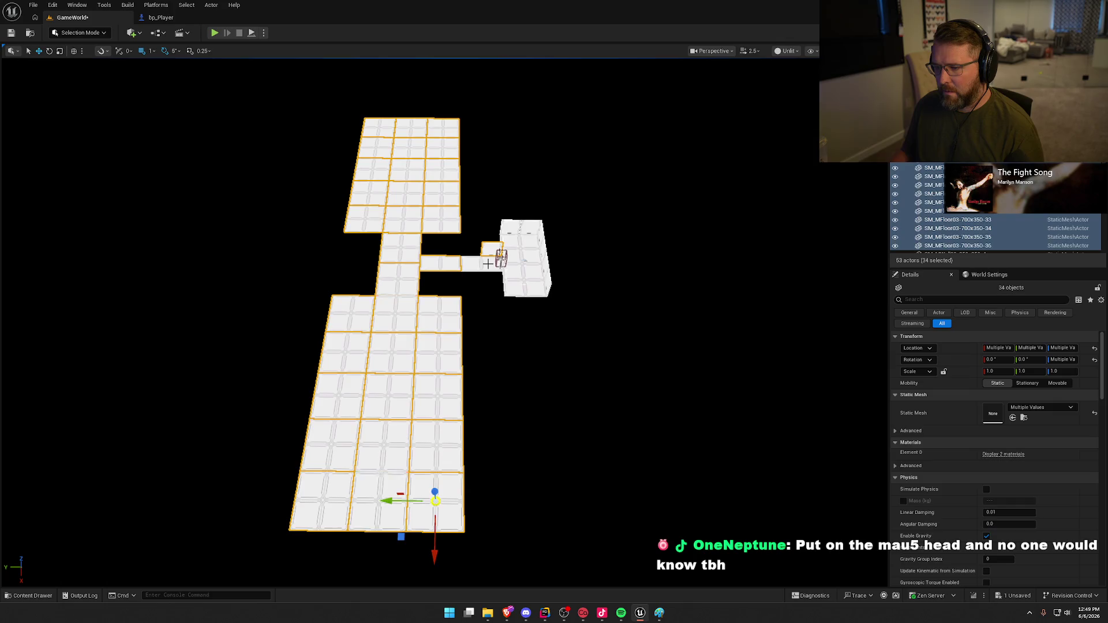
pyautogui.keyDown('ctrl'); pyautogui.click(487, 264); pyautogui.keyUp('ctrl')
# - Slide the selected floors about 48 cm along X to meet the door frame
pyautogui.scroll(6, 505, 327)
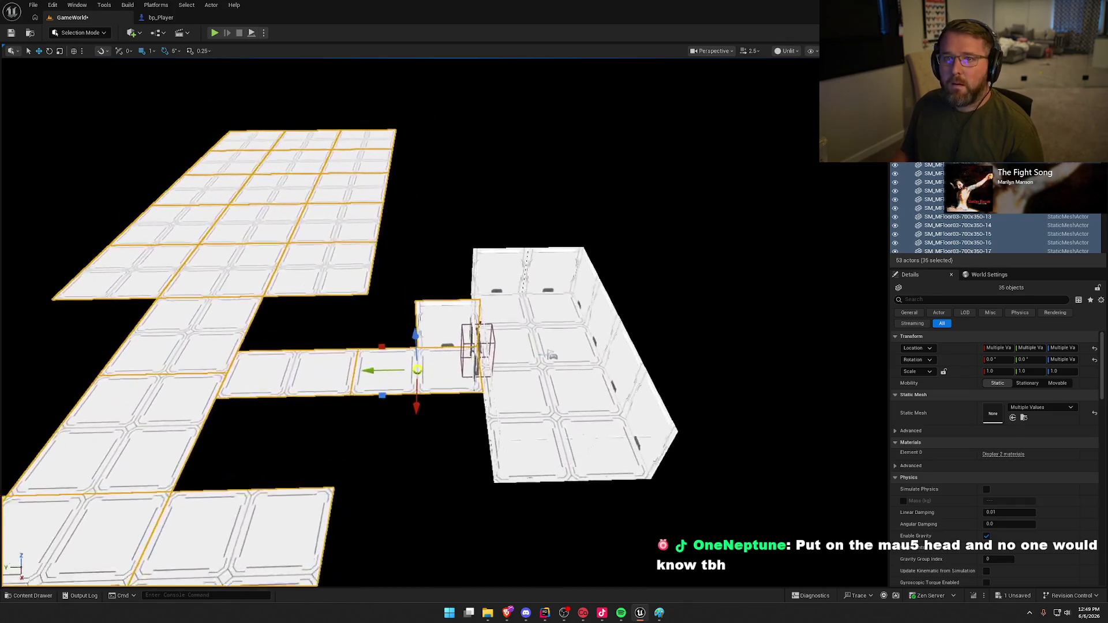
pyautogui.scroll(5, 479, 326)
pyautogui.scroll(-3, 479, 326)
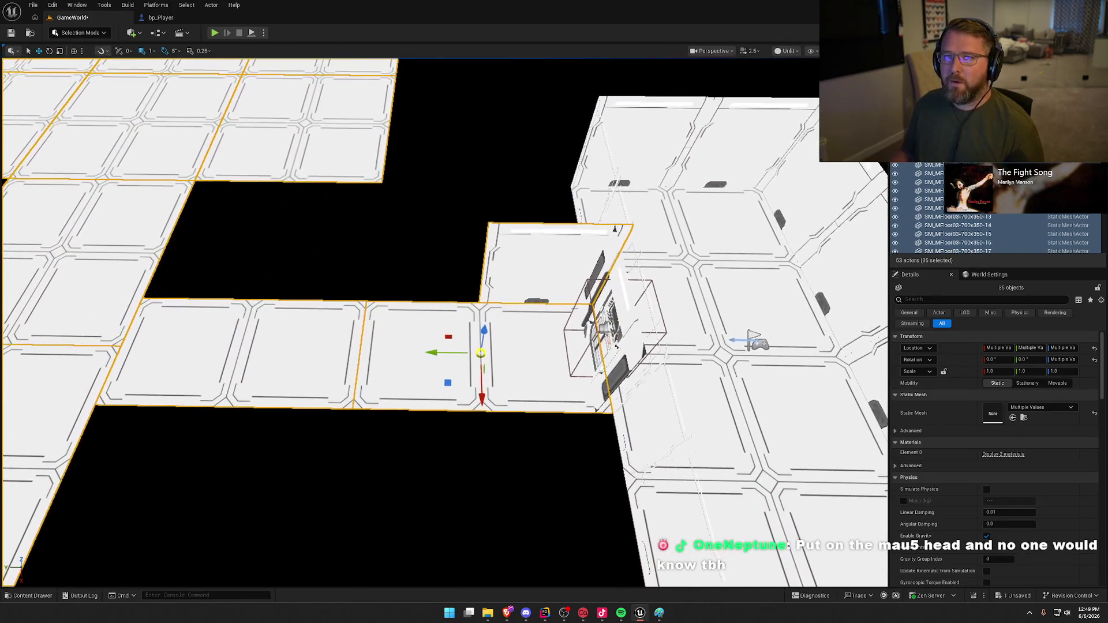
pyautogui.scroll(-1, 479, 346)
pyautogui.scroll(5, 504, 328)
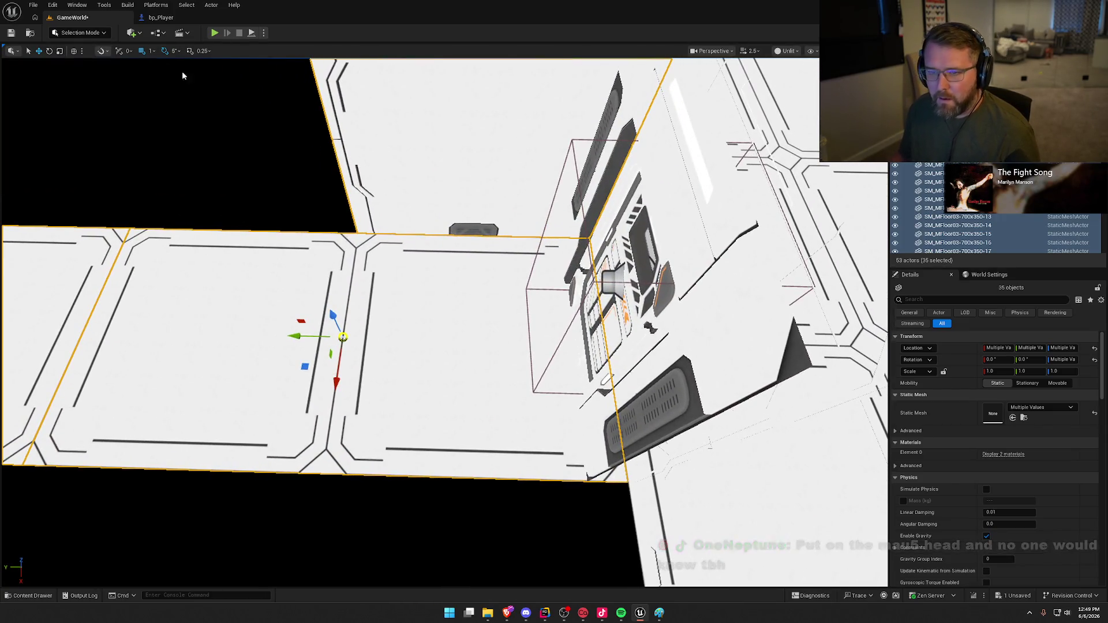
pyautogui.moveTo(299, 335)
pyautogui.mouseDown()
pyautogui.moveTo(260, 331)
pyautogui.moveTo(201, 506)
pyautogui.moveTo(110, 344)
pyautogui.mouseUp()
pyautogui.moveTo(205, 381); pyautogui.dragTo(205, 382)
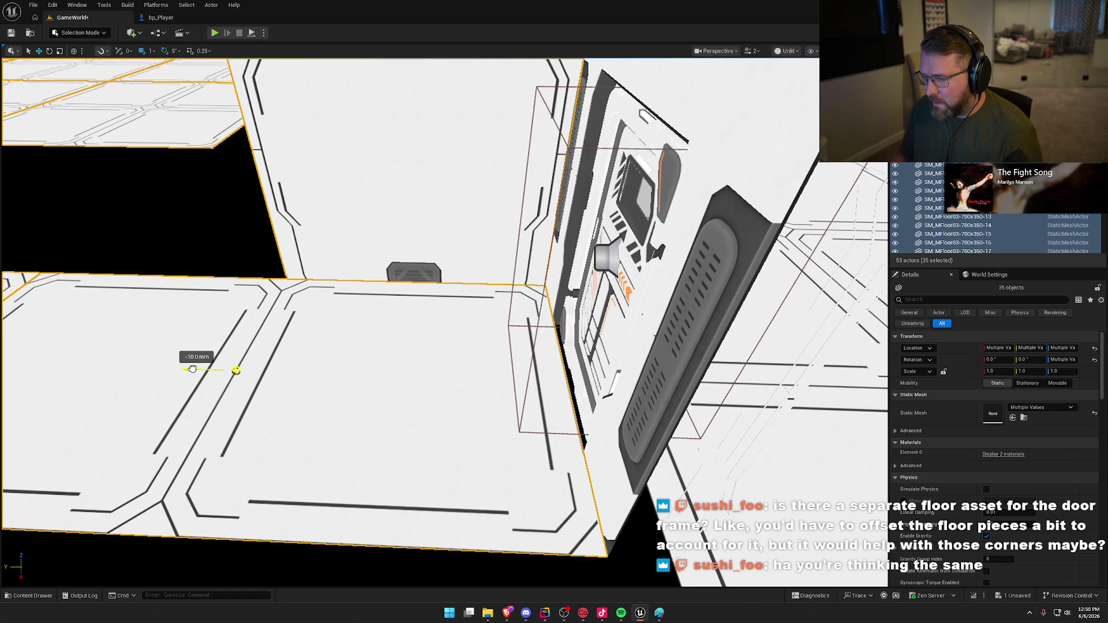
pyautogui.press('Escape')
# - Return to a wide lit view of the corridor and select the floor piece by the door
pyautogui.moveTo(363, 401)
pyautogui.mouseDown()
pyautogui.moveTo(443, 422)
pyautogui.moveTo(700, 336)
pyautogui.moveTo(698, 370)
pyautogui.moveTo(733, 384)
pyautogui.moveTo(722, 306)
pyautogui.moveTo(710, 346)
pyautogui.moveTo(678, 329)
pyautogui.mouseUp()
pyautogui.hotkey('alt', '4')
pyautogui.click(144, 404)
# - Drag SM_MFloor03-350x50-1 from the Content Drawer into the level near the door
pyautogui.moveTo(541, 415); pyautogui.dragTo(531, 410)
pyautogui.hotkey('ctrl', 'space')
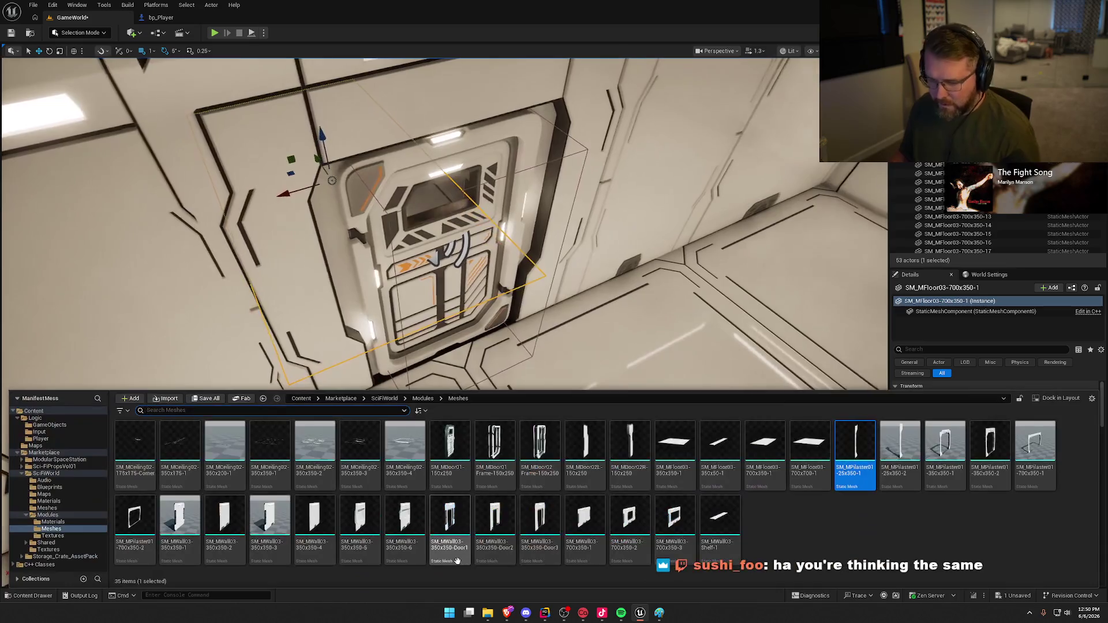
pyautogui.moveTo(718, 459)
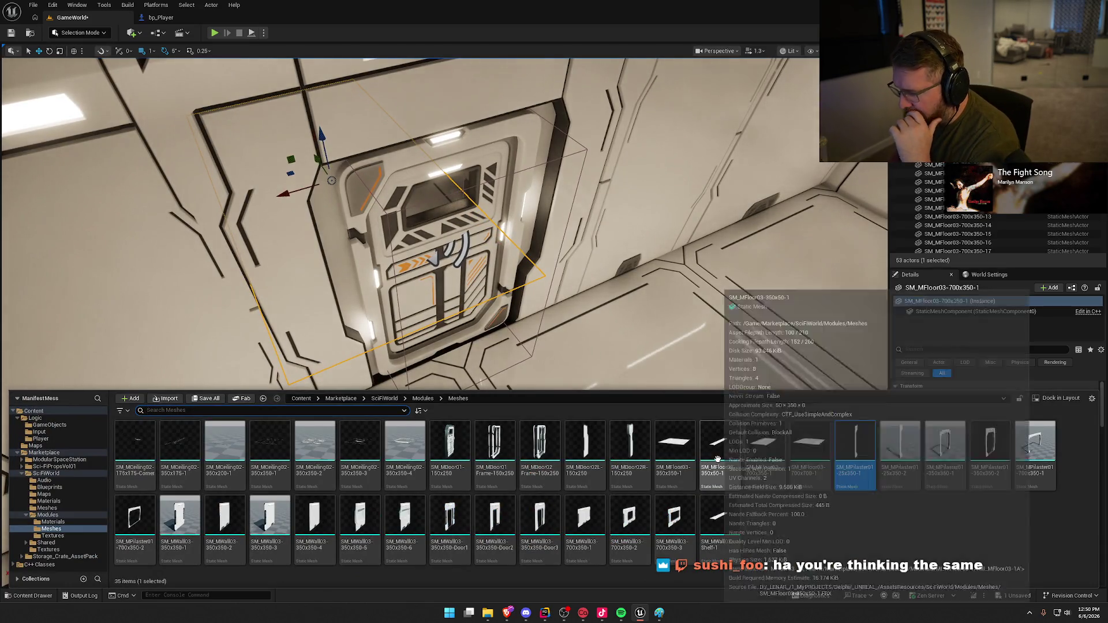
pyautogui.moveTo(718, 459); pyautogui.dragTo(545, 360)
# - Rotate the strip and position it under the doorway at 1, -327, -1
pyautogui.moveTo(588, 437)
pyautogui.mouseDown()
pyautogui.moveTo(700, 372)
pyautogui.moveTo(634, 416)
pyautogui.mouseUp()
pyautogui.press('e')
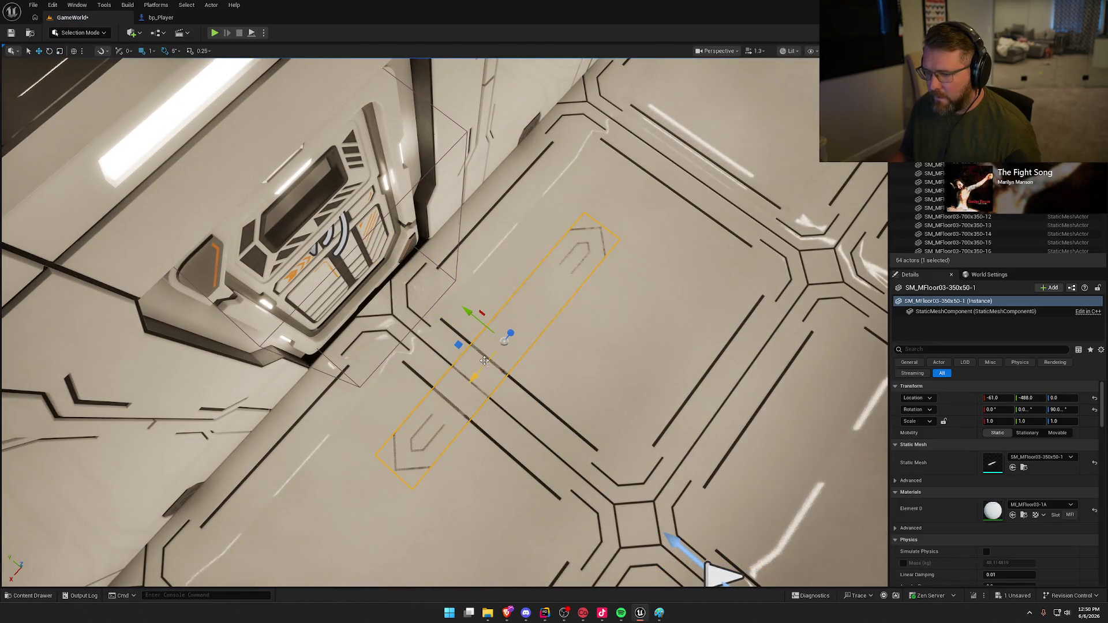
pyautogui.moveTo(302, 304)
pyautogui.mouseDown()
pyautogui.moveTo(392, 282)
pyautogui.moveTo(451, 338)
pyautogui.moveTo(485, 339)
pyautogui.moveTo(404, 323)
pyautogui.moveTo(334, 328)
pyautogui.moveTo(358, 307)
pyautogui.mouseUp()
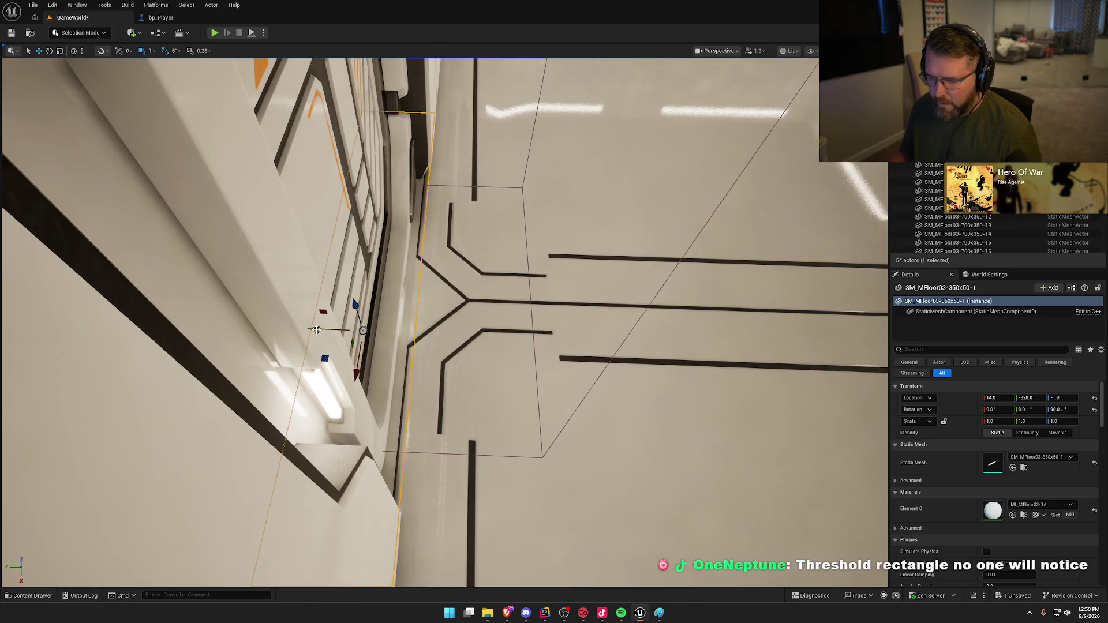
pyautogui.moveTo(357, 356); pyautogui.dragTo(585, 282)
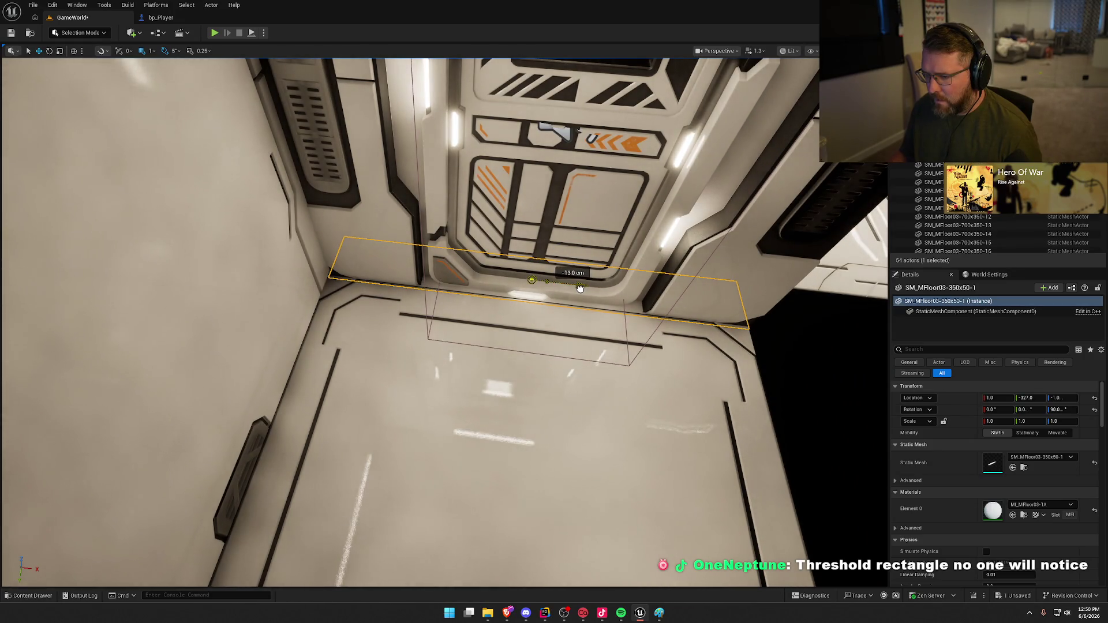
pyautogui.press('Escape')
pyautogui.scroll(-10, 578, 289)
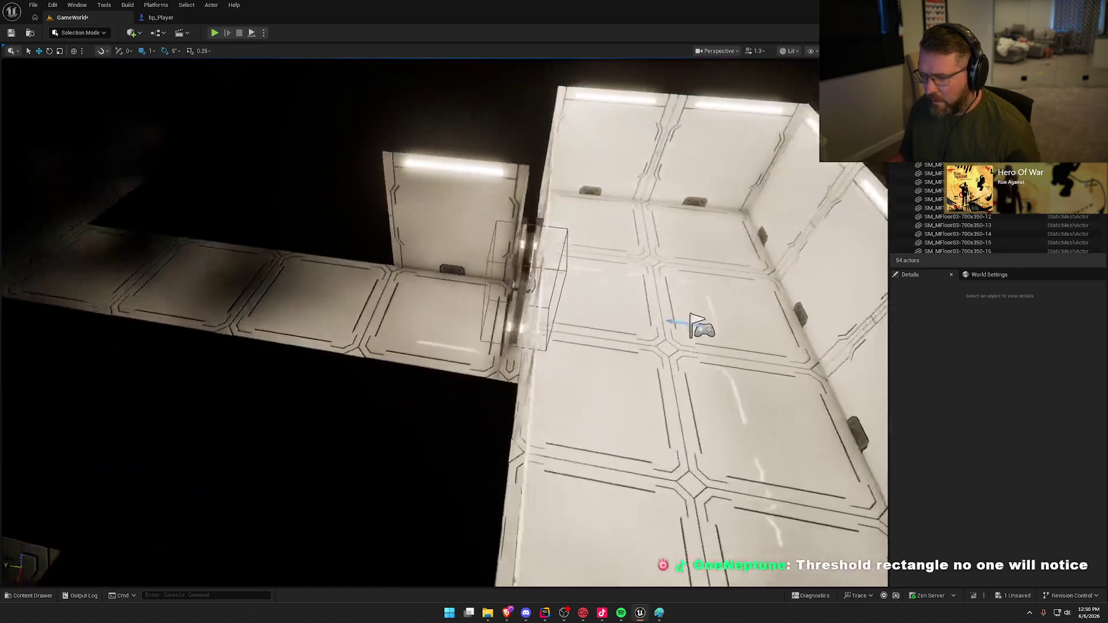
# - Set grid snap to 50 and duplicate the wall beside the door twice along the corridor
pyautogui.hotkey('alt', '3')
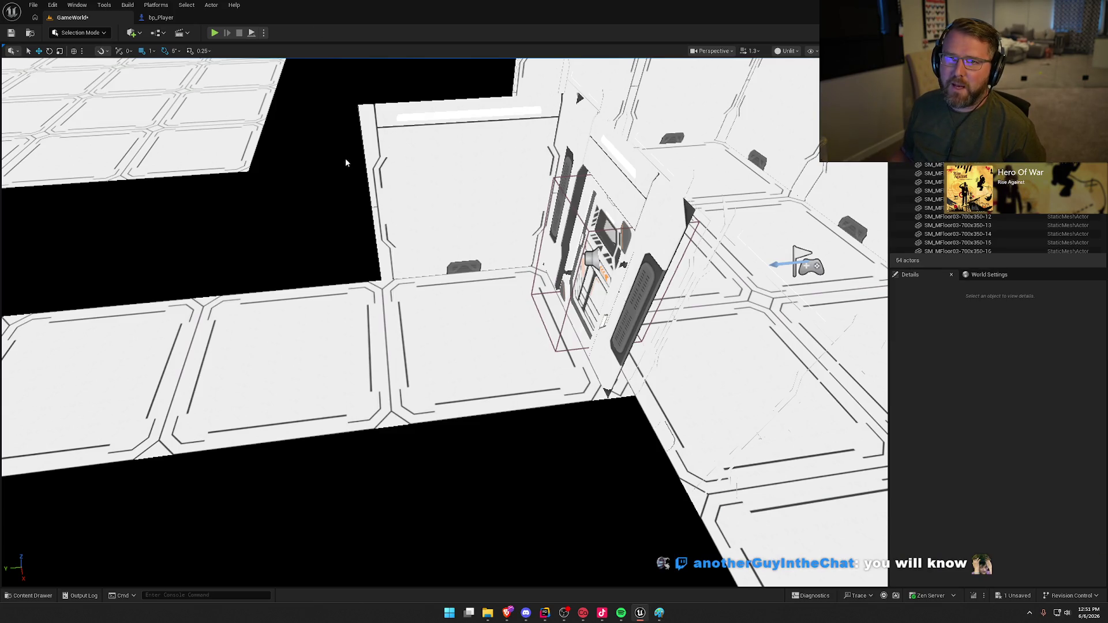
pyautogui.moveTo(357, 198); pyautogui.dragTo(483, 272)
pyautogui.click(483, 272)
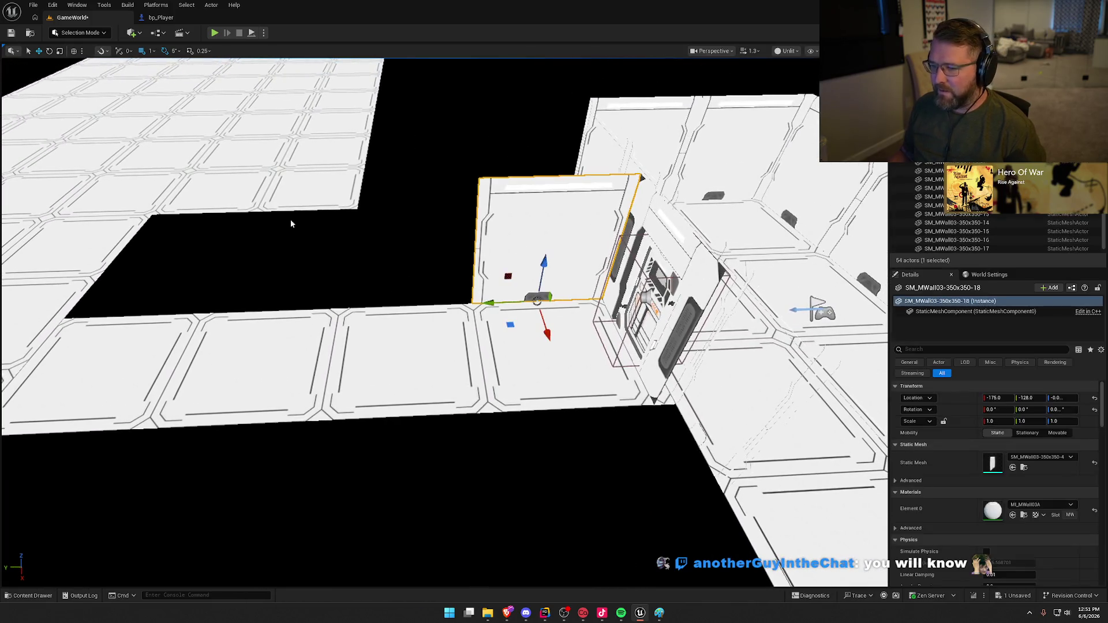
pyautogui.click(151, 53)
pyautogui.click(173, 96)
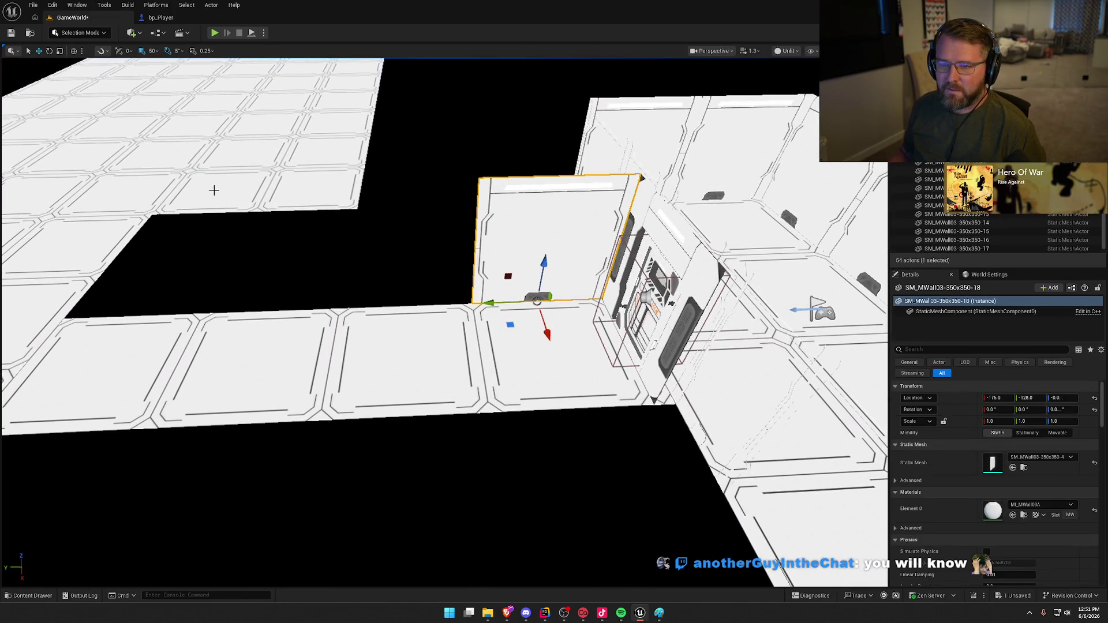
pyautogui.scroll(-2, 520, 337)
pyautogui.moveTo(519, 338)
pyautogui.mouseDown()
pyautogui.moveTo(346, 338)
pyautogui.moveTo(417, 339)
pyautogui.mouseUp()
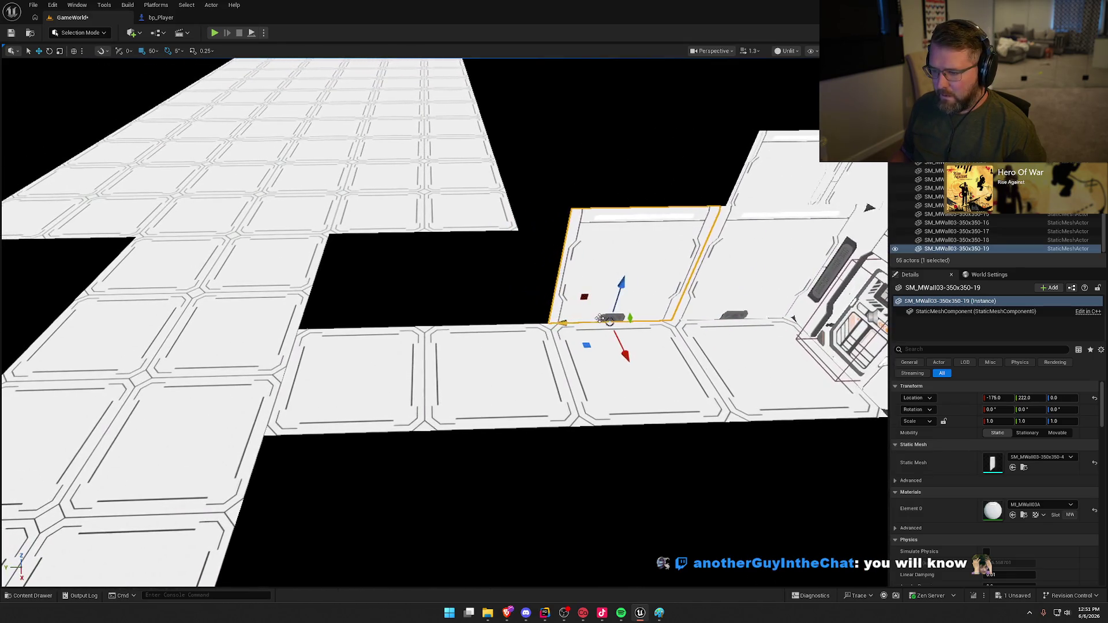
pyautogui.moveTo(563, 324); pyautogui.dragTo(309, 329)
pyautogui.press('Escape')
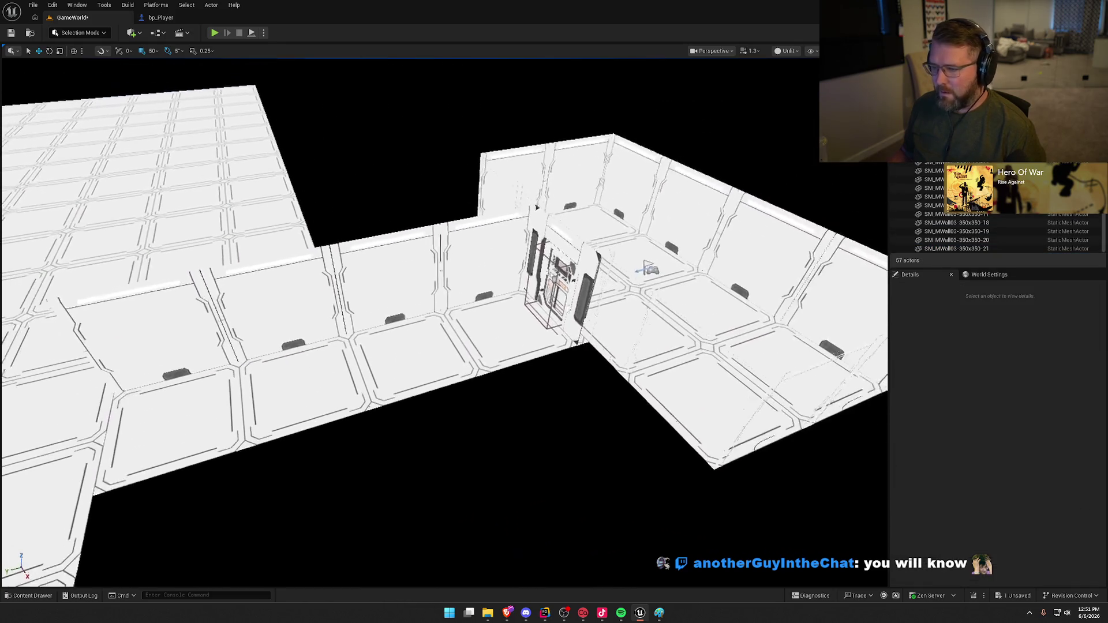
# - Copy four corridor walls 7 m across, turned 180°, to line the opposite side
pyautogui.click(443, 185)
pyautogui.keyDown('ctrl'); pyautogui.click(514, 131); pyautogui.keyUp('ctrl')
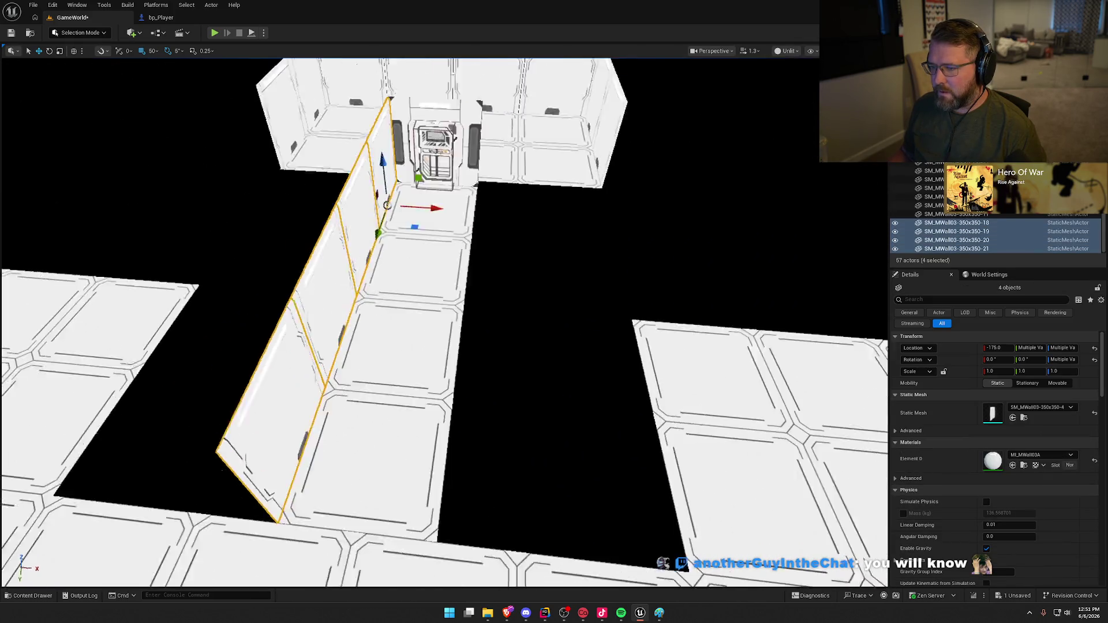
pyautogui.moveTo(442, 217)
pyautogui.keyDown('alt'); pyautogui.mouseDown()
pyautogui.moveTo(565, 253)
pyautogui.moveTo(456, 208)
pyautogui.moveTo(443, 126)
pyautogui.mouseUp(); pyautogui.keyUp('alt')
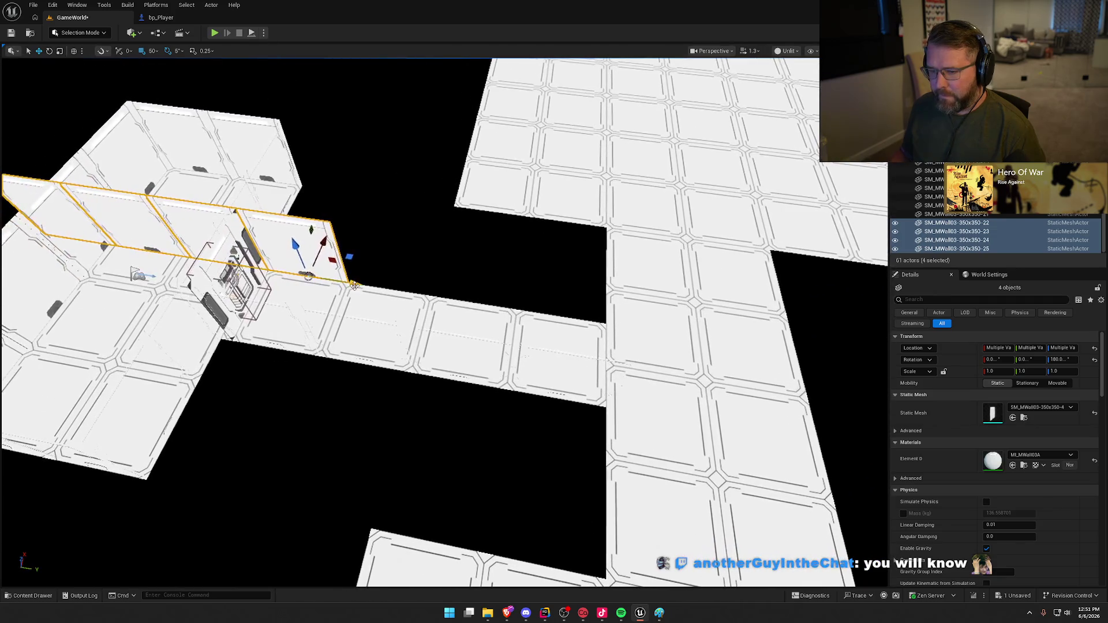
pyautogui.moveTo(346, 265); pyautogui.dragTo(606, 336)
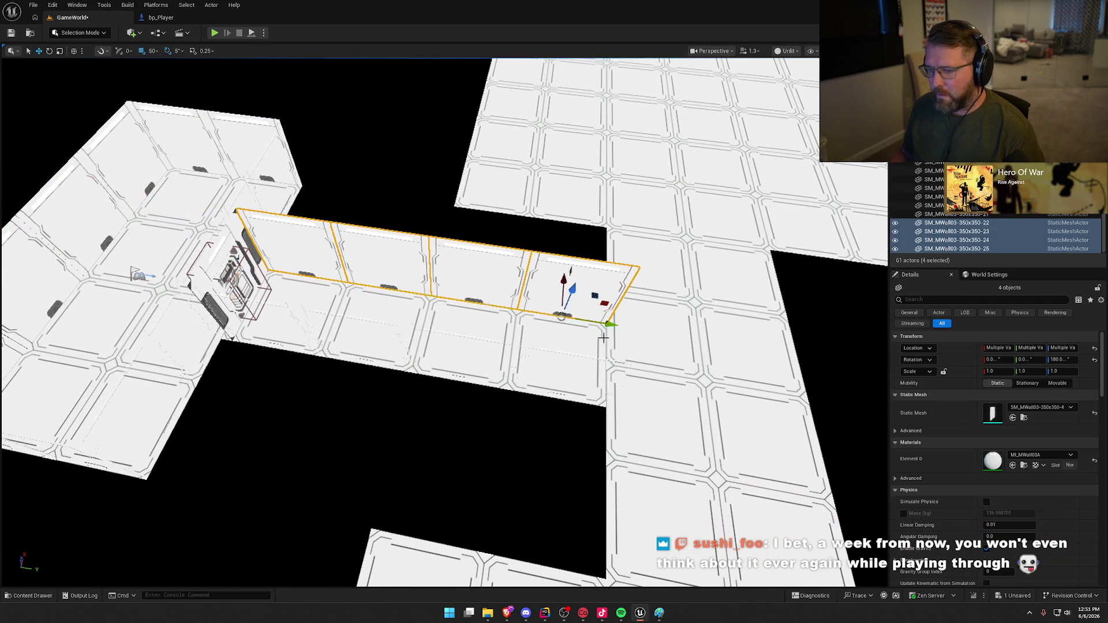
pyautogui.press('Escape')
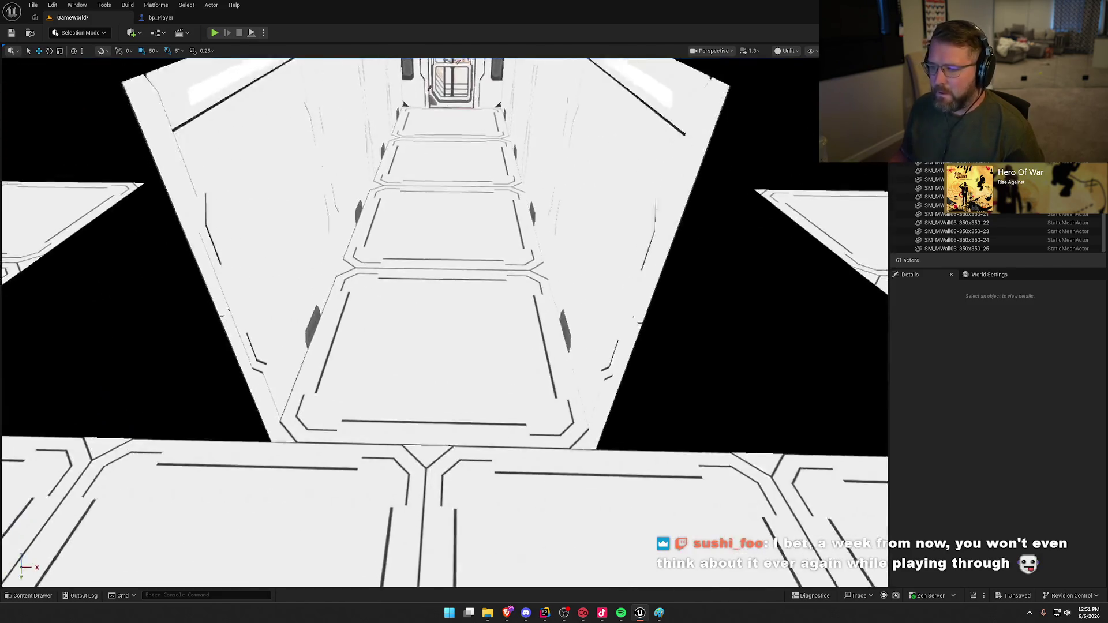
pyautogui.hotkey('alt', '4')
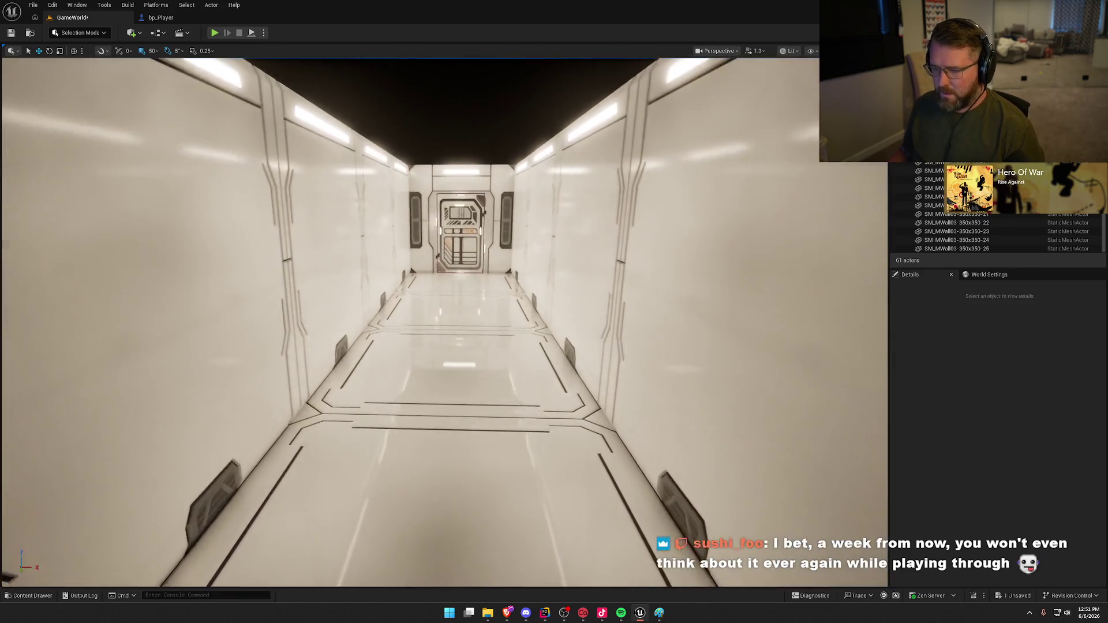
pyautogui.press('w')
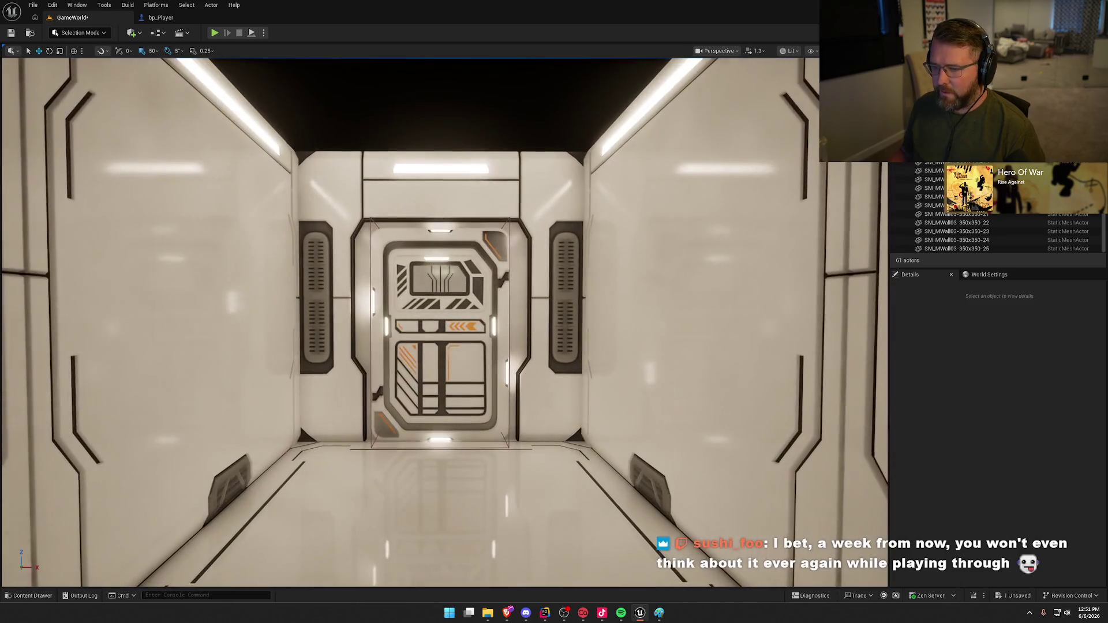
pyautogui.press('s')
pyautogui.press('s')
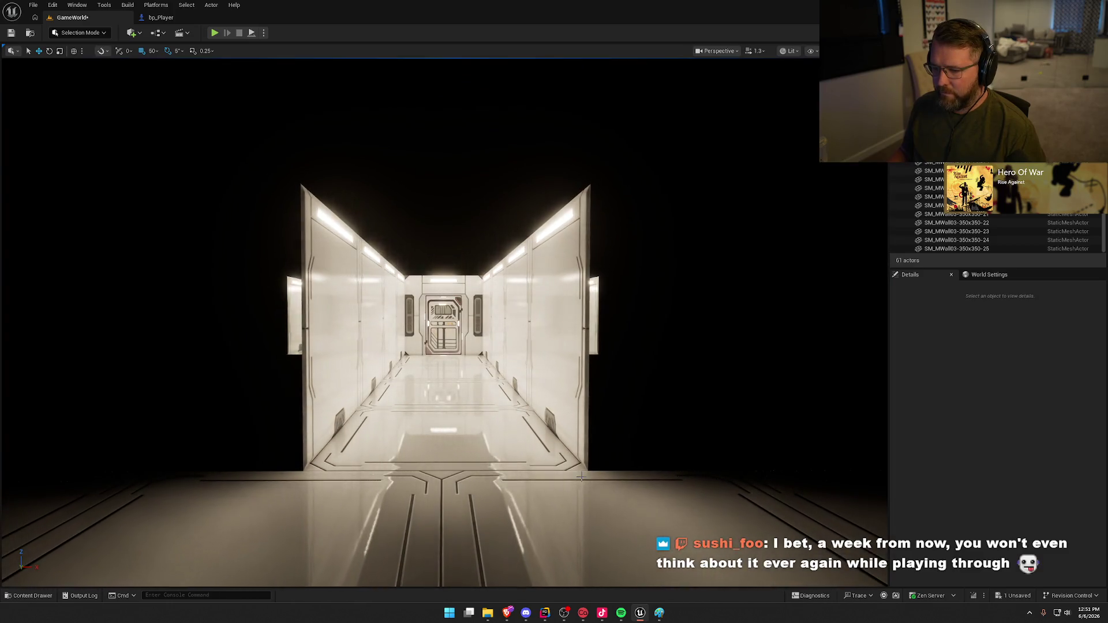
pyautogui.scroll(6, 495, 327)
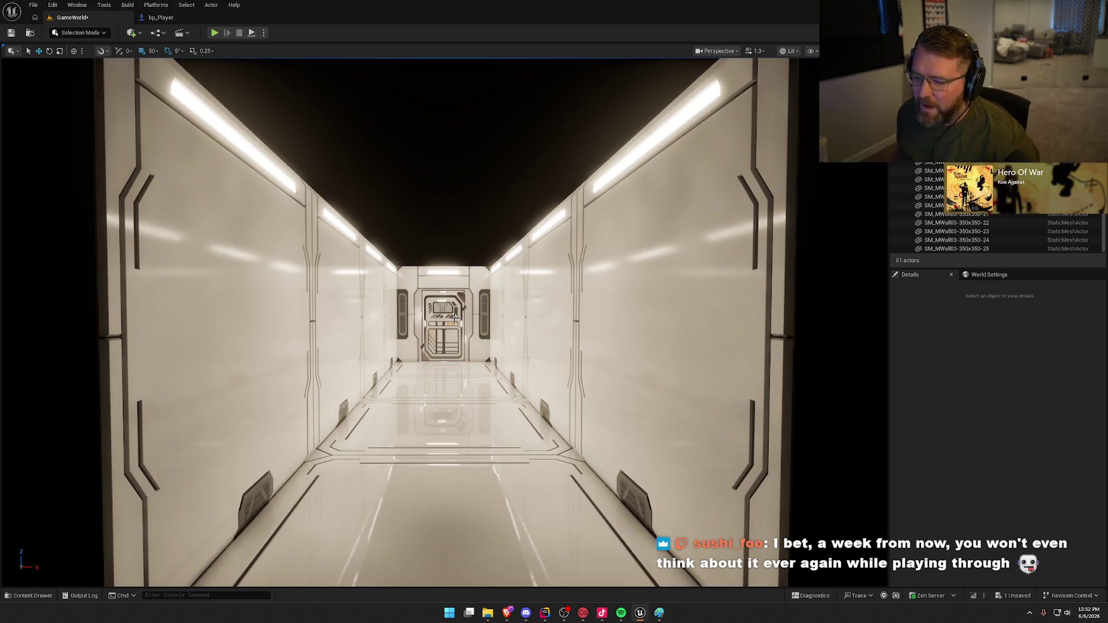
pyautogui.hotkey('alt', '3')
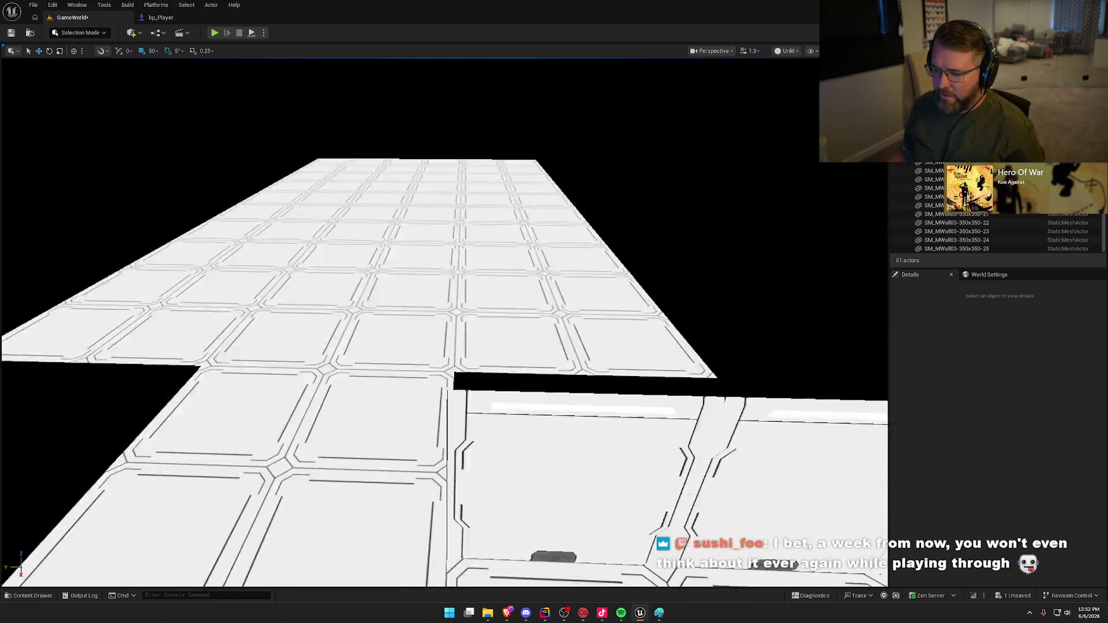
# - Duplicate the last corridor wall toward the corridor-hall junction, rotate it, and undo a trial resize
pyautogui.moveTo(525, 345); pyautogui.dragTo(525, 345)
pyautogui.click(390, 326)
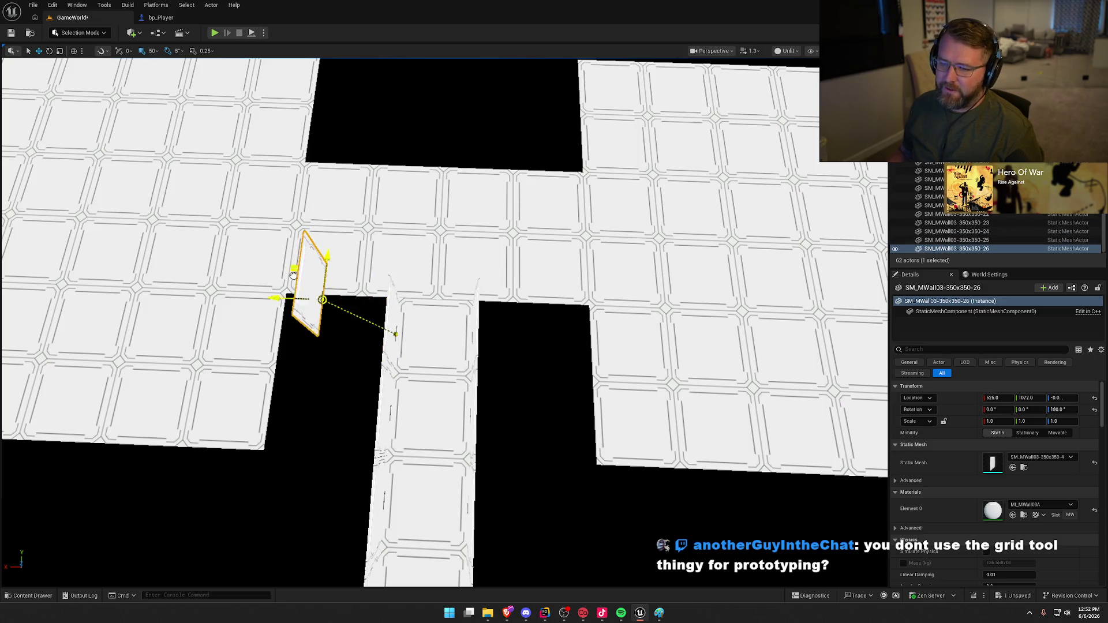
pyautogui.moveTo(293, 275); pyautogui.dragTo(336, 321)
pyautogui.press('e')
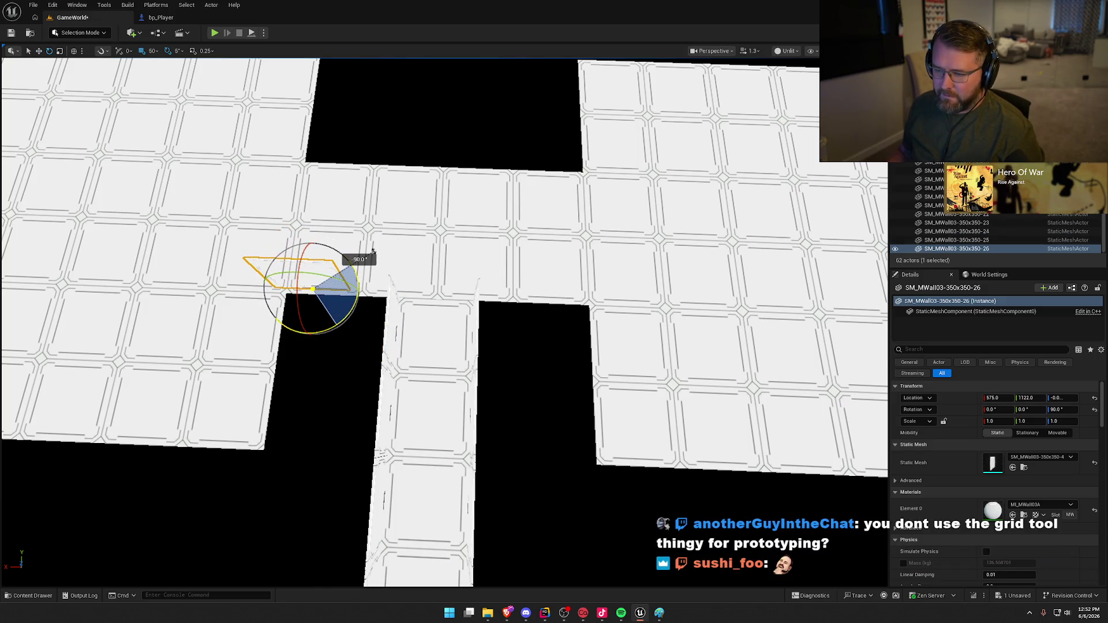
pyautogui.press('f')
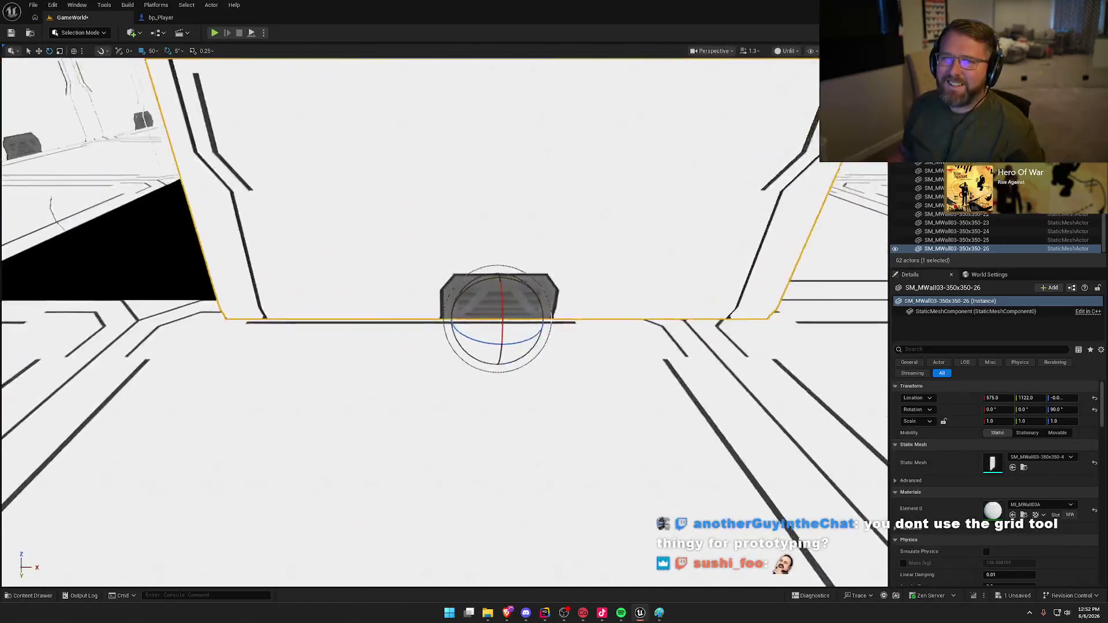
pyautogui.moveTo(482, 221)
pyautogui.mouseDown()
pyautogui.moveTo(470, 212)
pyautogui.moveTo(481, 221)
pyautogui.mouseUp()
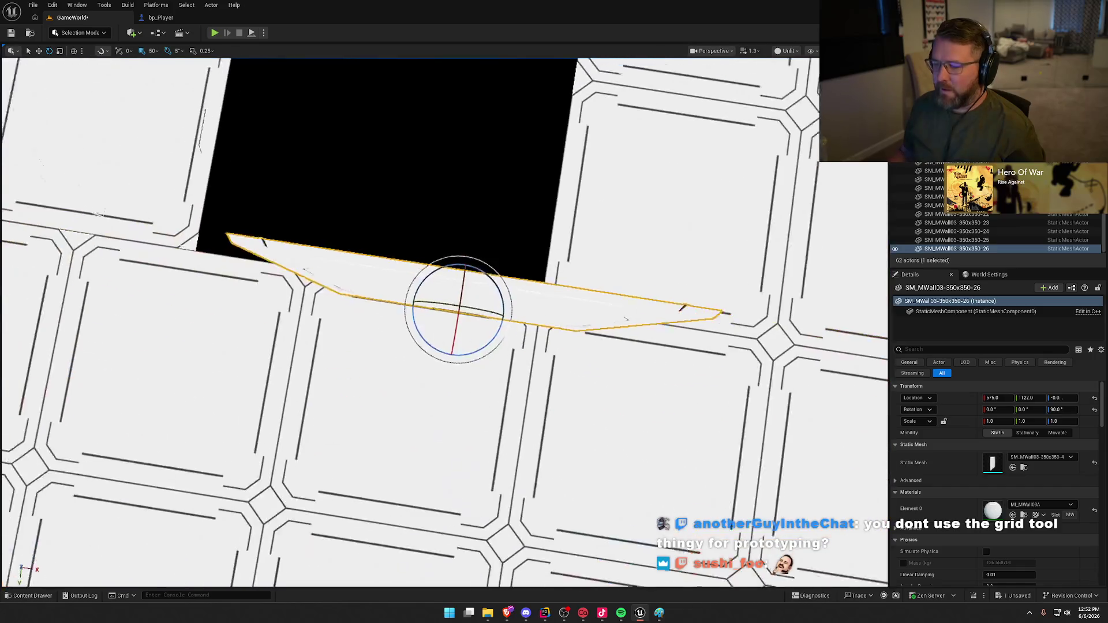
pyautogui.press('r')
pyautogui.moveTo(422, 336)
pyautogui.mouseDown()
pyautogui.moveTo(361, 267)
pyautogui.moveTo(375, 312)
pyautogui.mouseUp()
pyautogui.hotkey('ctrl', 'z')
pyautogui.press('w')
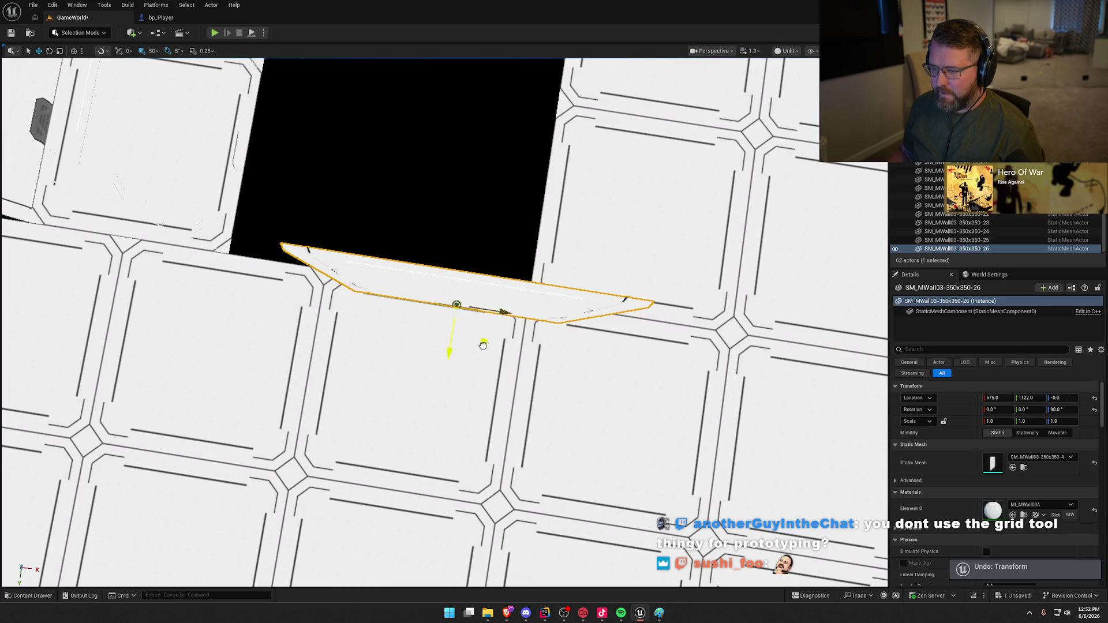
# - Set snapping to 1 and position the wall at Y 1096, X 350 against the floor edge
pyautogui.moveTo(484, 344); pyautogui.dragTo(436, 305)
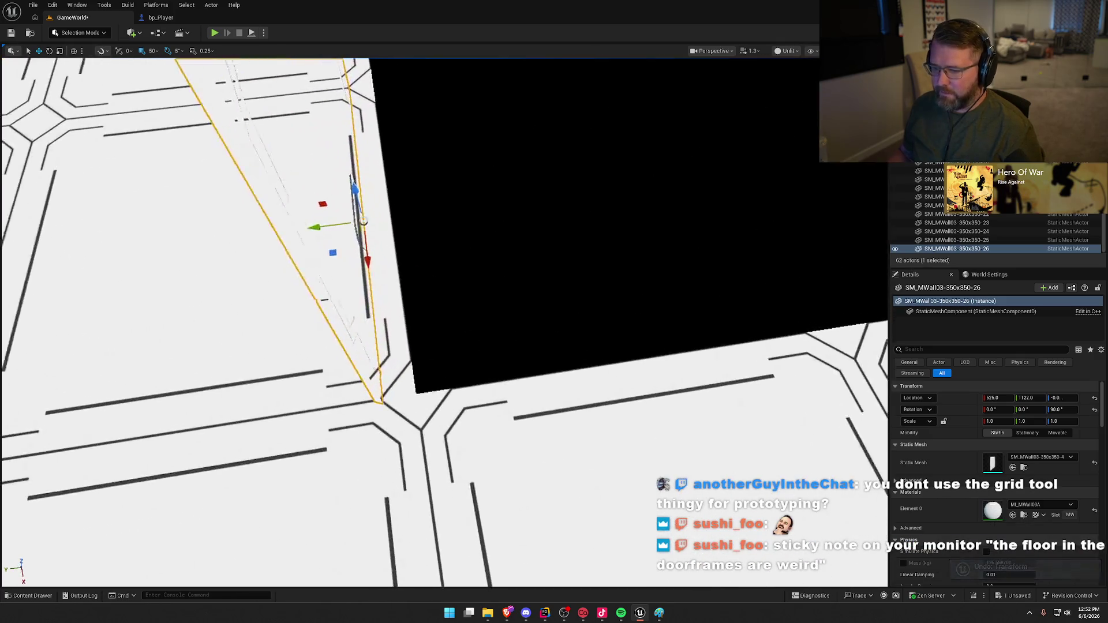
pyautogui.click(153, 51)
pyautogui.click(164, 75)
pyautogui.moveTo(337, 267)
pyautogui.mouseDown()
pyautogui.moveTo(373, 219)
pyautogui.moveTo(493, 314)
pyautogui.mouseUp()
pyautogui.moveTo(527, 378); pyautogui.dragTo(421, 226)
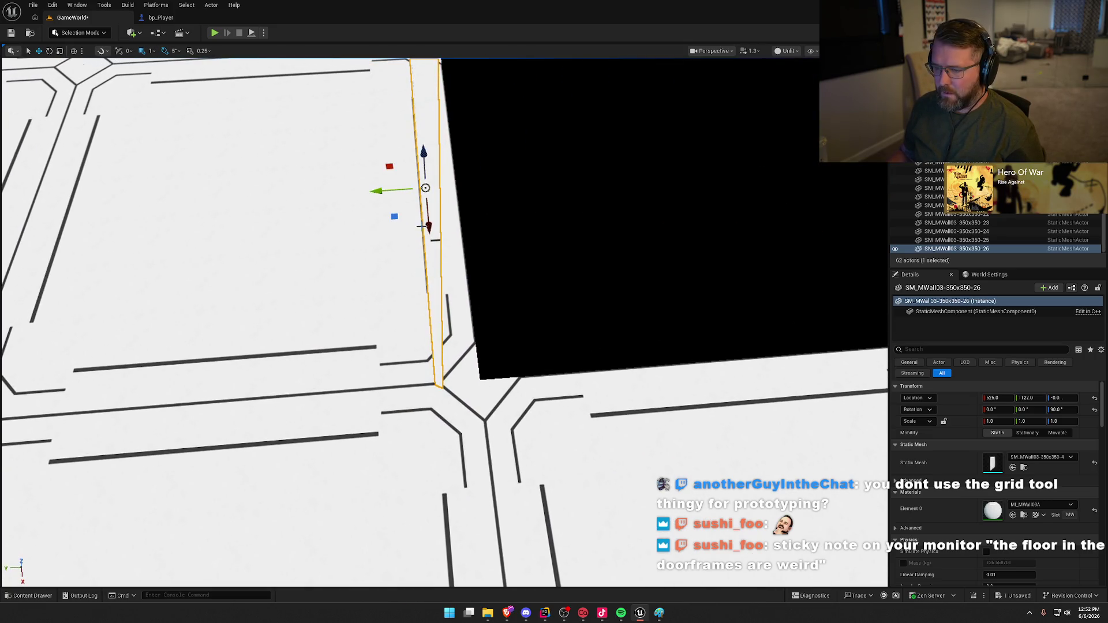
pyautogui.moveTo(374, 192); pyautogui.dragTo(442, 193)
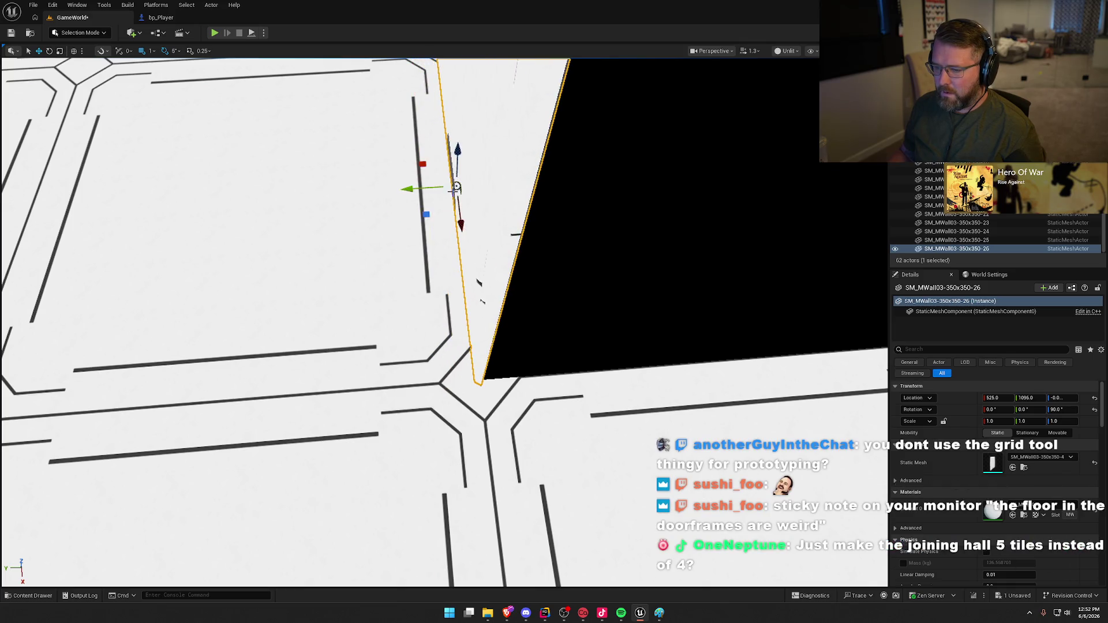
pyautogui.moveTo(519, 260); pyautogui.dragTo(496, 288)
pyautogui.moveTo(519, 384)
pyautogui.mouseDown()
pyautogui.moveTo(496, 355)
pyautogui.moveTo(473, 355)
pyautogui.moveTo(487, 376)
pyautogui.moveTo(496, 369)
pyautogui.mouseUp()
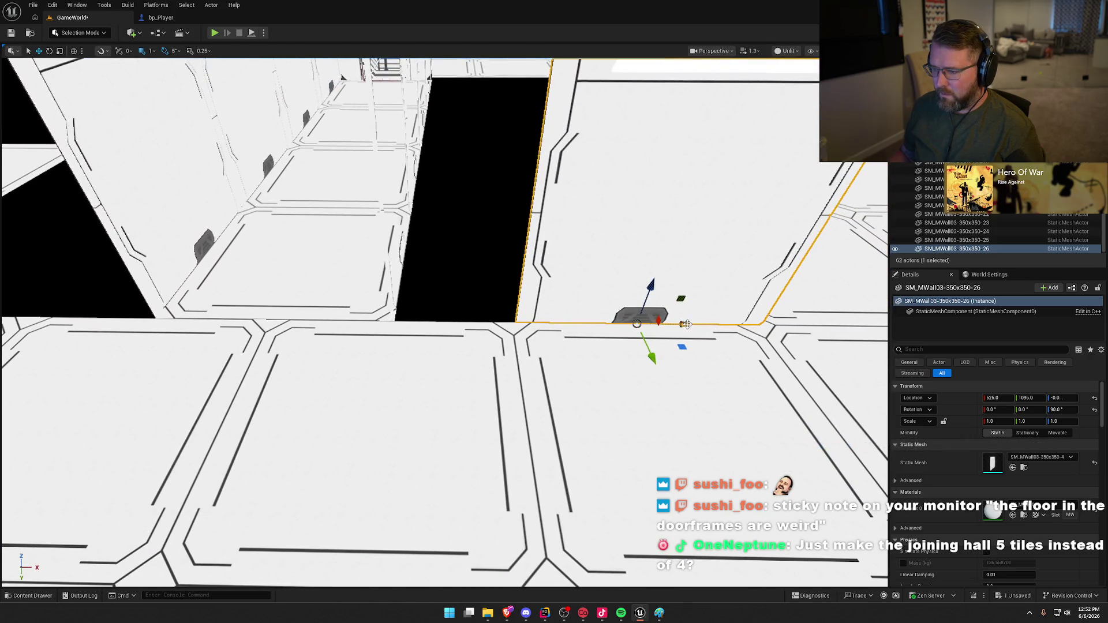
pyautogui.moveTo(689, 324)
pyautogui.mouseDown()
pyautogui.moveTo(574, 330)
pyautogui.moveTo(505, 351)
pyautogui.mouseUp()
pyautogui.moveTo(599, 374)
pyautogui.mouseDown()
pyautogui.moveTo(626, 378)
pyautogui.moveTo(616, 347)
pyautogui.moveTo(620, 355)
pyautogui.mouseUp()
# - Delete the trial wall after viewing the whole hallway
pyautogui.scroll(-8, 649, 422)
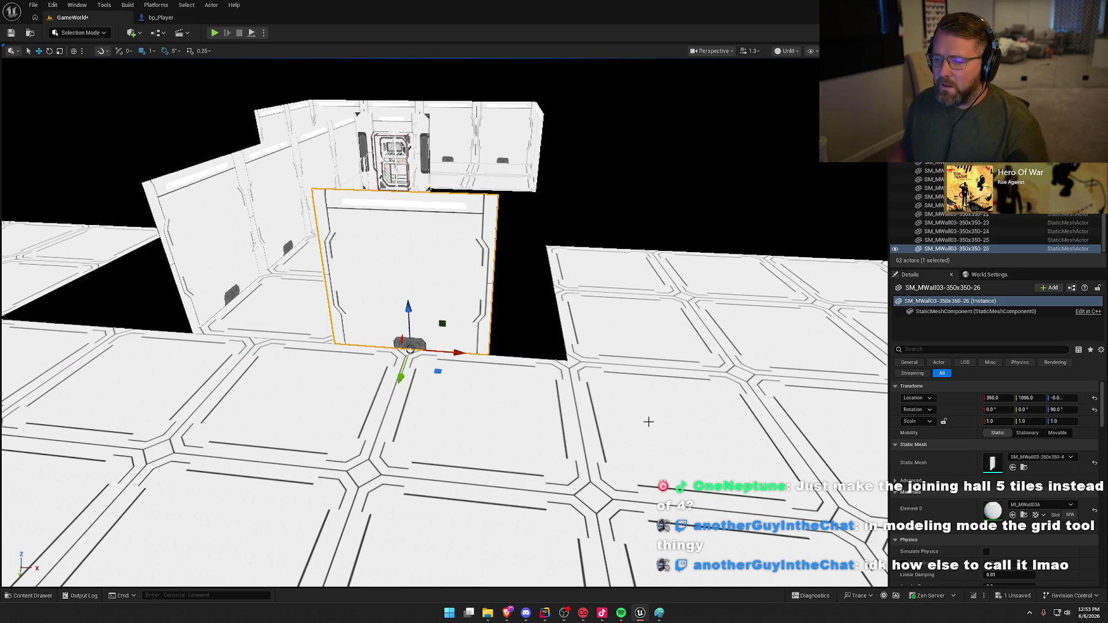
pyautogui.moveTo(631, 397)
pyautogui.mouseDown()
pyautogui.moveTo(611, 456)
pyautogui.moveTo(631, 397)
pyautogui.mouseUp()
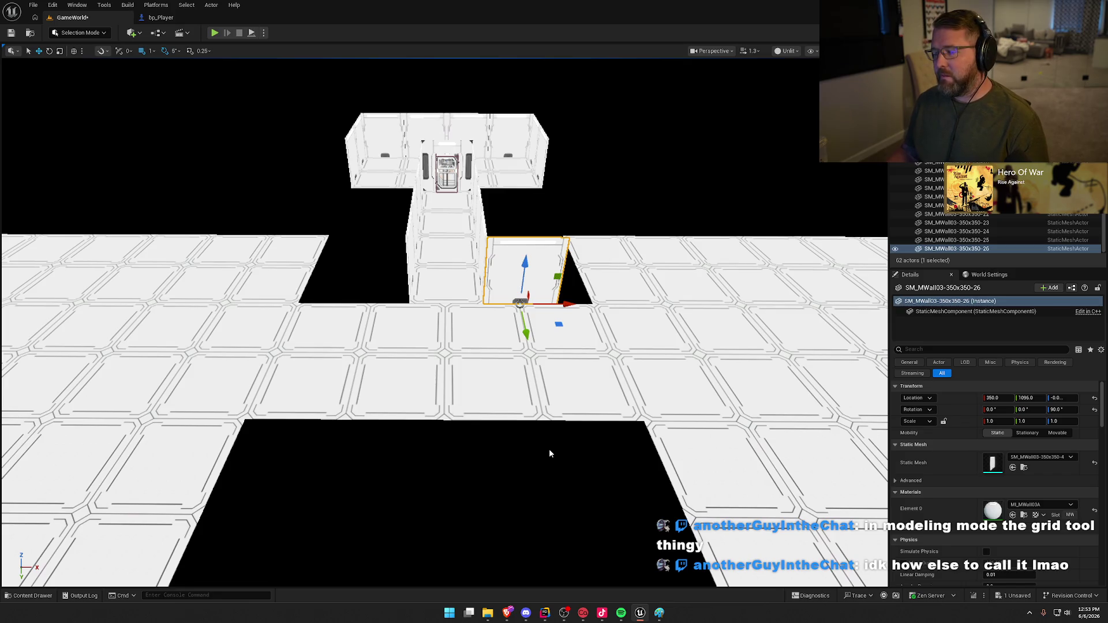
pyautogui.press('Delete')
pyautogui.scroll(2, 549, 435)
pyautogui.scroll(-5, 549, 441)
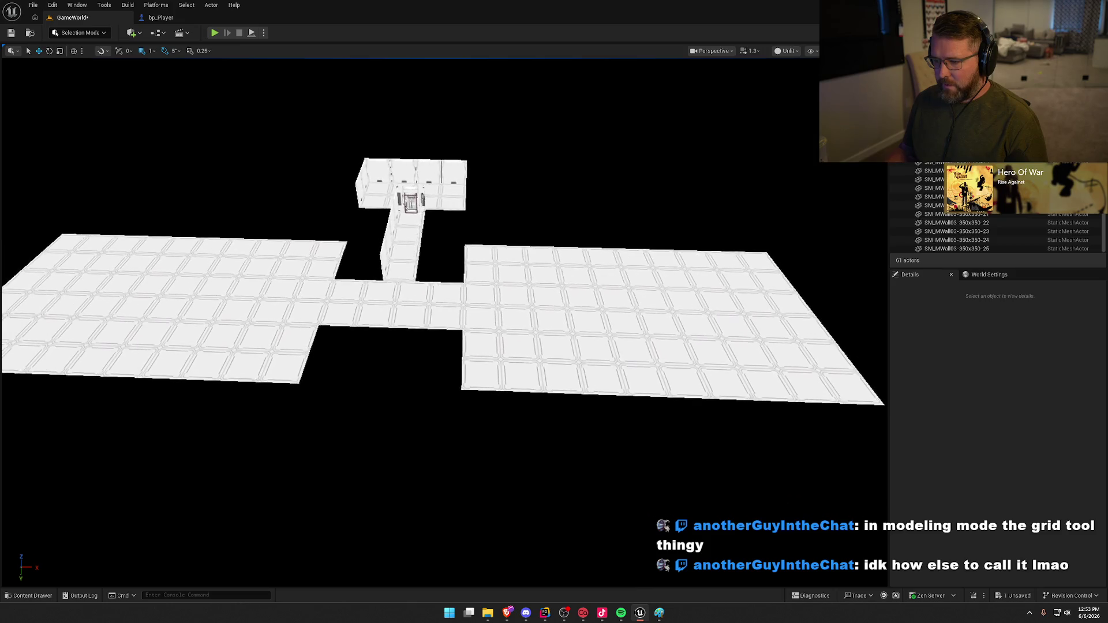
# - Set snap back to 50 and select the right hall's floor tiles plus a corridor tile
pyautogui.click(149, 50)
pyautogui.click(168, 102)
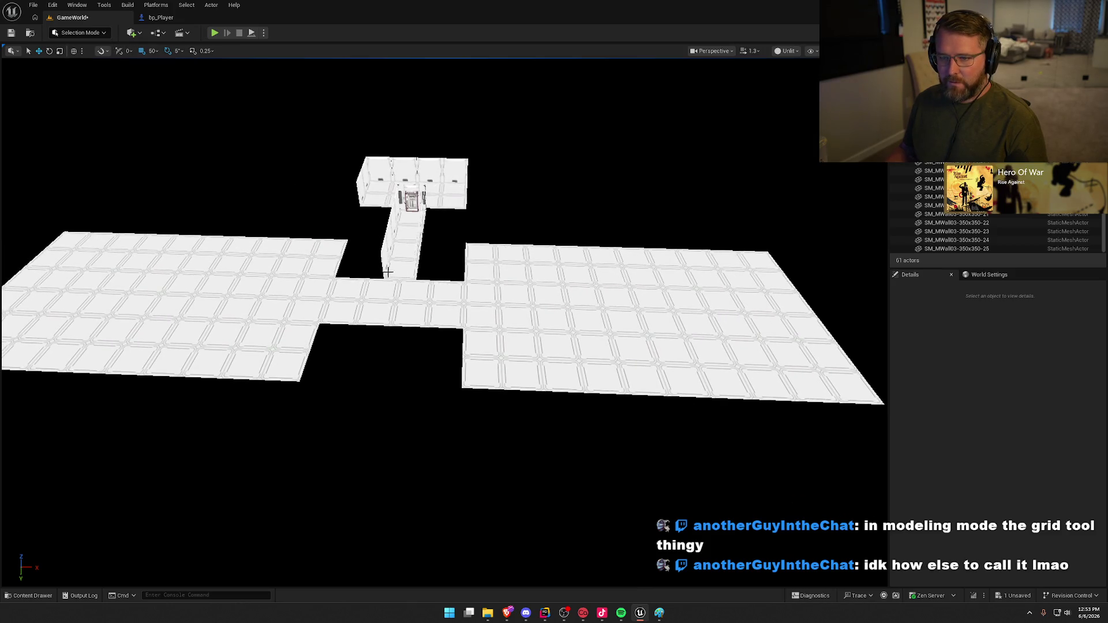
pyautogui.click(440, 293)
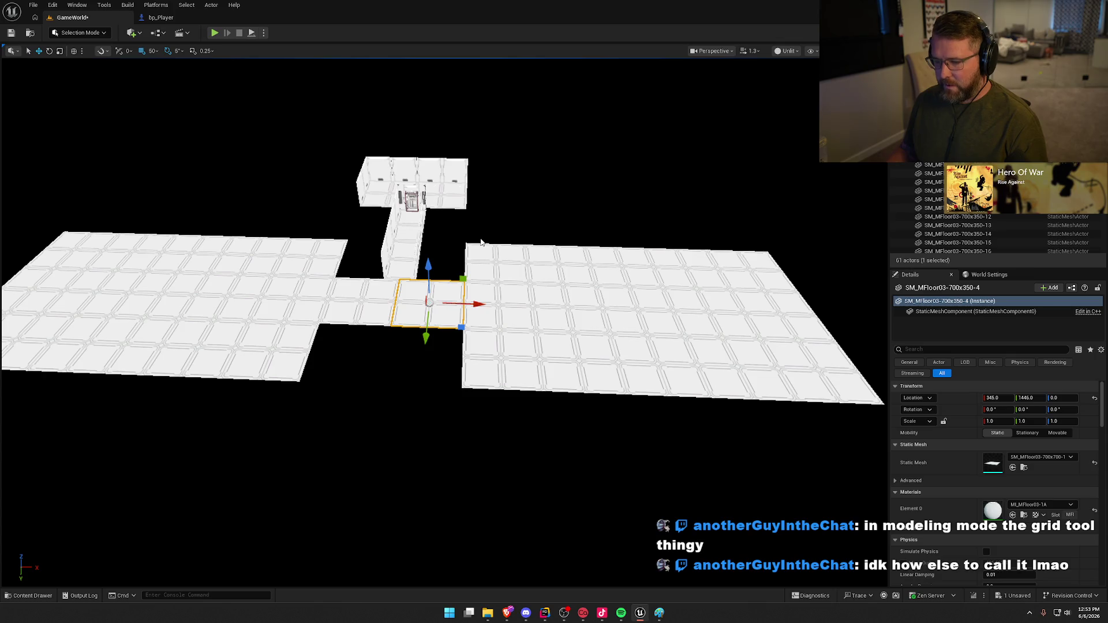
pyautogui.moveTo(450, 230)
pyautogui.mouseDown()
pyautogui.moveTo(460, 322)
pyautogui.moveTo(870, 448)
pyautogui.mouseUp()
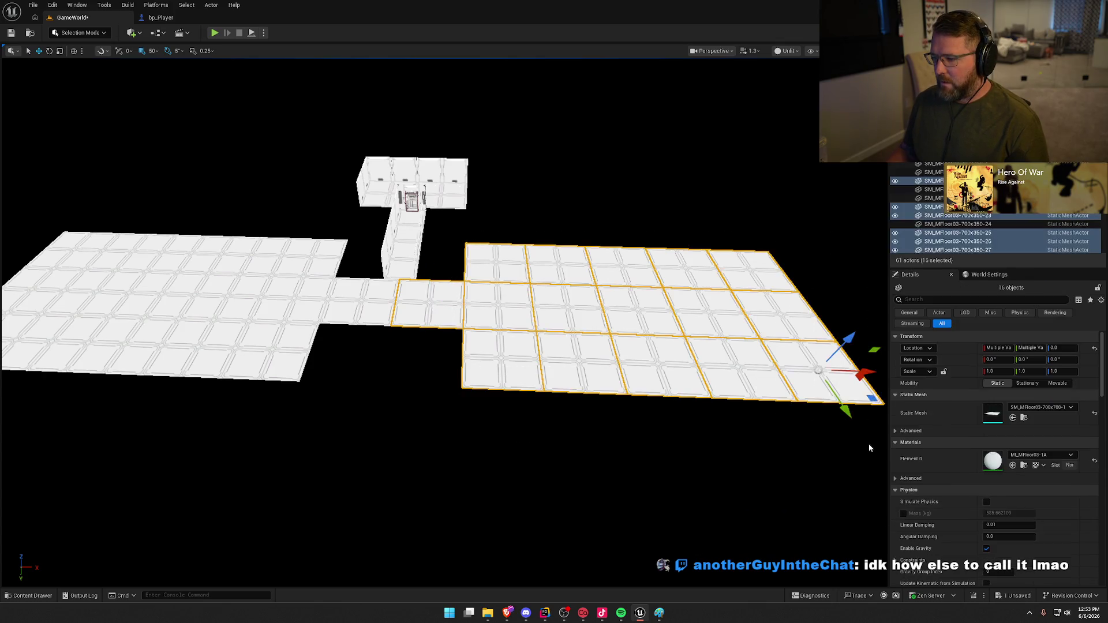
pyautogui.scroll(-2, 519, 340)
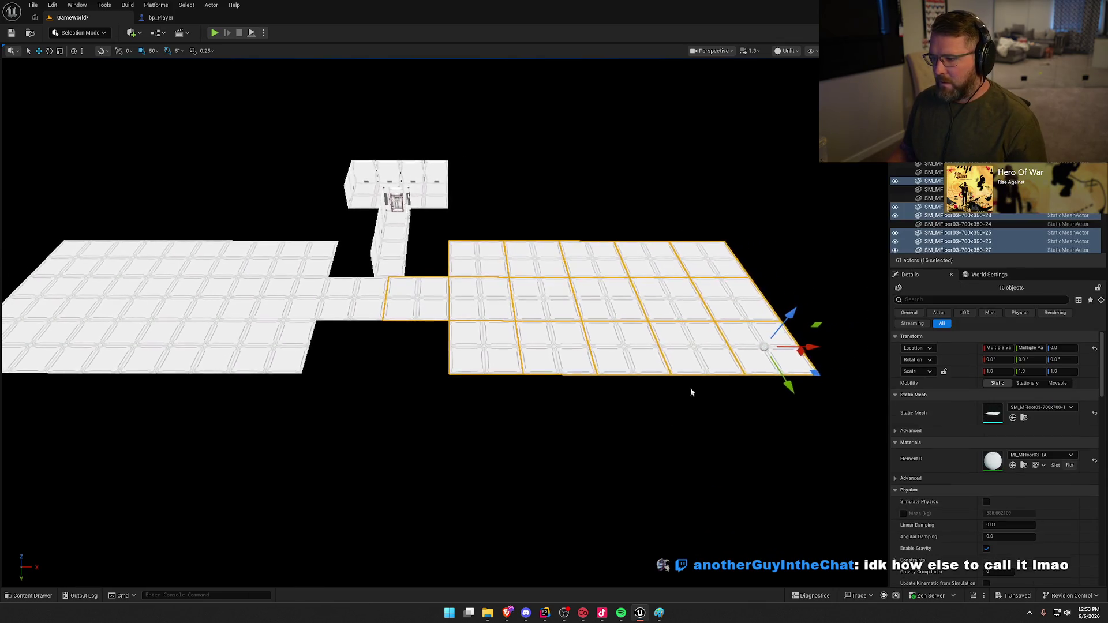
pyautogui.keyDown('ctrl'); pyautogui.click(417, 299); pyautogui.keyUp('ctrl')
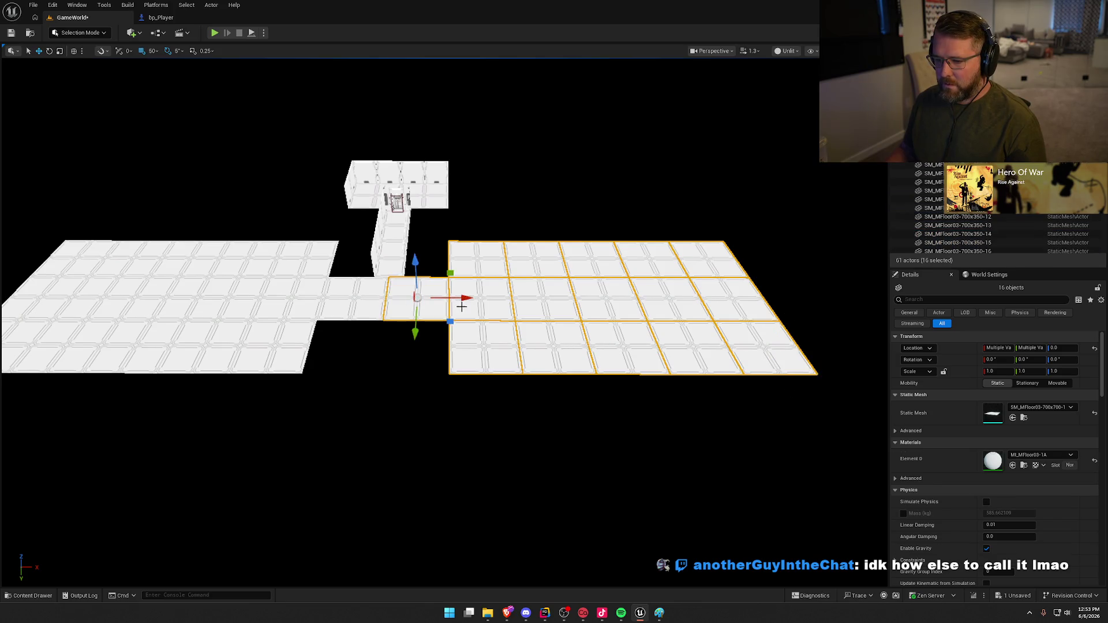
pyautogui.scroll(5, 416, 299)
pyautogui.scroll(4, 438, 305)
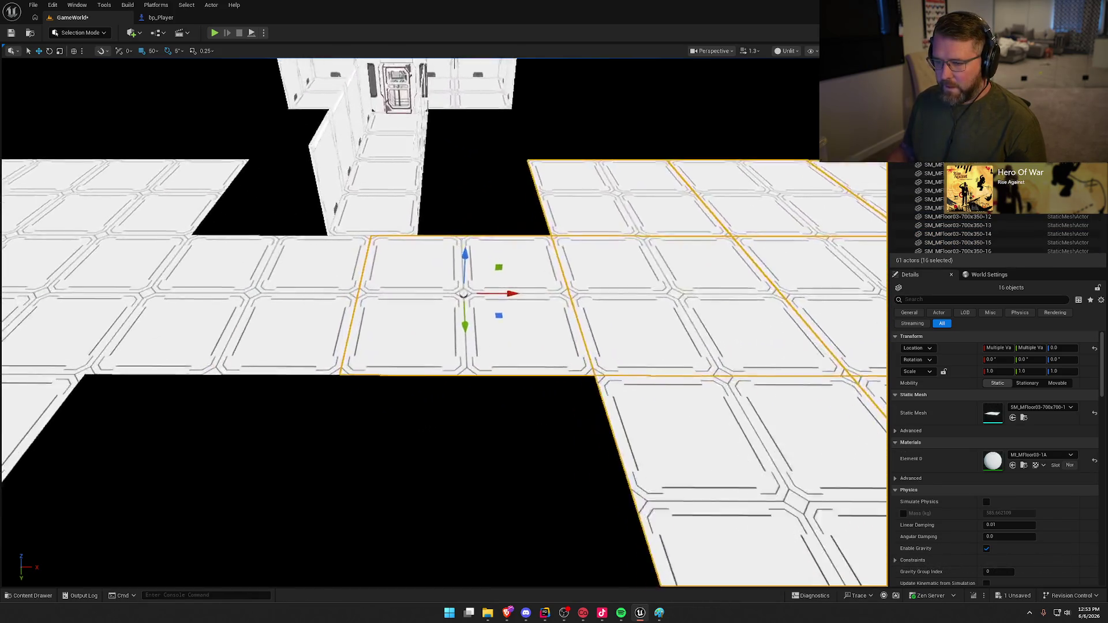
pyautogui.moveTo(528, 283)
pyautogui.mouseDown()
pyautogui.moveTo(660, 283)
pyautogui.moveTo(649, 281)
pyautogui.mouseUp()
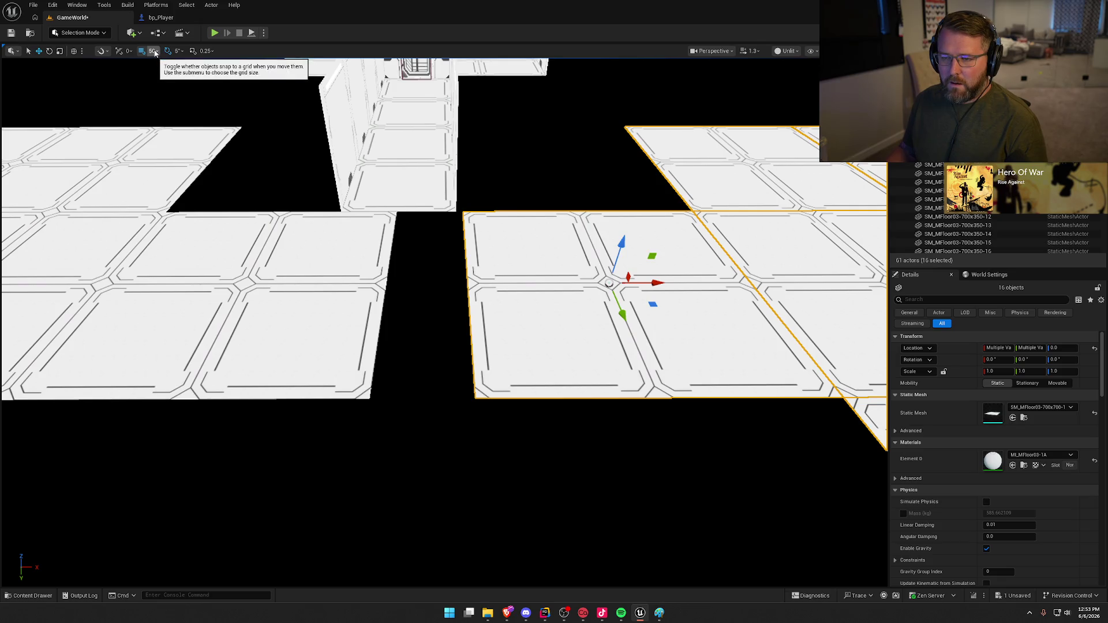
# - Set snapping to 1 and shift the selected floor tiles 20 cm left
pyautogui.click(154, 53)
pyautogui.click(169, 76)
pyautogui.moveTo(660, 283); pyautogui.dragTo(651, 284)
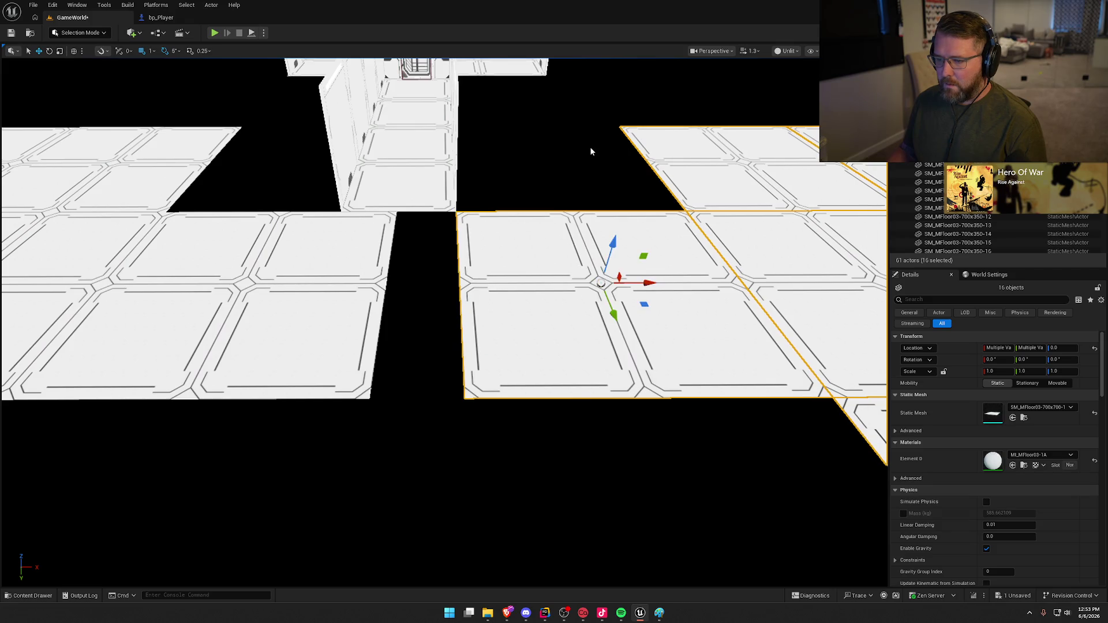
pyautogui.click(587, 148)
pyautogui.scroll(-5, 588, 148)
pyautogui.moveTo(588, 148); pyautogui.dragTo(559, 226)
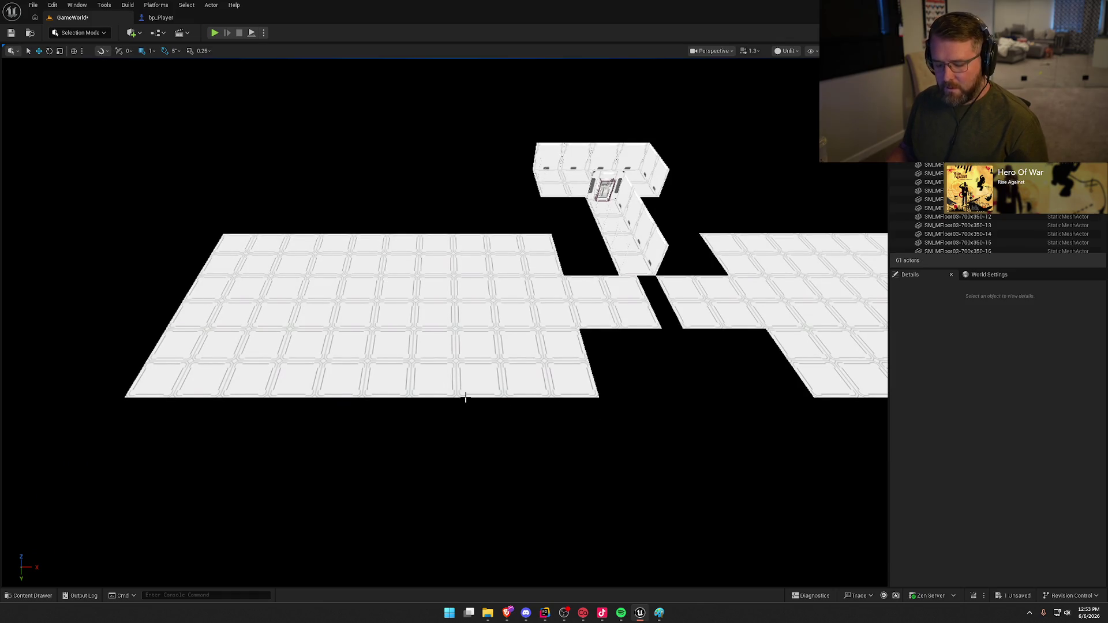
# - Slide the 16-tile left floor block 2 m along X with snap 50, then reset snap to 1
pyautogui.moveTo(555, 511); pyautogui.dragTo(557, 512)
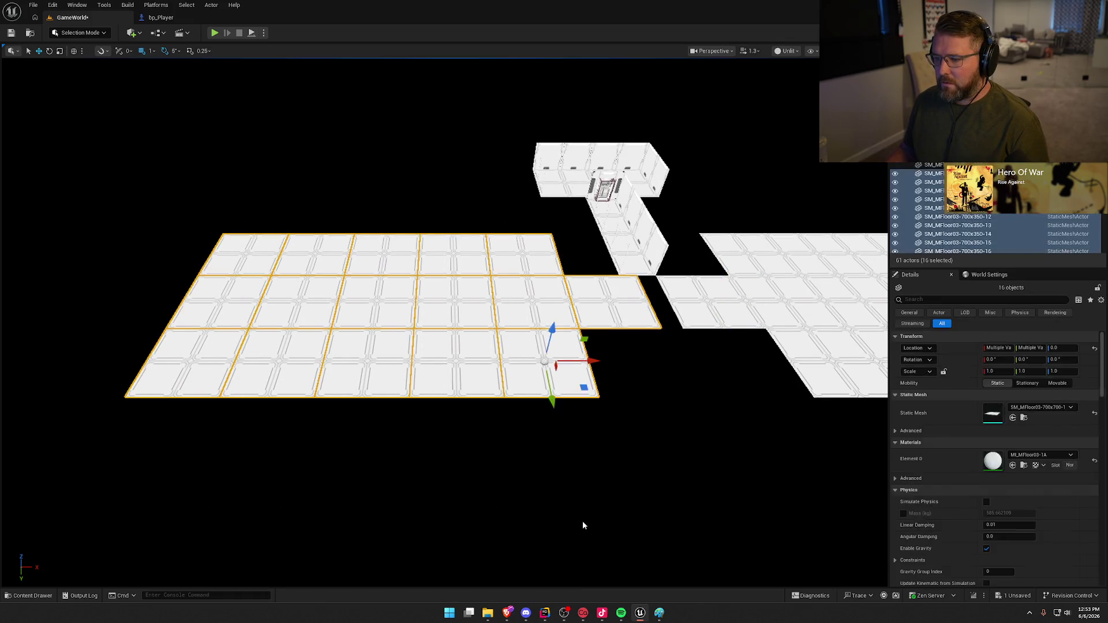
pyautogui.keyDown('alt'); pyautogui.middleClick(611, 304); pyautogui.keyUp('alt')
pyautogui.click(149, 51)
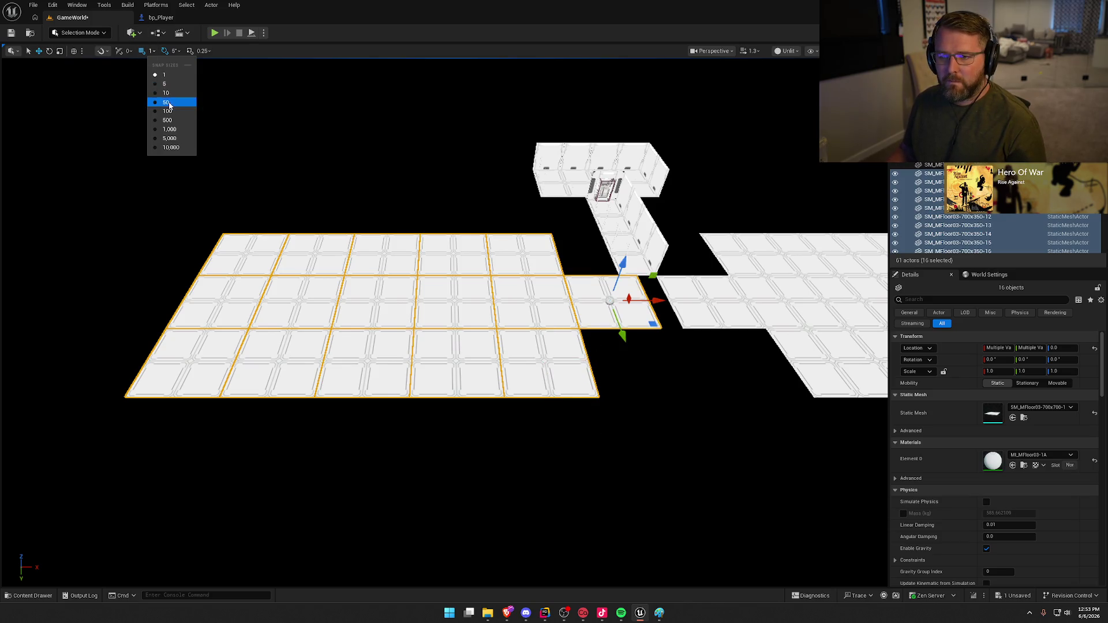
pyautogui.click(153, 101)
pyautogui.scroll(5, 449, 261)
pyautogui.moveTo(443, 235); pyautogui.dragTo(389, 232)
pyautogui.click(148, 50)
pyautogui.click(155, 74)
pyautogui.click(487, 226)
# - Try duplicating the corridor floor tile above the gap, then undo it
pyautogui.click(489, 183)
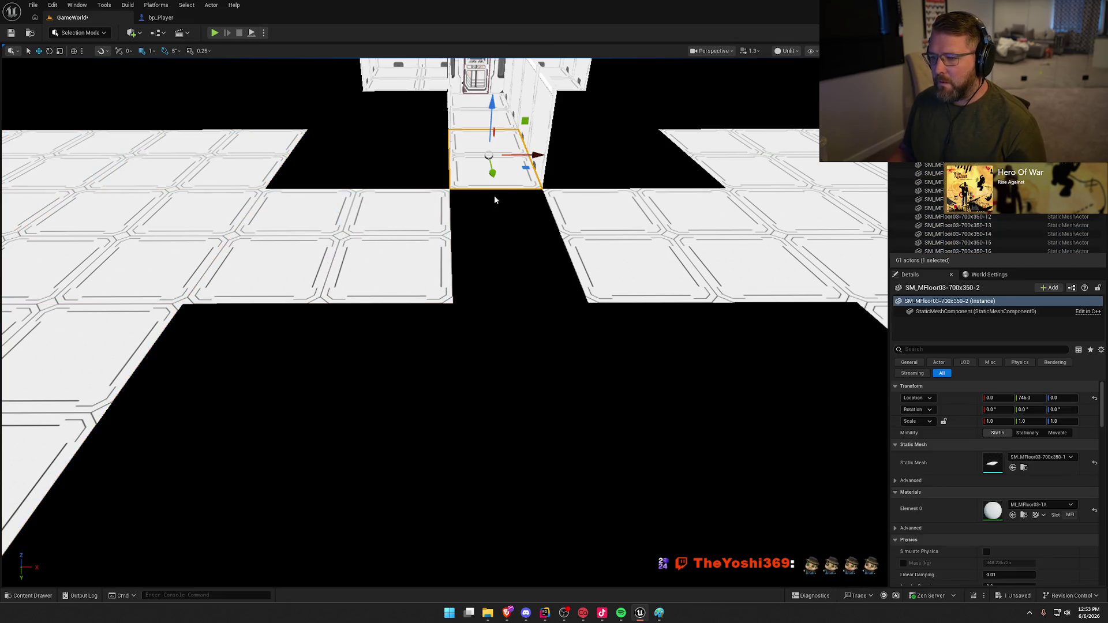
pyautogui.hotkey('ctrl', 'd')
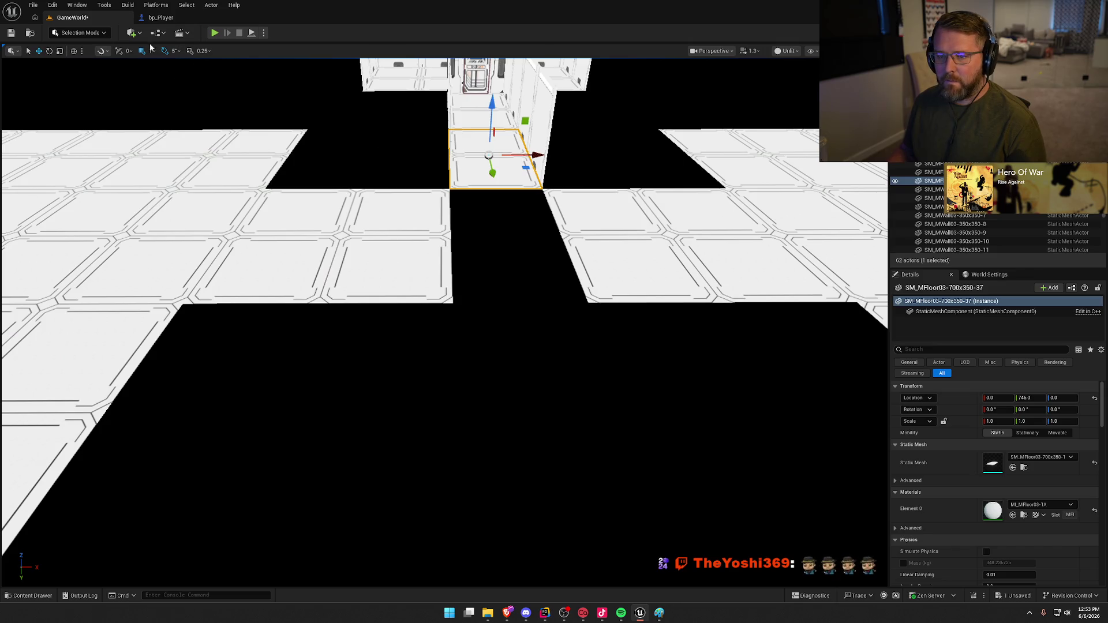
pyautogui.hotkey('ctrl', 'z')
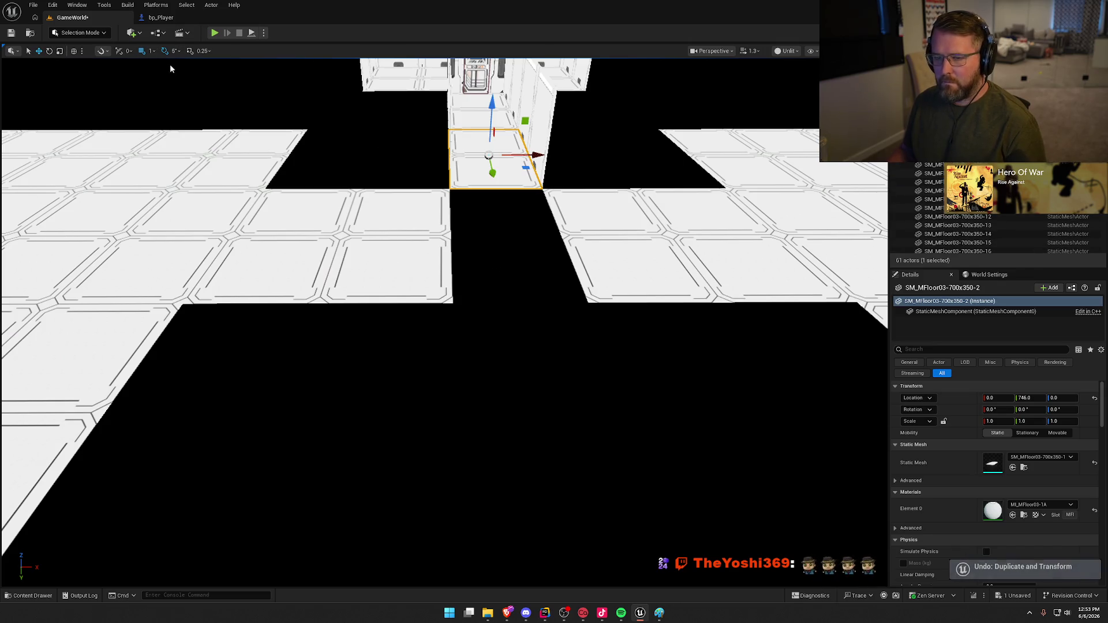
pyautogui.hotkey('ctrl', 'z')
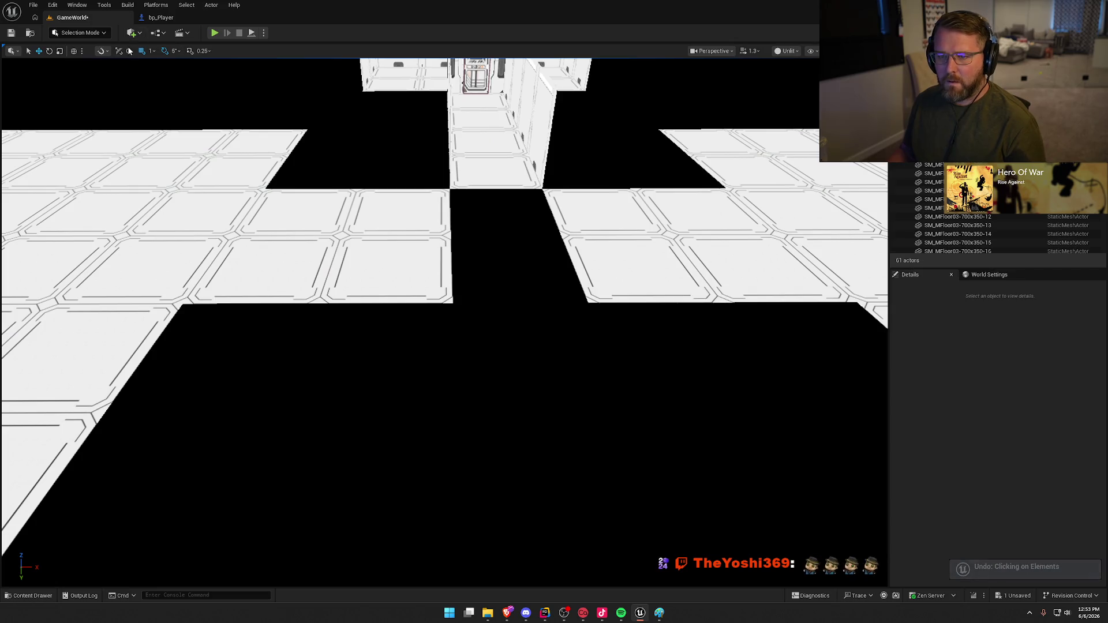
# - Set snap to 50 and copy the corridor floor tile 7 m along Y into the gap
pyautogui.click(151, 51)
pyautogui.click(179, 102)
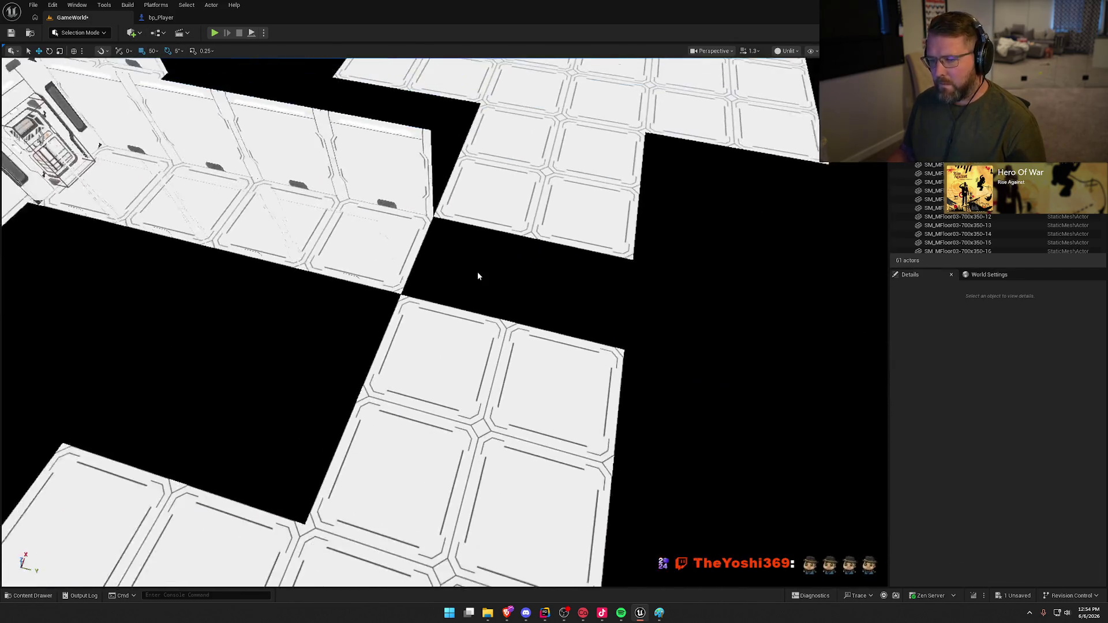
pyautogui.click(407, 251)
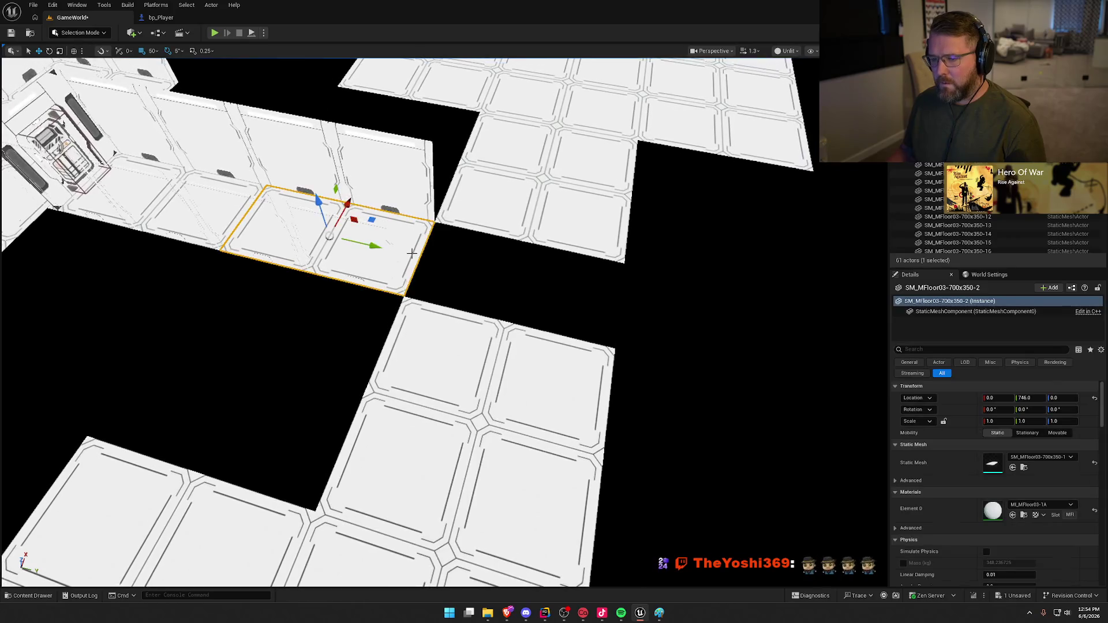
pyautogui.moveTo(385, 254)
pyautogui.mouseDown()
pyautogui.moveTo(581, 324)
pyautogui.moveTo(432, 301)
pyautogui.mouseUp()
pyautogui.press('Escape')
pyautogui.scroll(-10, 432, 301)
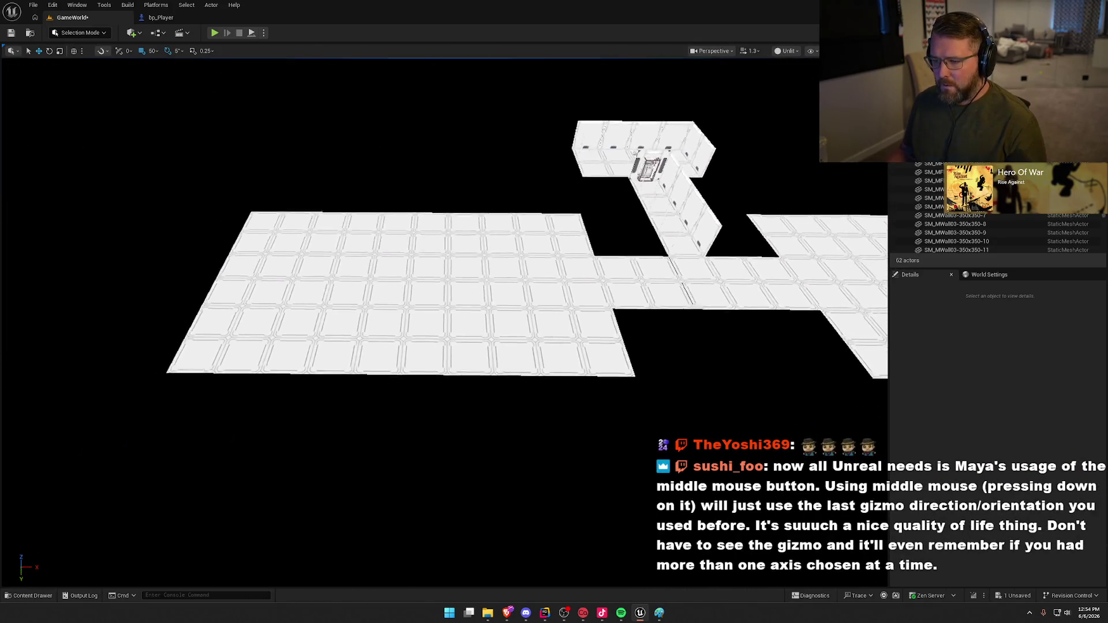
# - Select the 16 left floor tiles with the pivot moved to the floor seam
pyautogui.moveTo(198, 207)
pyautogui.mouseDown()
pyautogui.moveTo(233, 247)
pyautogui.moveTo(548, 440)
pyautogui.moveTo(611, 440)
pyautogui.mouseUp()
pyautogui.middleClick(600, 292)
pyautogui.scroll(10, 600, 293)
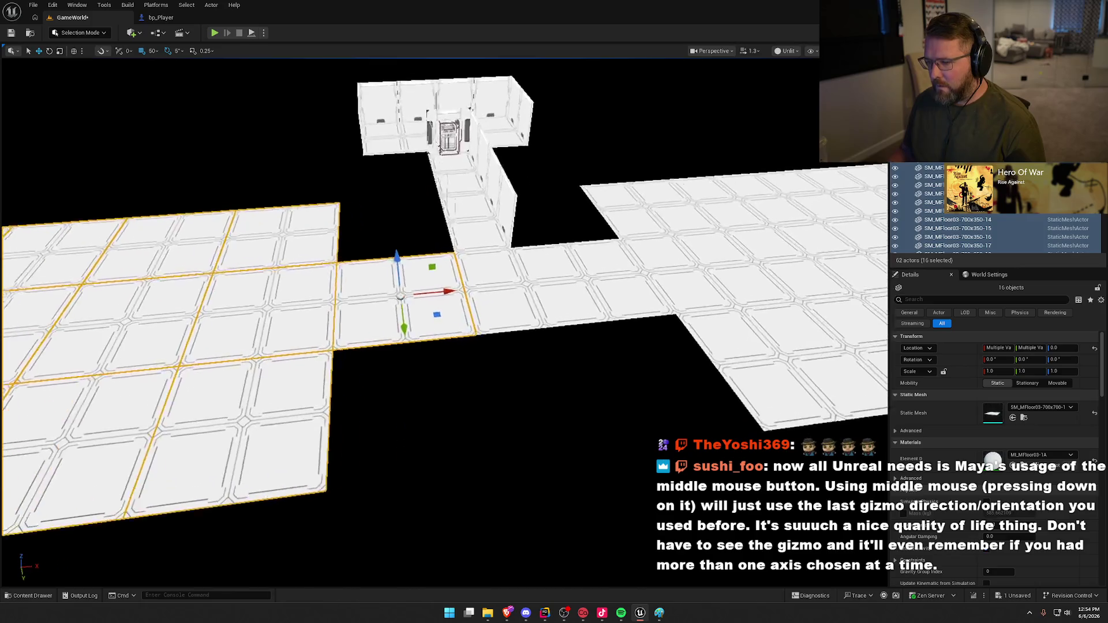
pyautogui.scroll(5, 600, 292)
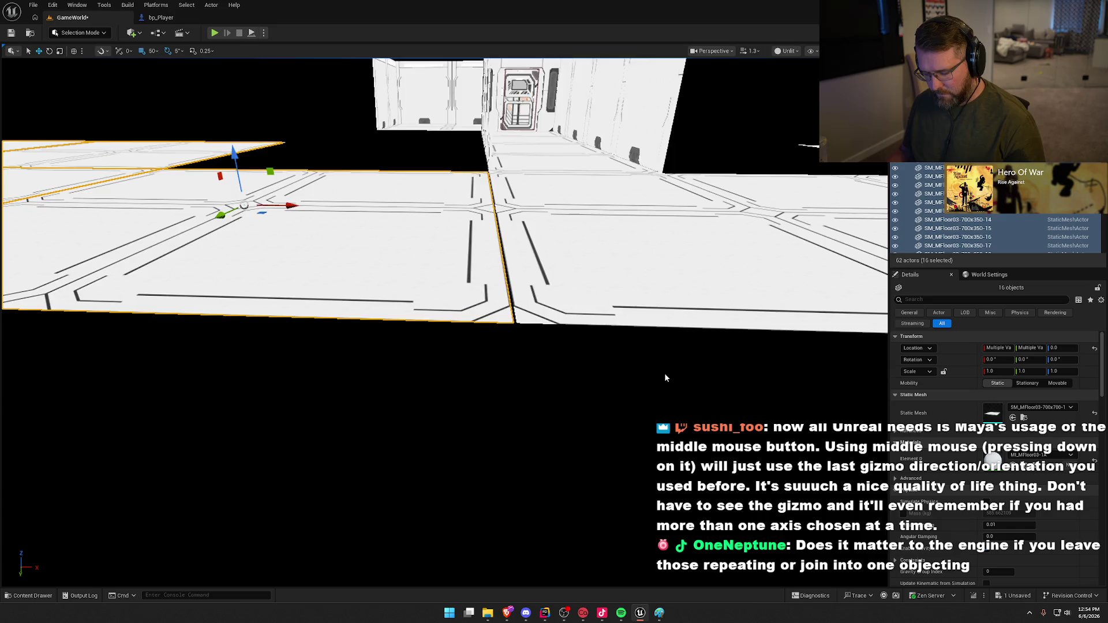
pyautogui.hotkey('alt', '4')
pyautogui.moveTo(665, 377); pyautogui.dragTo(656, 283)
pyautogui.scroll(-2, 119, 78)
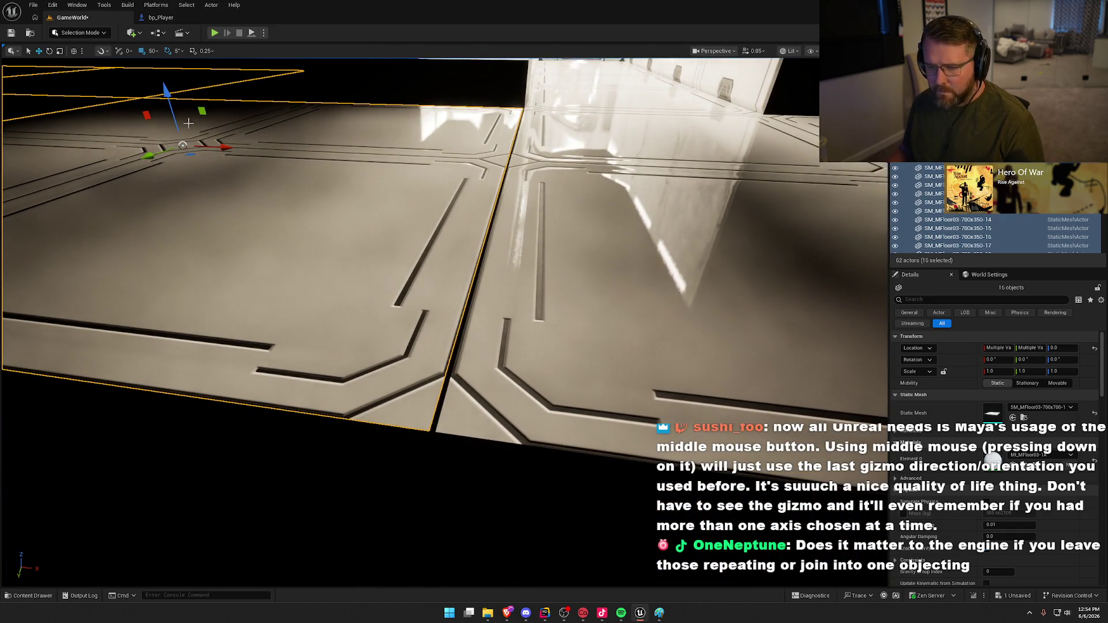
# - Set snapping to 1 and nudge the left block flush to close the seam
pyautogui.click(154, 52)
pyautogui.click(169, 77)
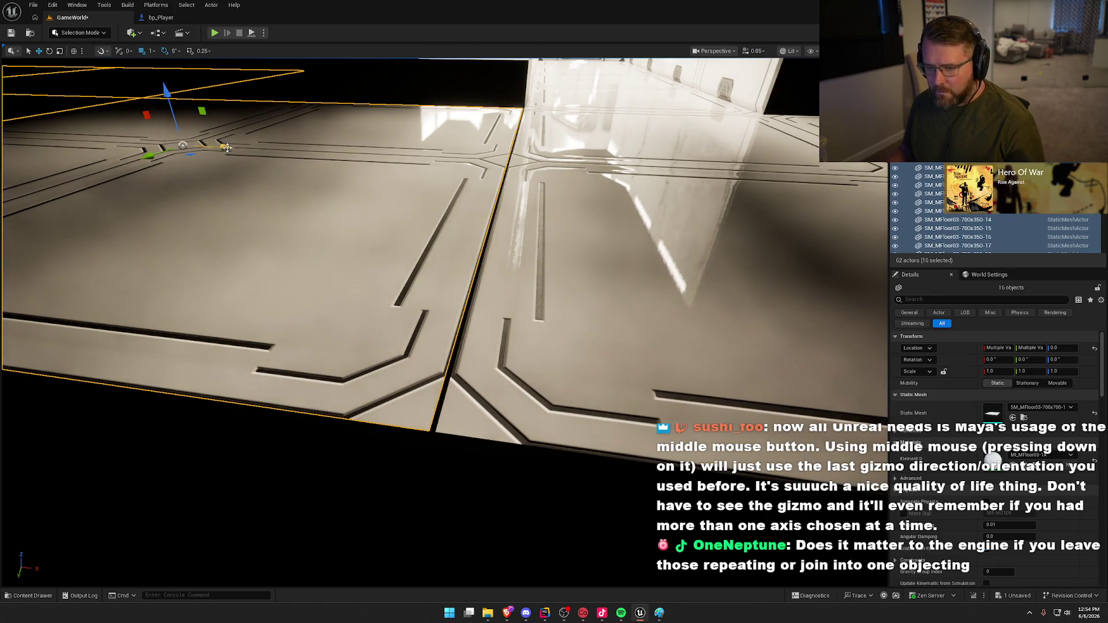
pyautogui.moveTo(227, 147); pyautogui.dragTo(222, 136)
pyautogui.press('Escape')
pyautogui.moveTo(404, 288); pyautogui.dragTo(404, 231)
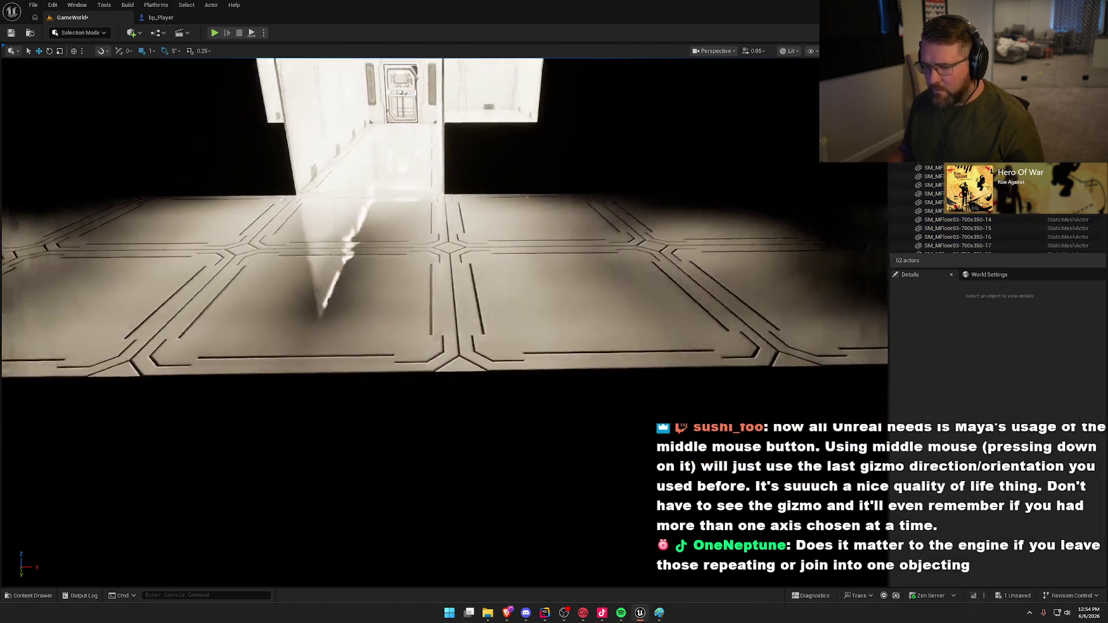
pyautogui.hotkey('alt', '3')
pyautogui.moveTo(396, 323); pyautogui.dragTo(396, 358)
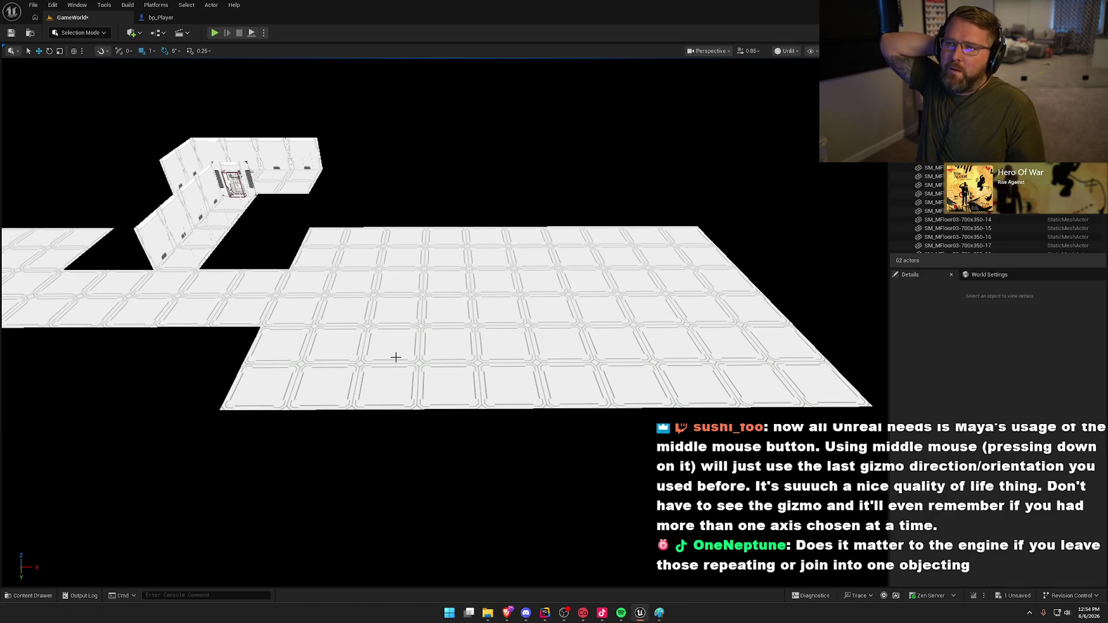
# - Reselect the left floor block and check its alignment along X
pyautogui.click(391, 328)
pyautogui.keyDown('ctrl'); pyautogui.click(236, 301); pyautogui.keyUp('ctrl')
pyautogui.moveTo(408, 321)
pyautogui.mouseDown()
pyautogui.moveTo(439, 312)
pyautogui.moveTo(450, 254)
pyautogui.moveTo(445, 274)
pyautogui.mouseUp()
pyautogui.moveTo(680, 172); pyautogui.dragTo(681, 169)
pyautogui.click(674, 362)
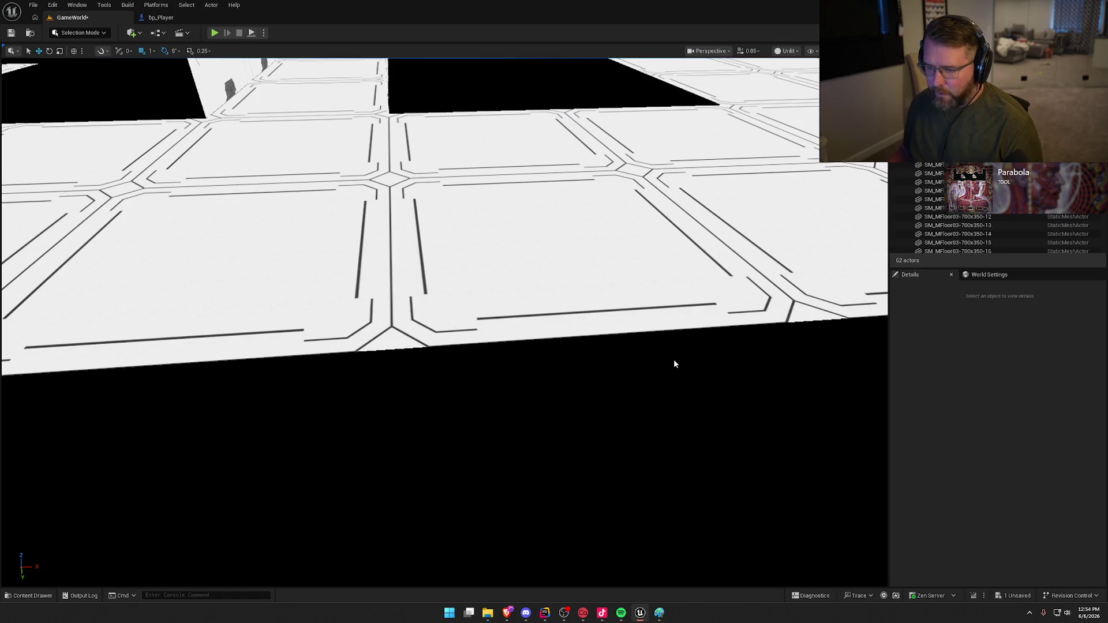
pyautogui.scroll(-10, 673, 360)
pyautogui.scroll(-1, 672, 361)
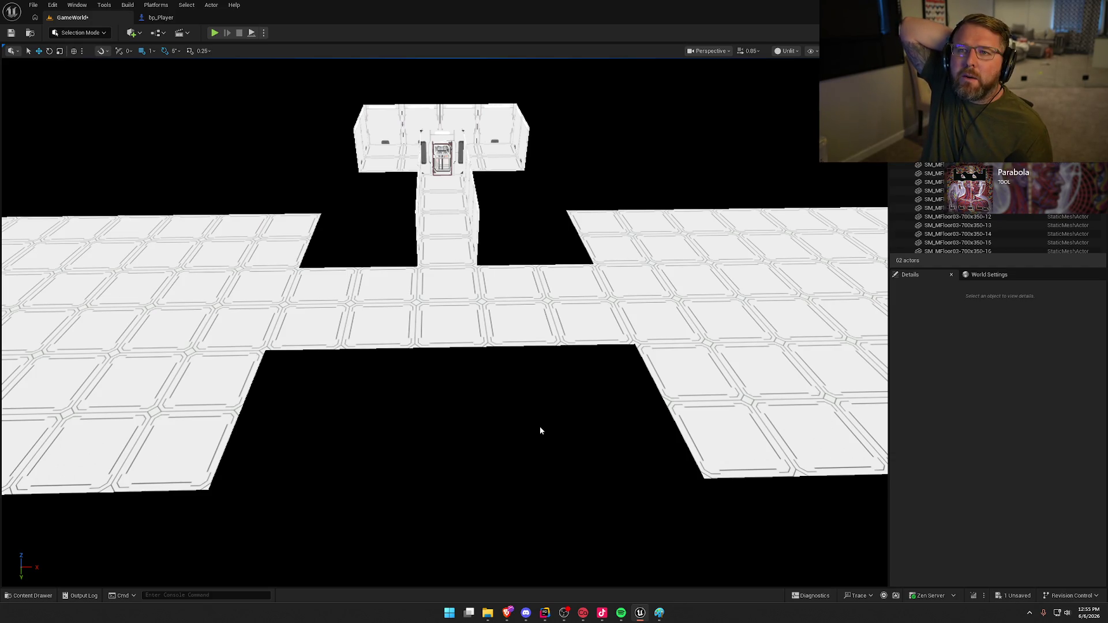
pyautogui.click(84, 33)
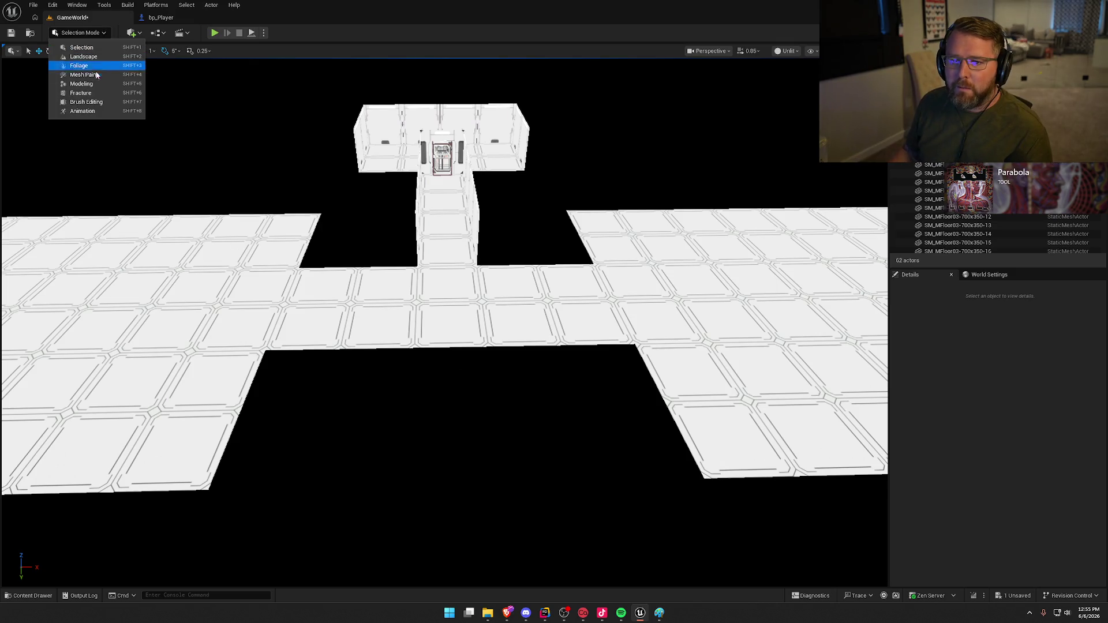
pyautogui.click(95, 84)
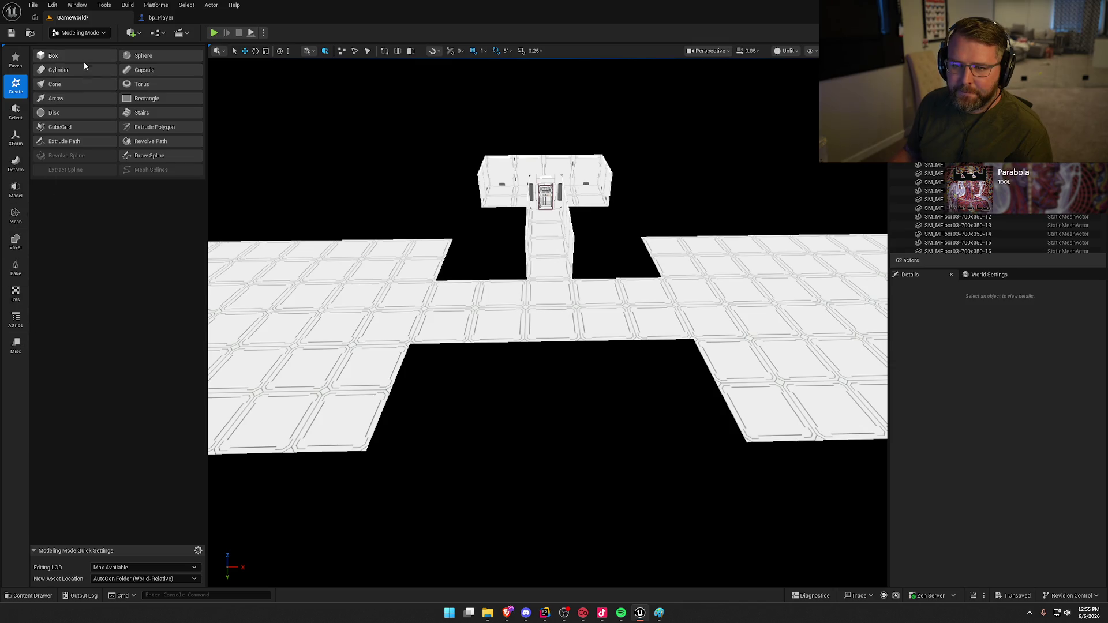
pyautogui.click(76, 129)
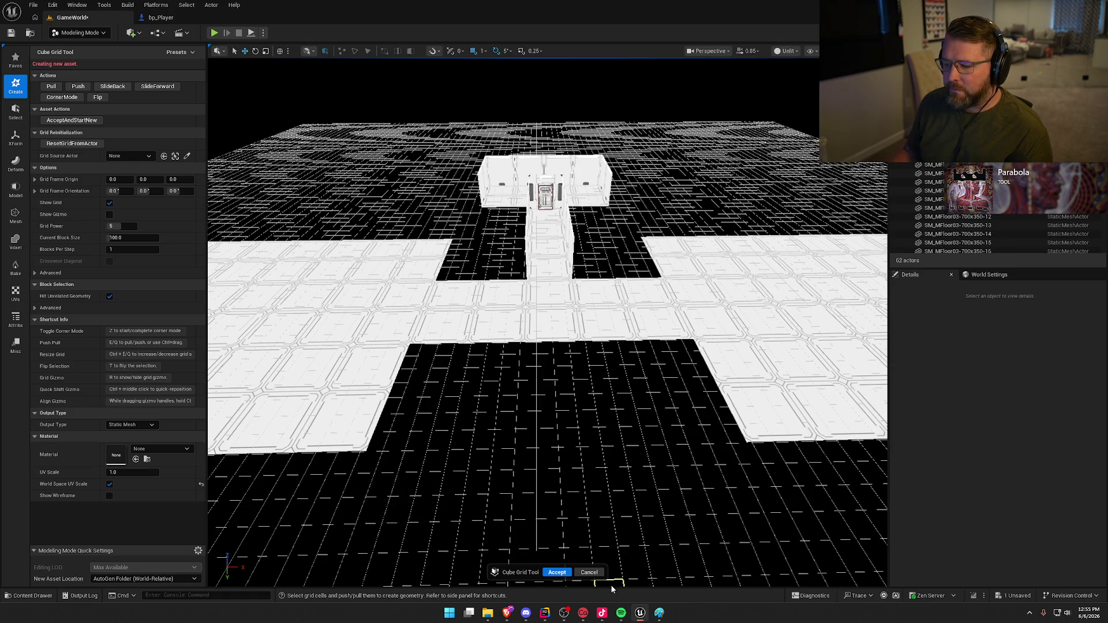
pyautogui.click(593, 574)
pyautogui.click(75, 32)
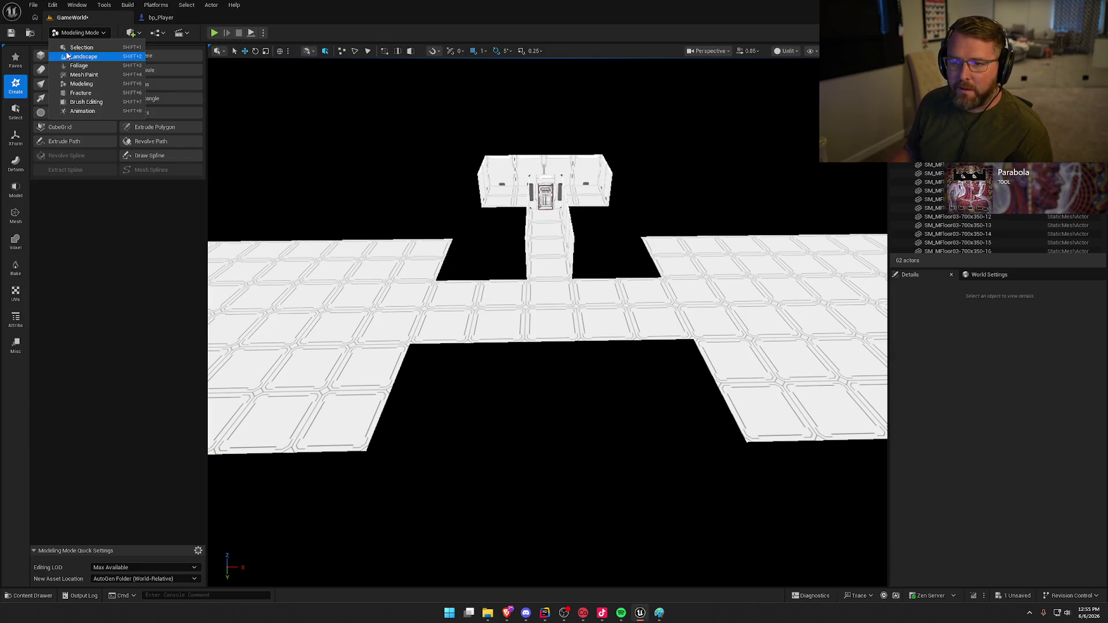
pyautogui.click(75, 46)
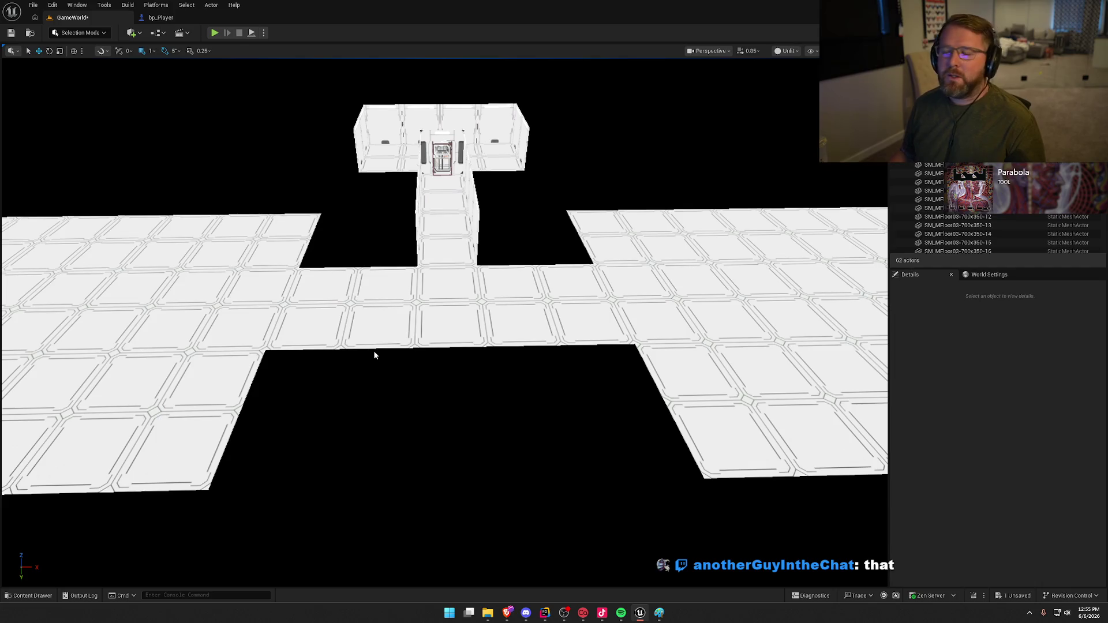
pyautogui.moveTo(498, 409)
pyautogui.mouseDown()
pyautogui.moveTo(430, 274)
pyautogui.moveTo(459, 361)
pyautogui.mouseUp()
# - Duplicate a corridor wall piece and set grid snapping to 50
pyautogui.click(430, 274)
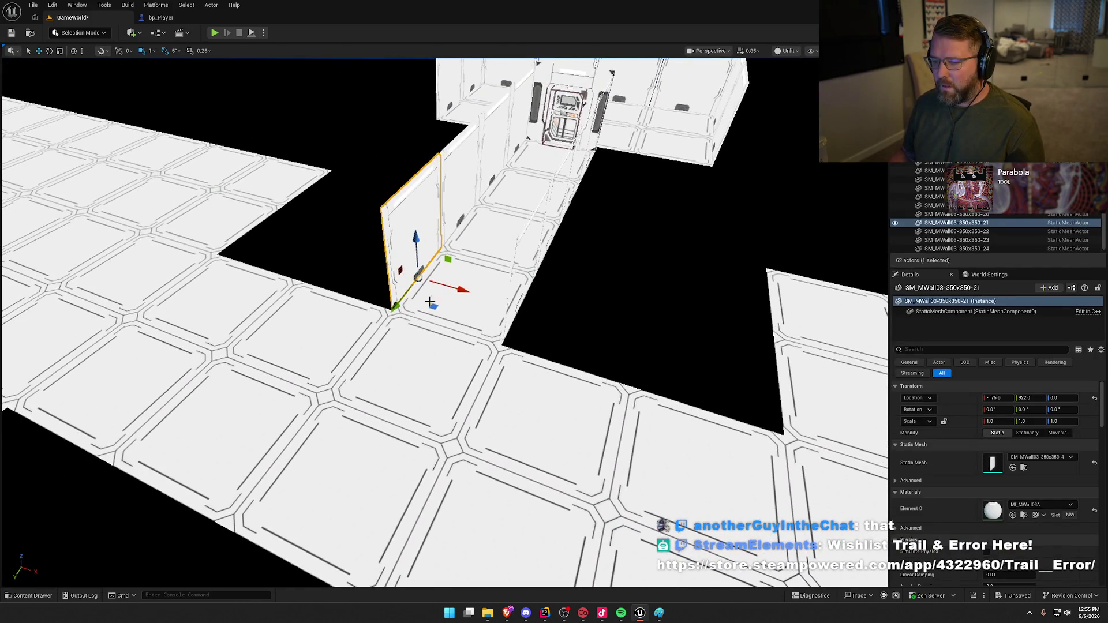
pyautogui.hotkey('ctrl', 'd')
pyautogui.moveTo(425, 301); pyautogui.dragTo(359, 306)
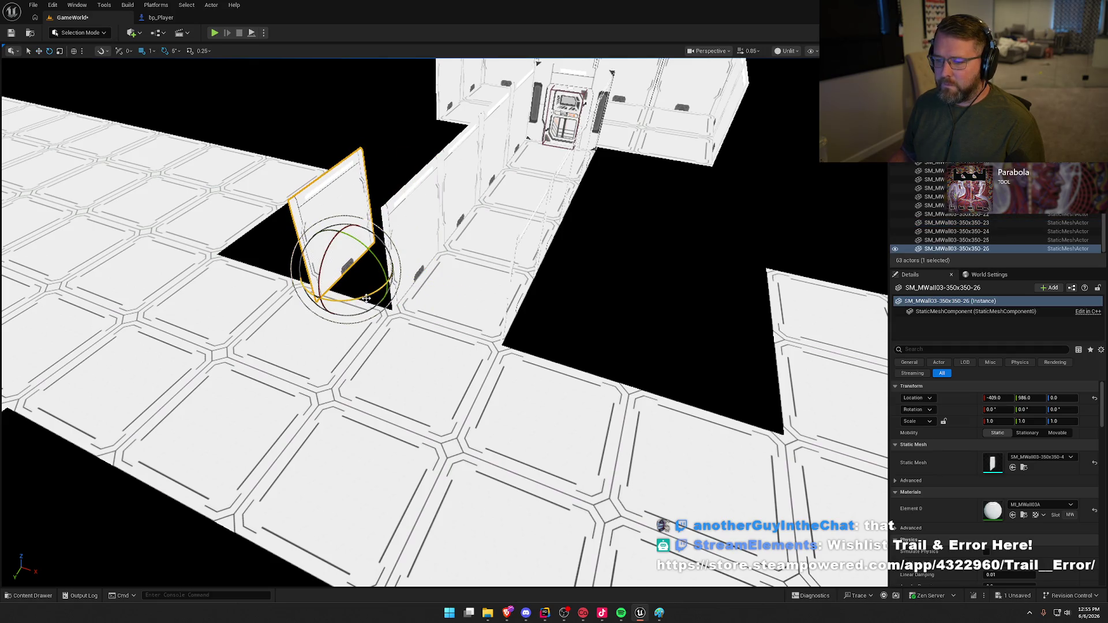
pyautogui.press('Delete')
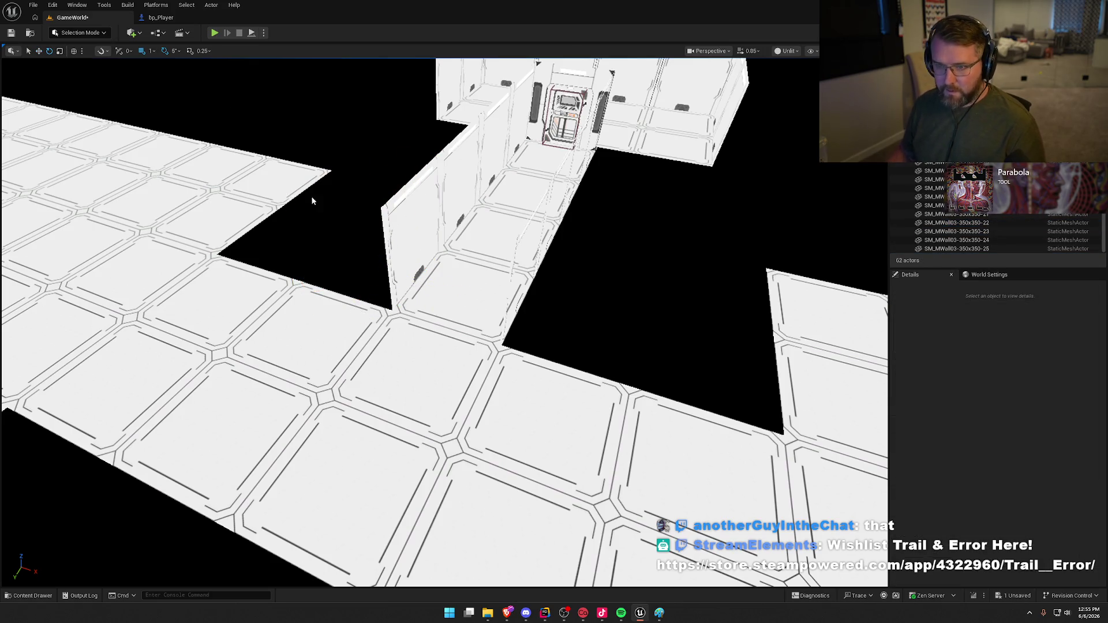
pyautogui.click(154, 51)
pyautogui.click(167, 102)
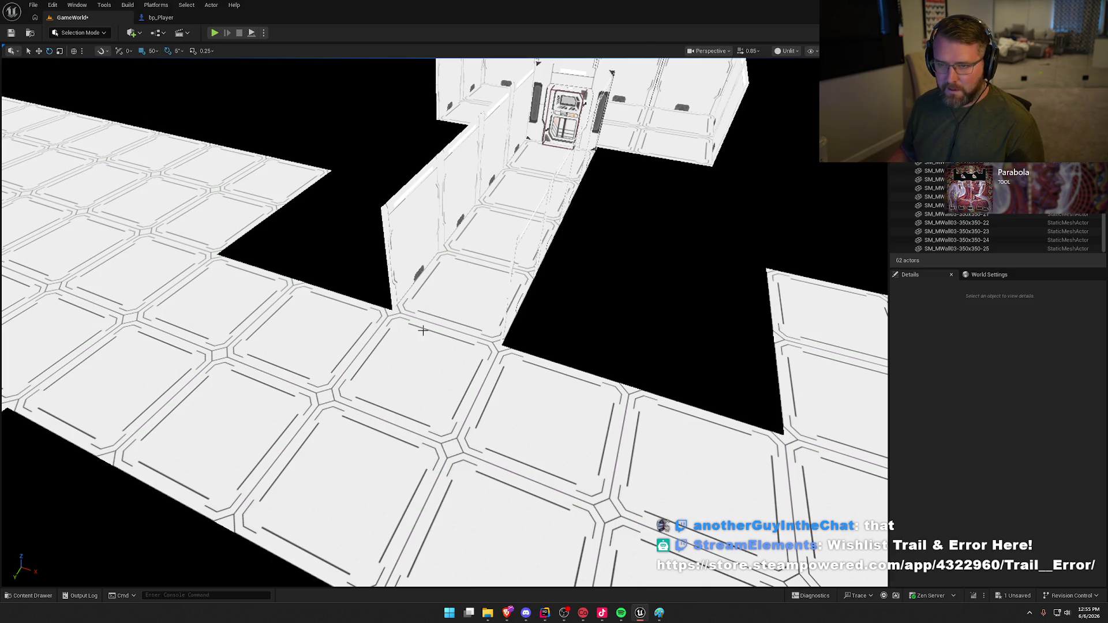
pyautogui.hotkey('ctrl', 'z')
# - Turn the wall copy crosswise and fit it against the floor edge using 1-unit snapping
pyautogui.moveTo(446, 301)
pyautogui.mouseDown()
pyautogui.moveTo(381, 289)
pyautogui.moveTo(384, 305)
pyautogui.moveTo(330, 317)
pyautogui.moveTo(339, 316)
pyautogui.mouseUp()
pyautogui.press('f')
pyautogui.moveTo(452, 333); pyautogui.dragTo(452, 333)
pyautogui.click(149, 53)
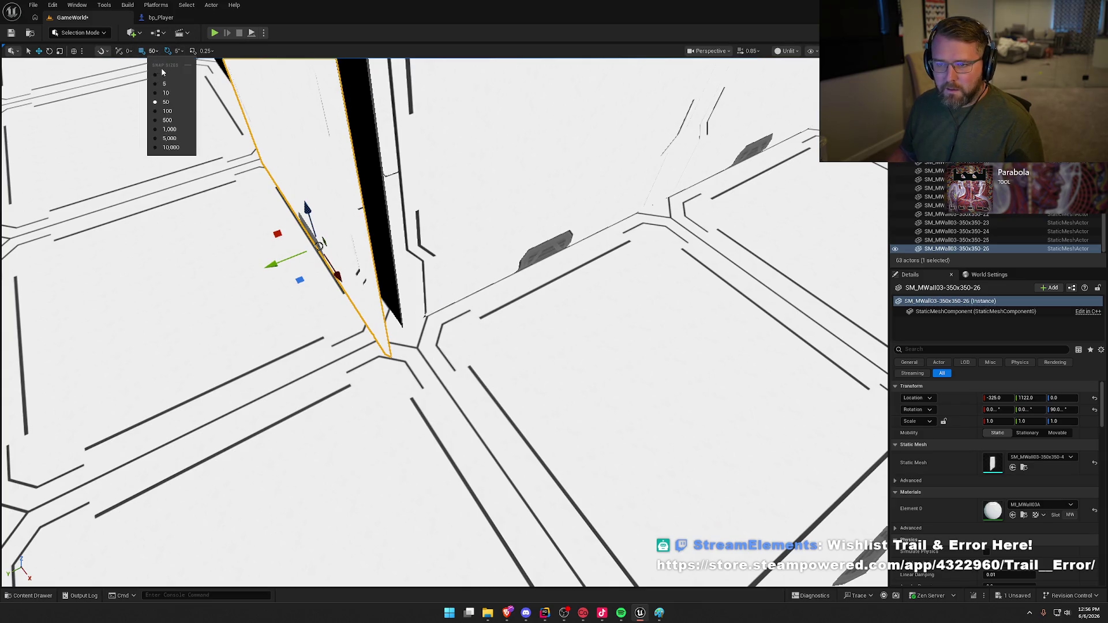
pyautogui.click(166, 76)
pyautogui.moveTo(300, 281); pyautogui.dragTo(312, 259)
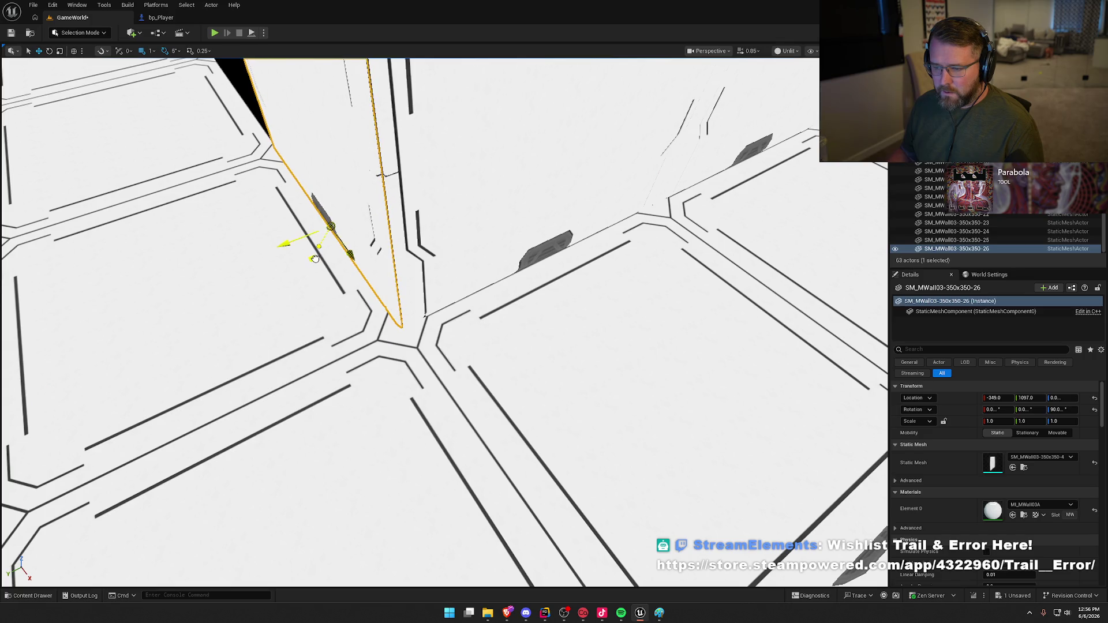
pyautogui.press('Escape')
# - Reset grid snapping to 50 and copy the new wall one panel to the left
pyautogui.moveTo(314, 258); pyautogui.dragTo(483, 168)
pyautogui.moveTo(476, 253); pyautogui.dragTo(476, 253)
pyautogui.click(476, 253)
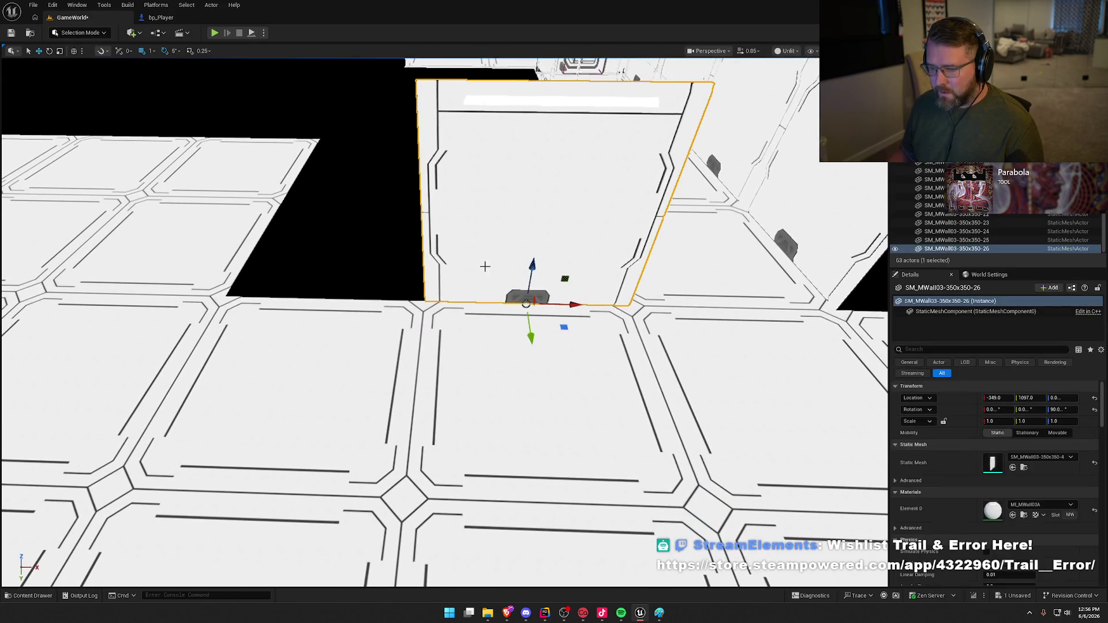
pyautogui.moveTo(515, 363); pyautogui.dragTo(519, 364)
pyautogui.press('f')
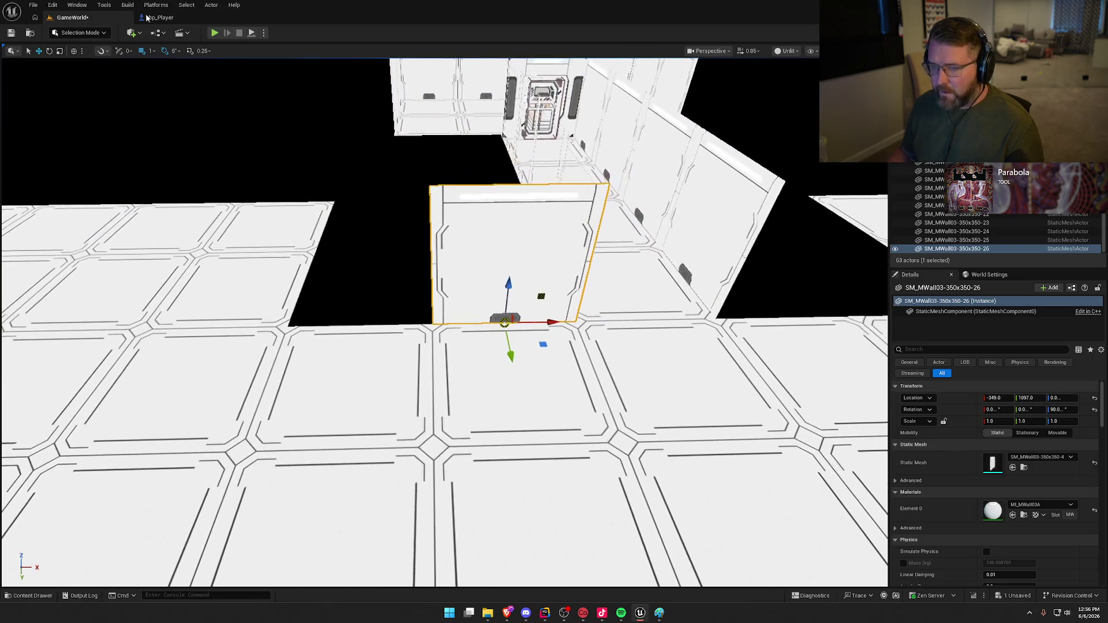
pyautogui.click(150, 51)
pyautogui.click(173, 104)
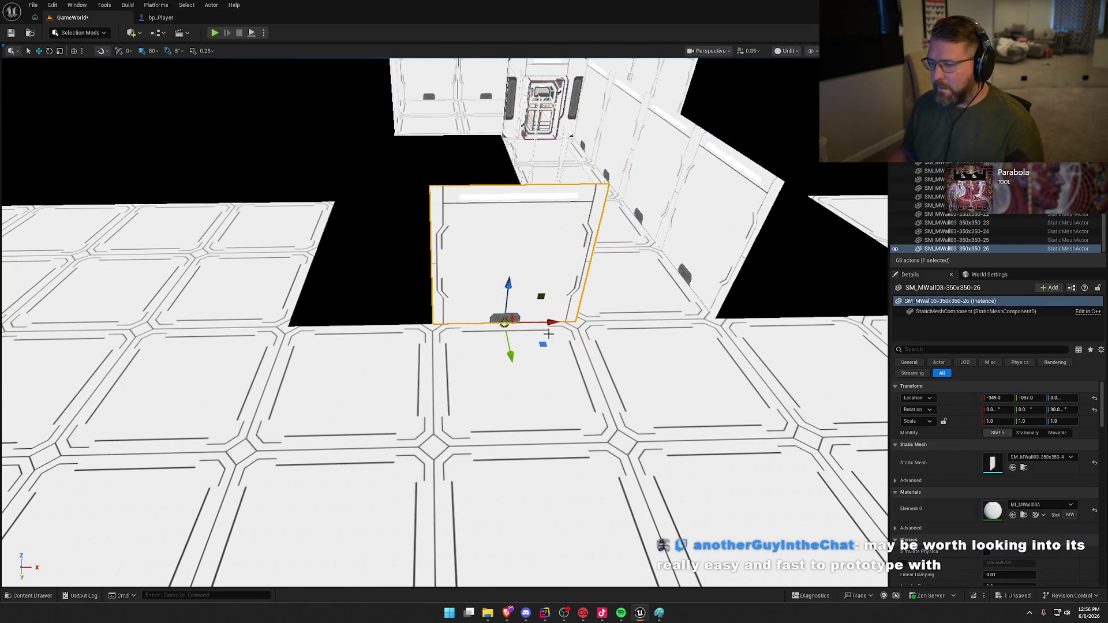
pyautogui.moveTo(551, 324)
pyautogui.mouseDown()
pyautogui.moveTo(343, 325)
pyautogui.moveTo(370, 324)
pyautogui.mouseUp()
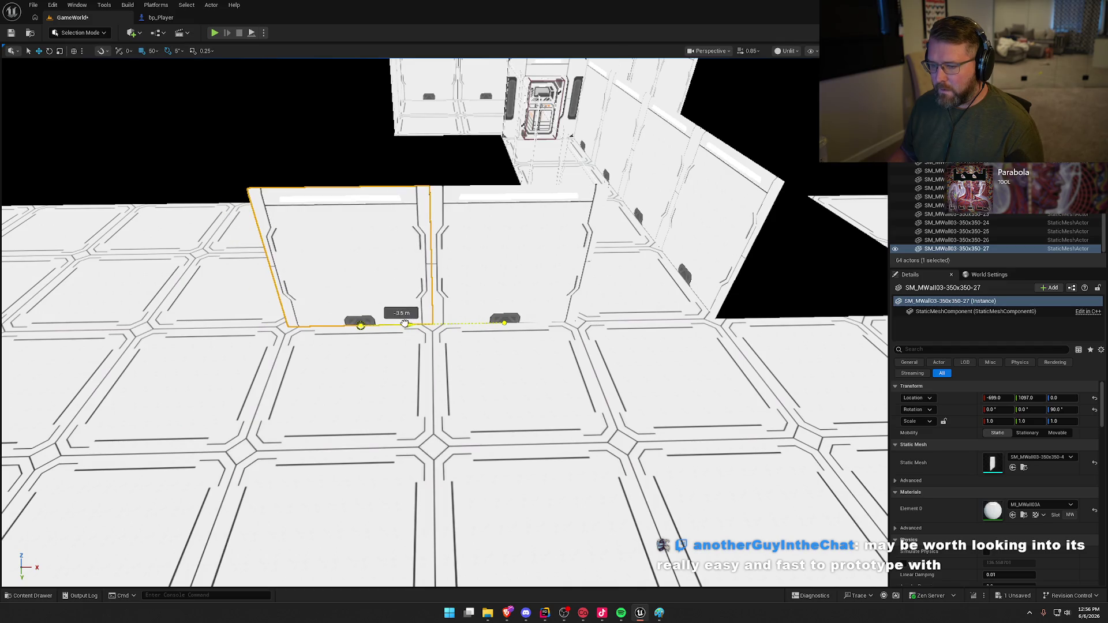
pyautogui.press('Escape')
pyautogui.scroll(-10, 444, 370)
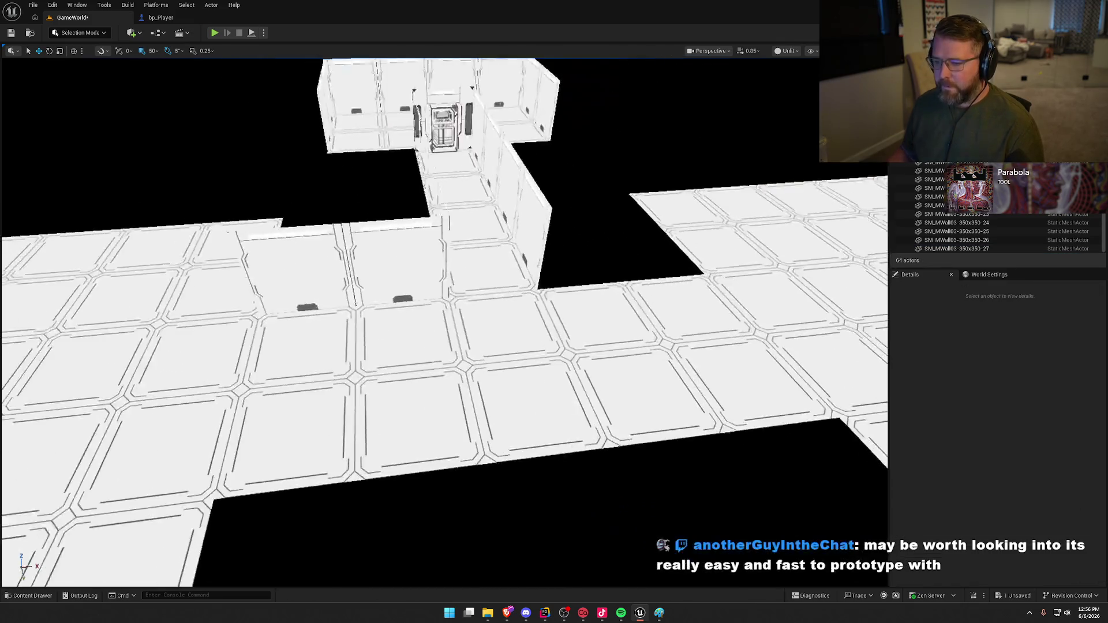
pyautogui.moveTo(430, 367); pyautogui.dragTo(443, 367)
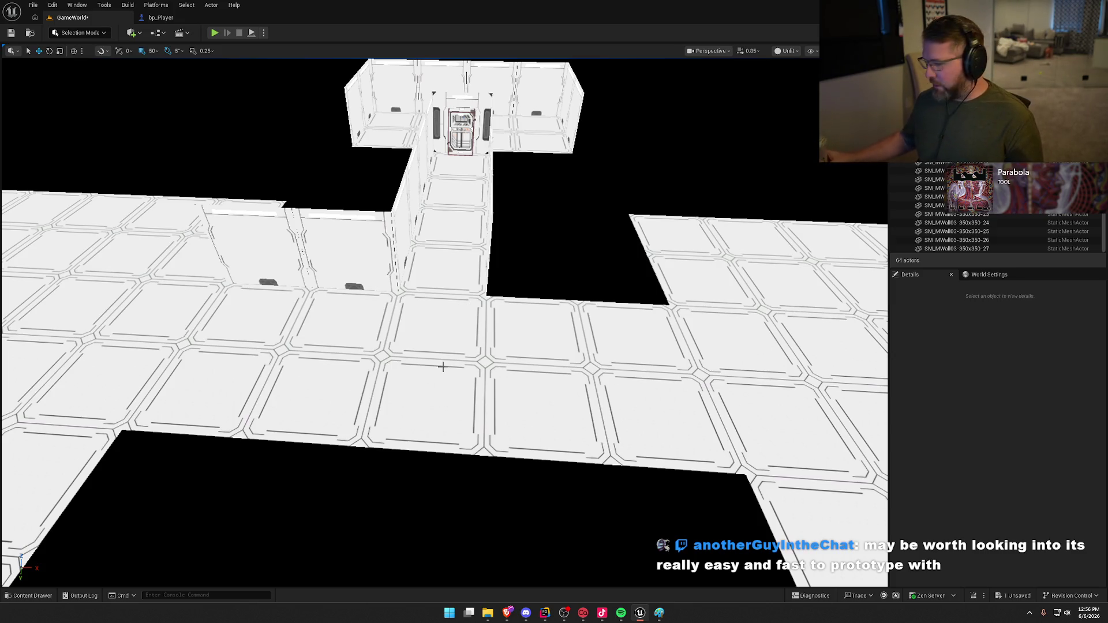
# - Copy the entrance wall to the corridor's other side and add another panel further along
pyautogui.click(339, 288)
pyautogui.keyDown('alt'); pyautogui.moveTo(397, 290); pyautogui.dragTo(592, 294); pyautogui.keyUp('alt')
pyautogui.press('f')
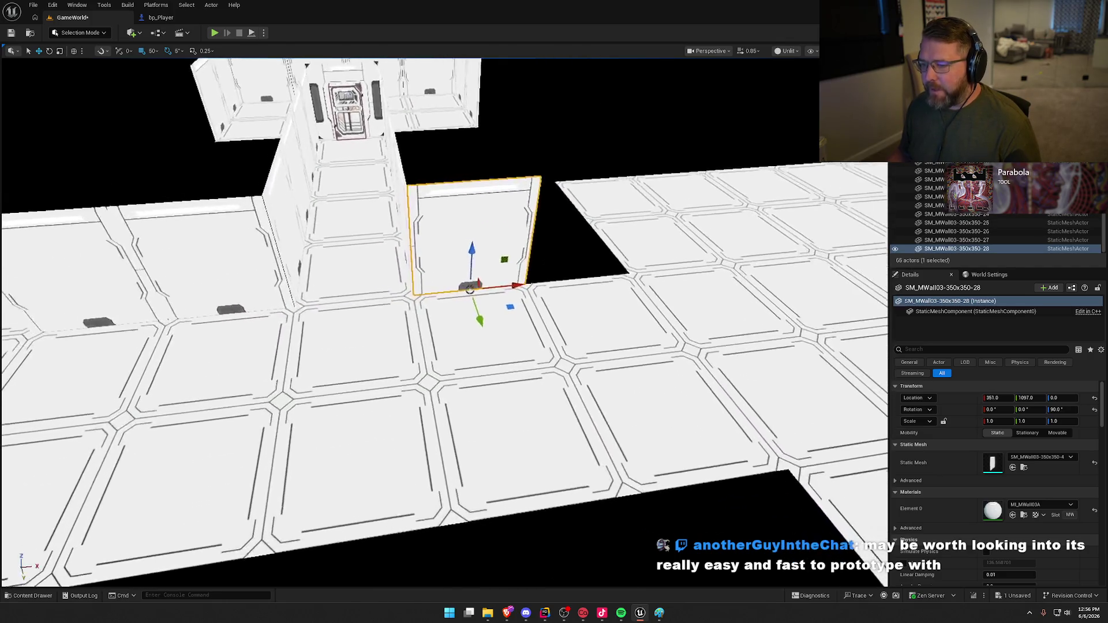
pyautogui.keyDown('alt'); pyautogui.moveTo(346, 286); pyautogui.dragTo(576, 304); pyautogui.keyUp('alt')
pyautogui.press('Escape')
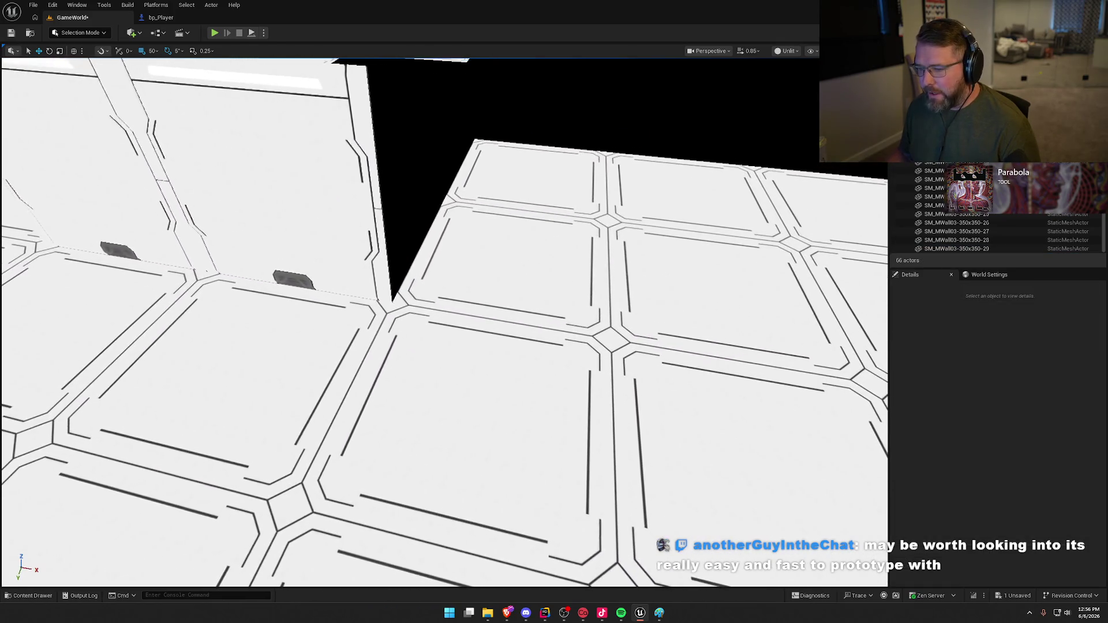
pyautogui.scroll(-5, 524, 314)
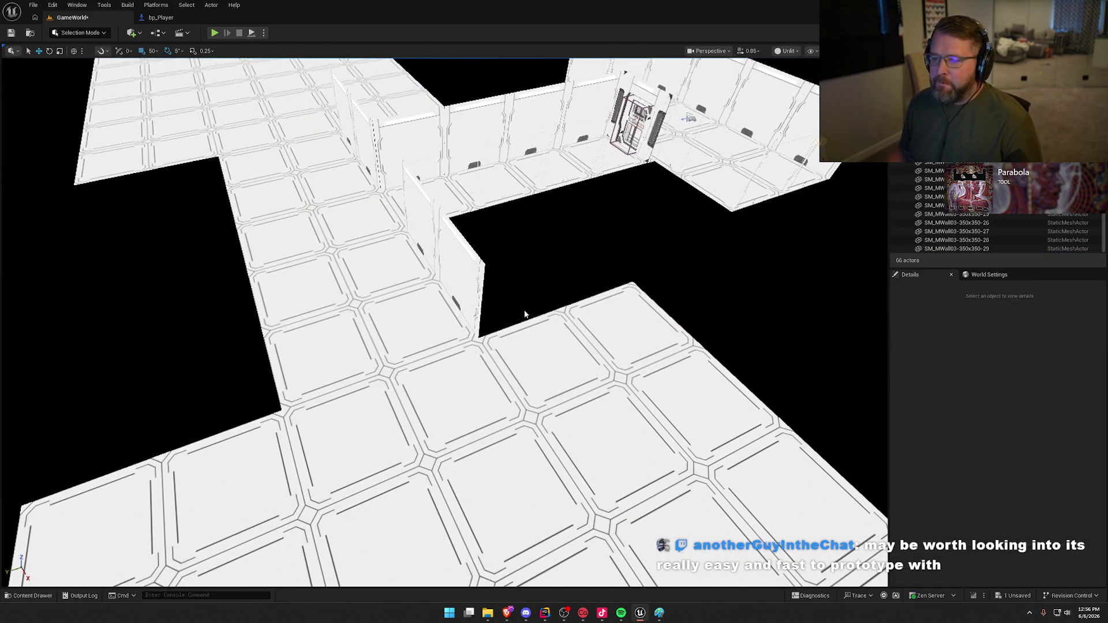
pyautogui.moveTo(465, 306); pyautogui.dragTo(465, 306)
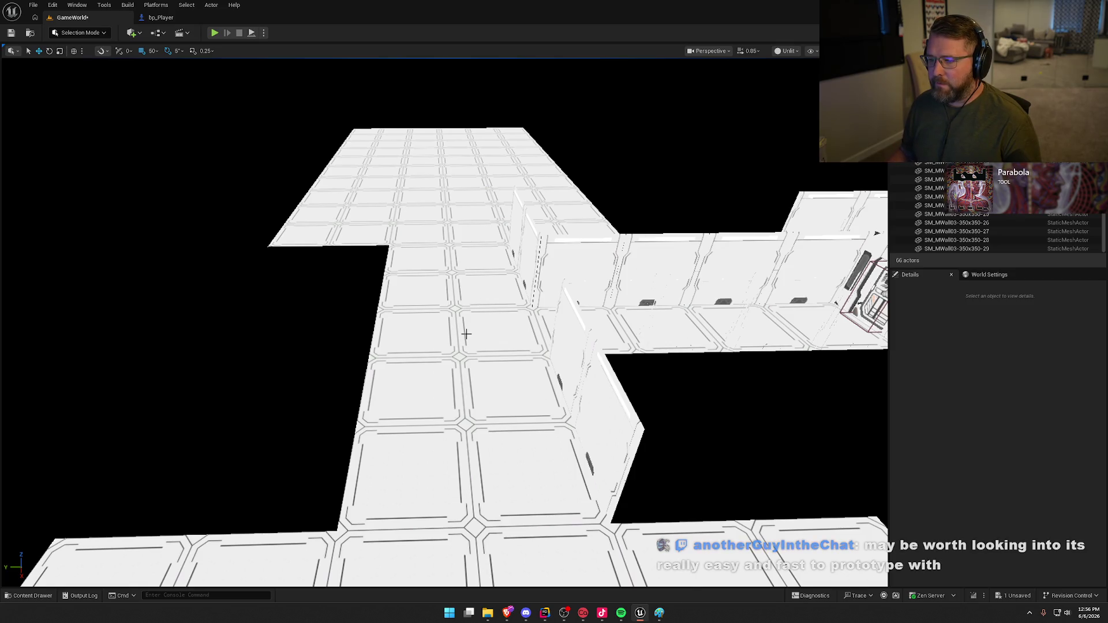
pyautogui.moveTo(459, 385); pyautogui.dragTo(462, 378)
pyautogui.moveTo(484, 293); pyautogui.dragTo(484, 294)
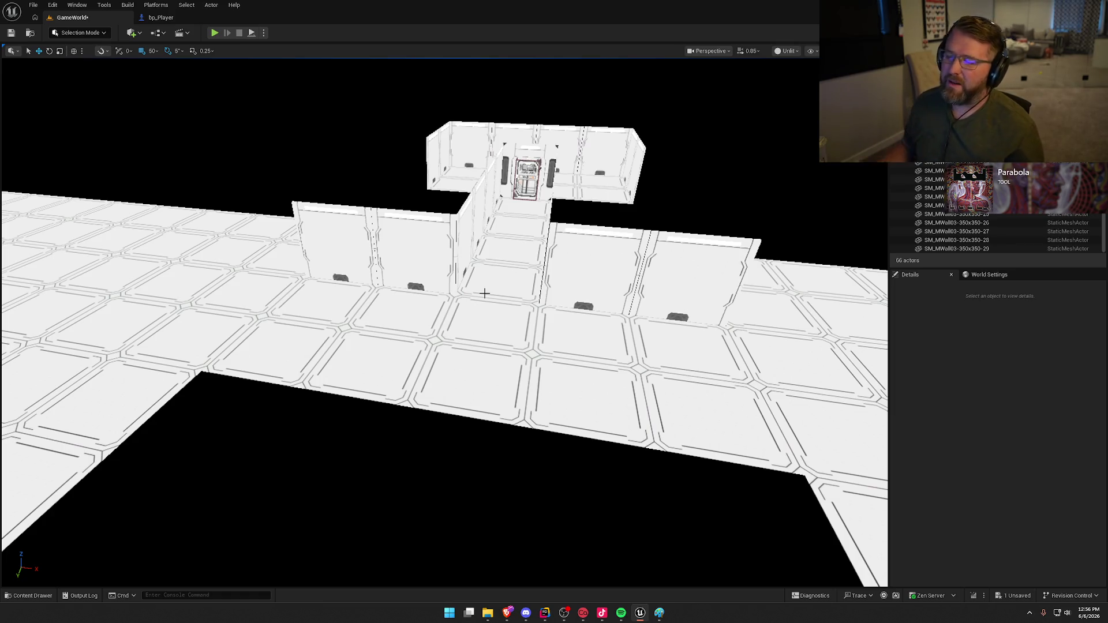
pyautogui.click(412, 265)
# - Copy four walls, turn them around, line them along the floor's left edge, and add one more panel
pyautogui.keyDown('ctrl'); pyautogui.click(347, 252); pyautogui.keyUp('ctrl')
pyautogui.keyDown('ctrl'); pyautogui.click(574, 279); pyautogui.keyUp('ctrl')
pyautogui.keyDown('ctrl'); pyautogui.click(680, 285); pyautogui.keyUp('ctrl')
pyautogui.moveTo(681, 285); pyautogui.dragTo(681, 285)
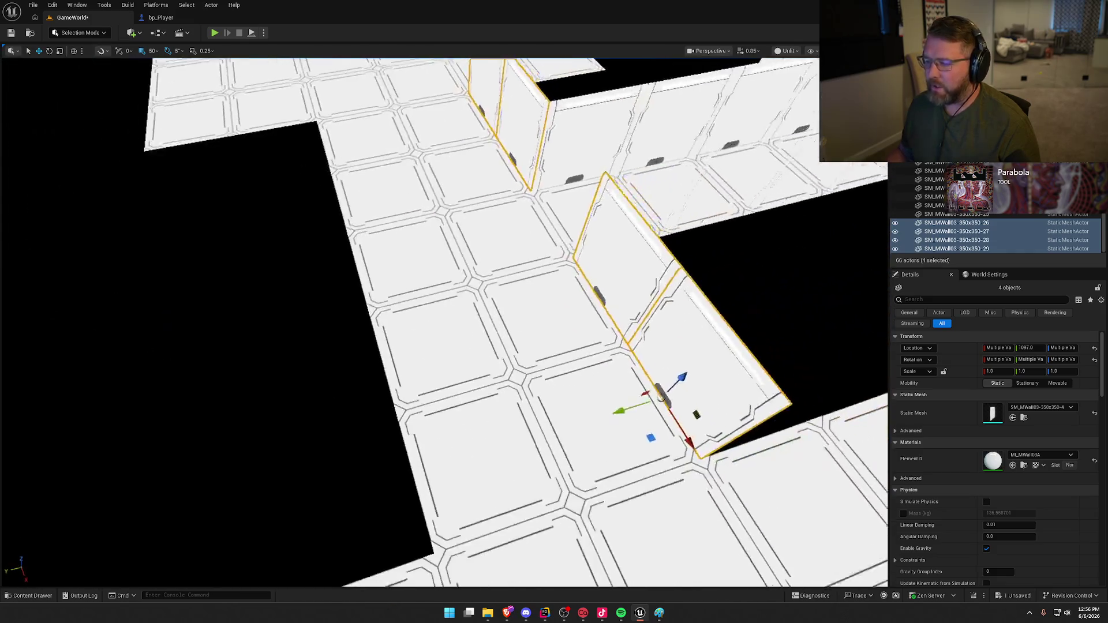
pyautogui.moveTo(554, 367); pyautogui.dragTo(440, 399)
pyautogui.press('e')
pyautogui.moveTo(491, 431)
pyautogui.mouseDown()
pyautogui.moveTo(468, 441)
pyautogui.moveTo(398, 386)
pyautogui.moveTo(430, 342)
pyautogui.moveTo(398, 332)
pyautogui.mouseUp()
pyautogui.press('w')
pyautogui.moveTo(433, 441)
pyautogui.mouseDown()
pyautogui.moveTo(336, 193)
pyautogui.moveTo(359, 482)
pyautogui.moveTo(532, 507)
pyautogui.moveTo(384, 321)
pyautogui.moveTo(373, 342)
pyautogui.moveTo(408, 371)
pyautogui.moveTo(643, 383)
pyautogui.moveTo(593, 350)
pyautogui.moveTo(433, 341)
pyautogui.mouseUp()
pyautogui.scroll(2, 346, 211)
pyautogui.click(645, 386)
pyautogui.press('Escape')
pyautogui.moveTo(525, 396)
pyautogui.mouseDown()
pyautogui.moveTo(566, 404)
pyautogui.moveTo(554, 421)
pyautogui.moveTo(543, 409)
pyautogui.moveTo(567, 437)
pyautogui.mouseUp()
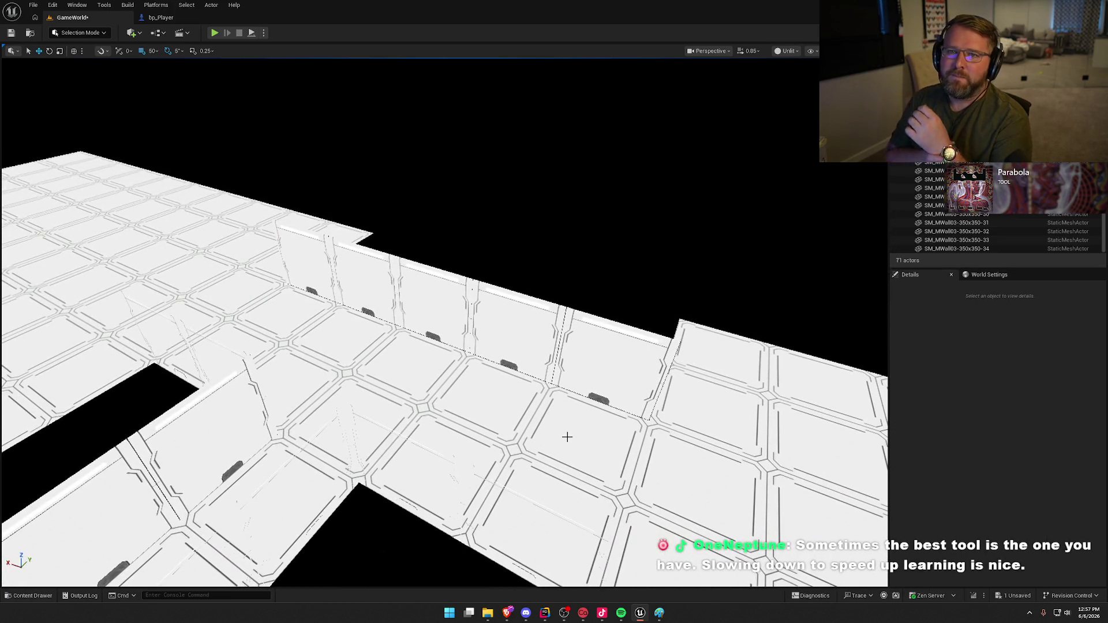
pyautogui.moveTo(587, 246)
pyautogui.mouseDown()
pyautogui.moveTo(548, 289)
pyautogui.moveTo(592, 245)
pyautogui.moveTo(390, 201)
pyautogui.mouseUp()
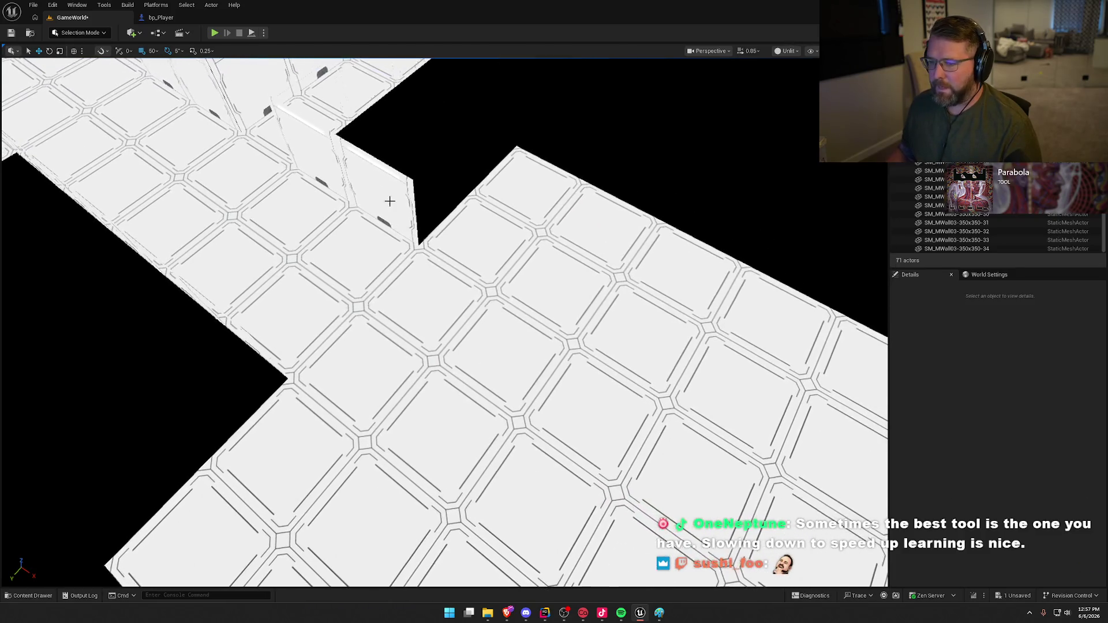
# - Copy the end wall to the open floor edge and slide it 26 cm with 1-unit snapping
pyautogui.click(370, 199)
pyautogui.moveTo(391, 264)
pyautogui.mouseDown()
pyautogui.moveTo(474, 272)
pyautogui.moveTo(548, 231)
pyautogui.moveTo(603, 220)
pyautogui.moveTo(603, 180)
pyautogui.mouseUp()
pyautogui.moveTo(502, 358)
pyautogui.mouseDown()
pyautogui.moveTo(469, 327)
pyautogui.moveTo(577, 337)
pyautogui.mouseUp()
pyautogui.click(149, 52)
pyautogui.click(166, 78)
pyautogui.moveTo(559, 253); pyautogui.dragTo(537, 245)
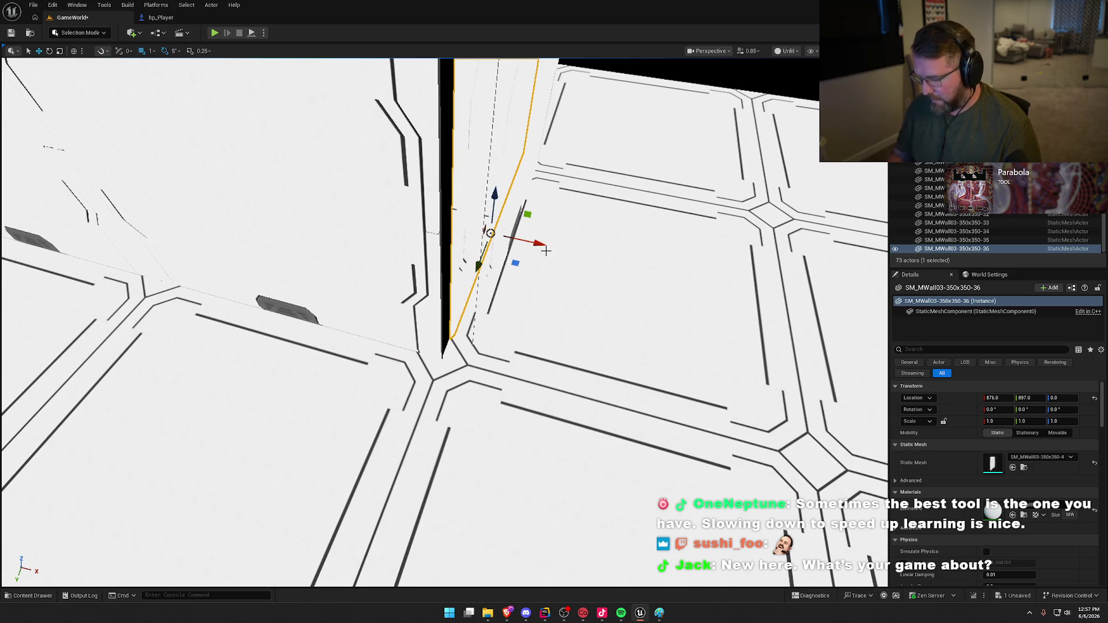
pyautogui.press('Delete')
pyautogui.click(495, 210)
pyautogui.moveTo(557, 247); pyautogui.dragTo(536, 241)
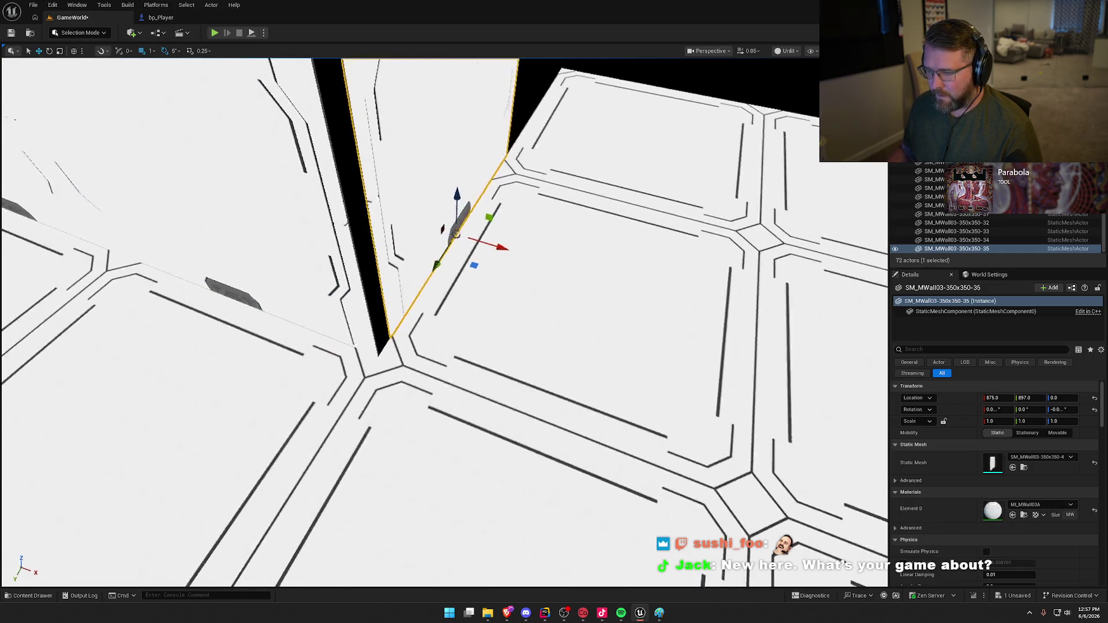
pyautogui.moveTo(536, 241); pyautogui.dragTo(485, 256)
pyautogui.scroll(-10, 462, 260)
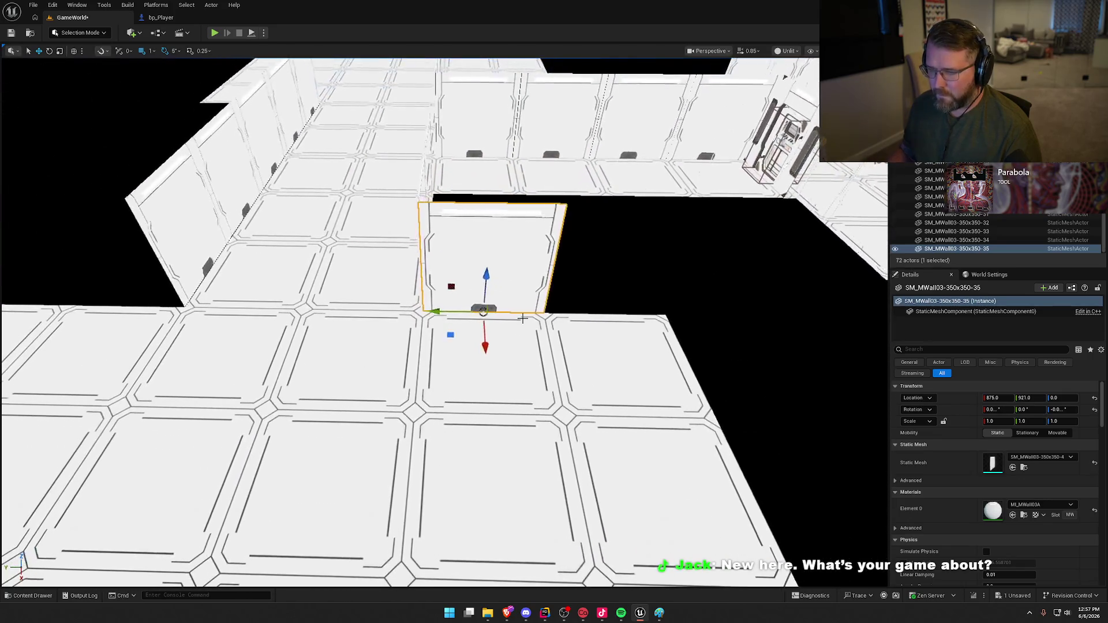
pyautogui.press('Escape')
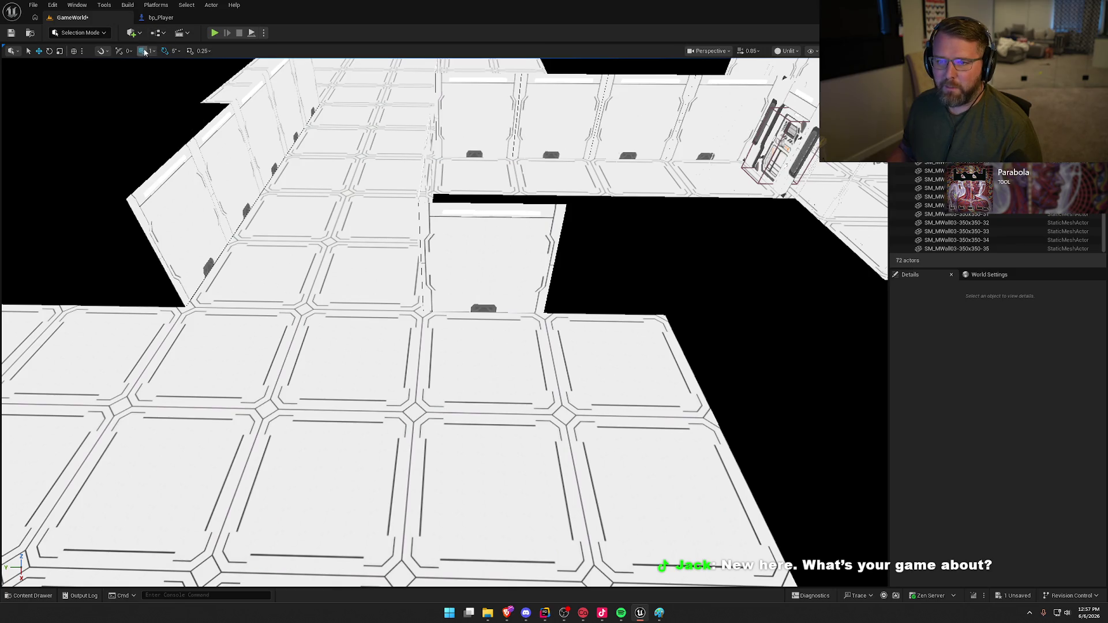
# - Set grid snapping back to 50, frame the fitted wall, and bring up the content assets
pyautogui.click(151, 51)
pyautogui.click(167, 102)
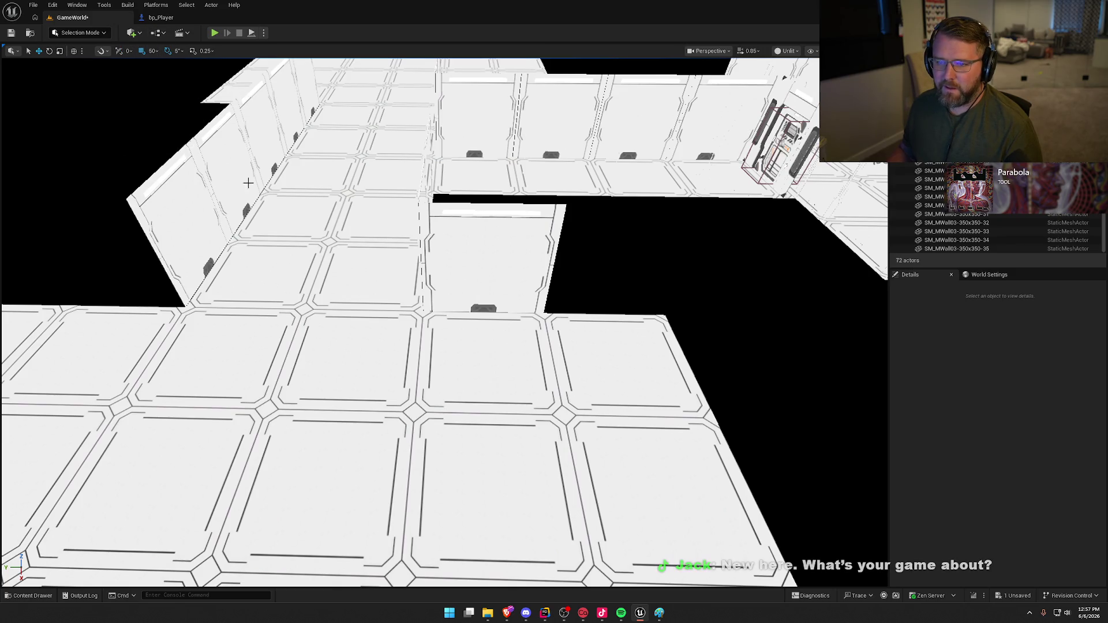
pyautogui.click(540, 266)
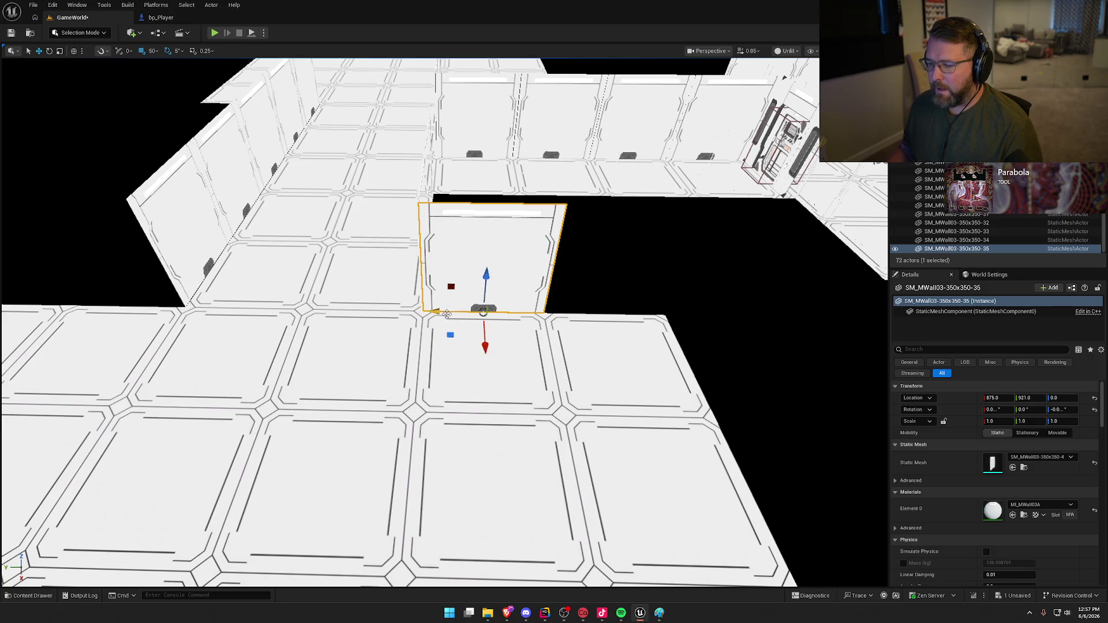
pyautogui.press('f')
pyautogui.hotkey('ctrl', 'space')
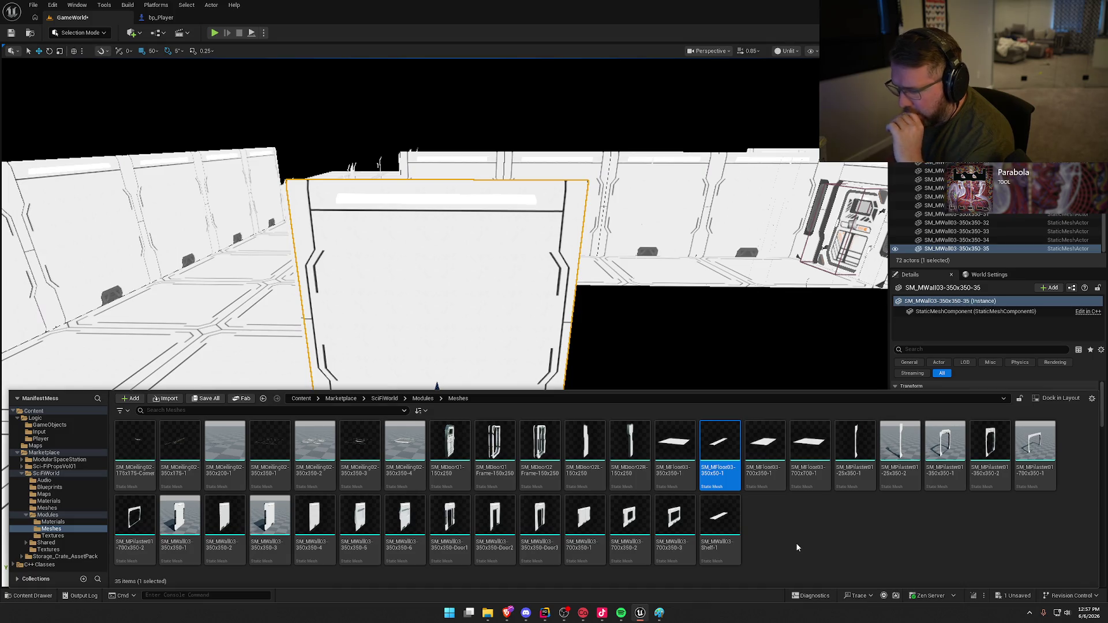
# - Stack copies -36 and -37 above wall panel SM_MWall03-350x350-35 at 875, 921
pyautogui.hotkey('ctrl', 'b')
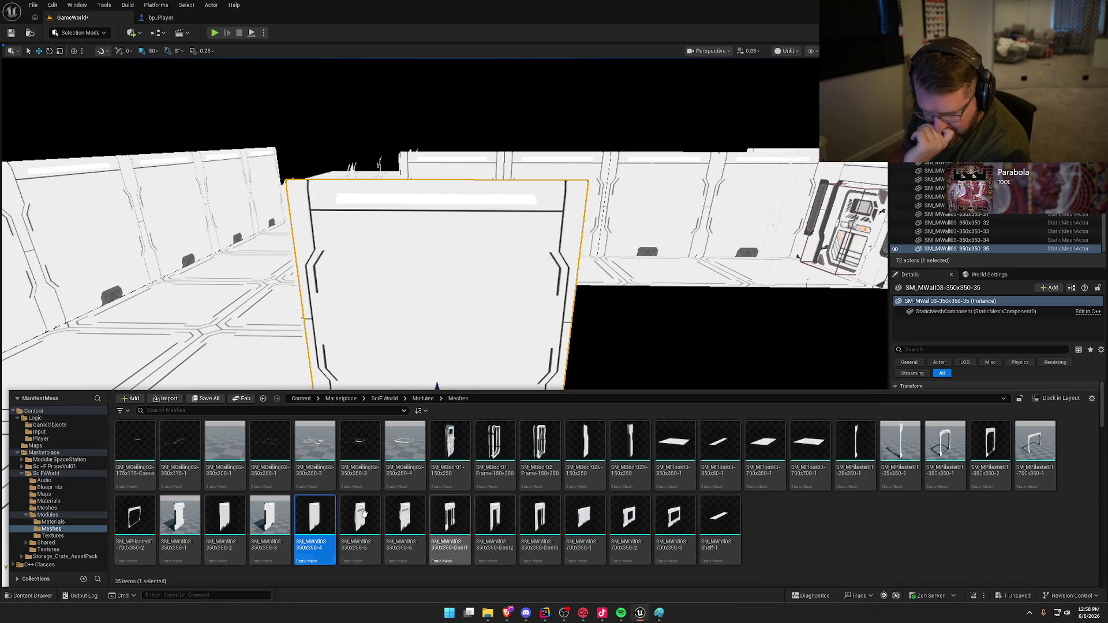
pyautogui.click(502, 325)
pyautogui.press('f')
pyautogui.moveTo(449, 351)
pyautogui.mouseDown()
pyautogui.moveTo(455, 203)
pyautogui.moveTo(456, 228)
pyautogui.mouseUp()
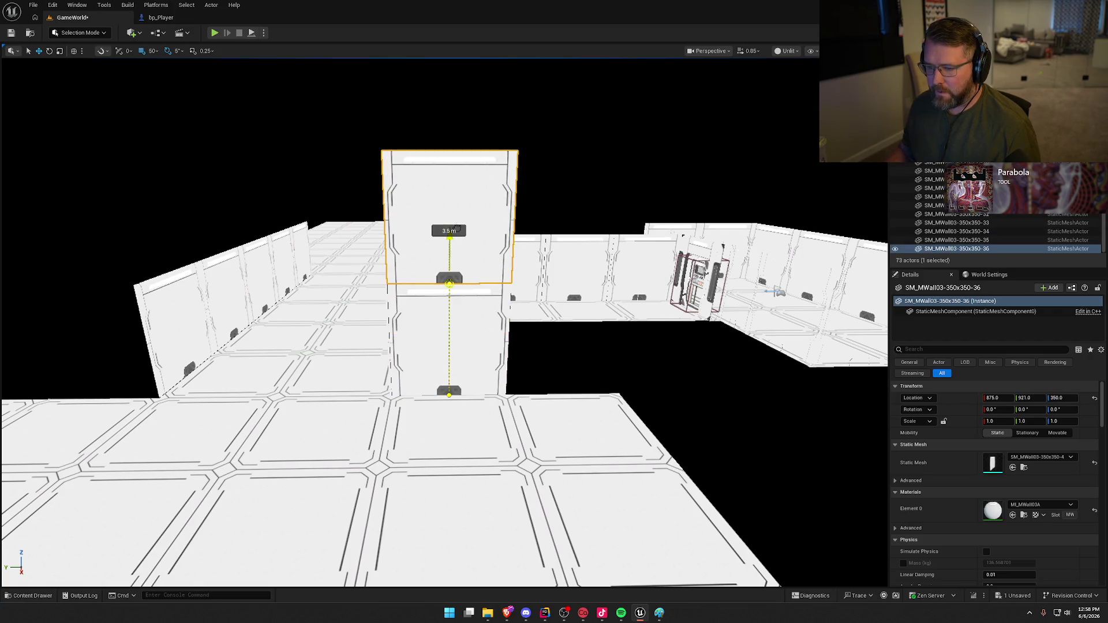
pyautogui.press('Escape')
pyautogui.moveTo(546, 269); pyautogui.dragTo(585, 295)
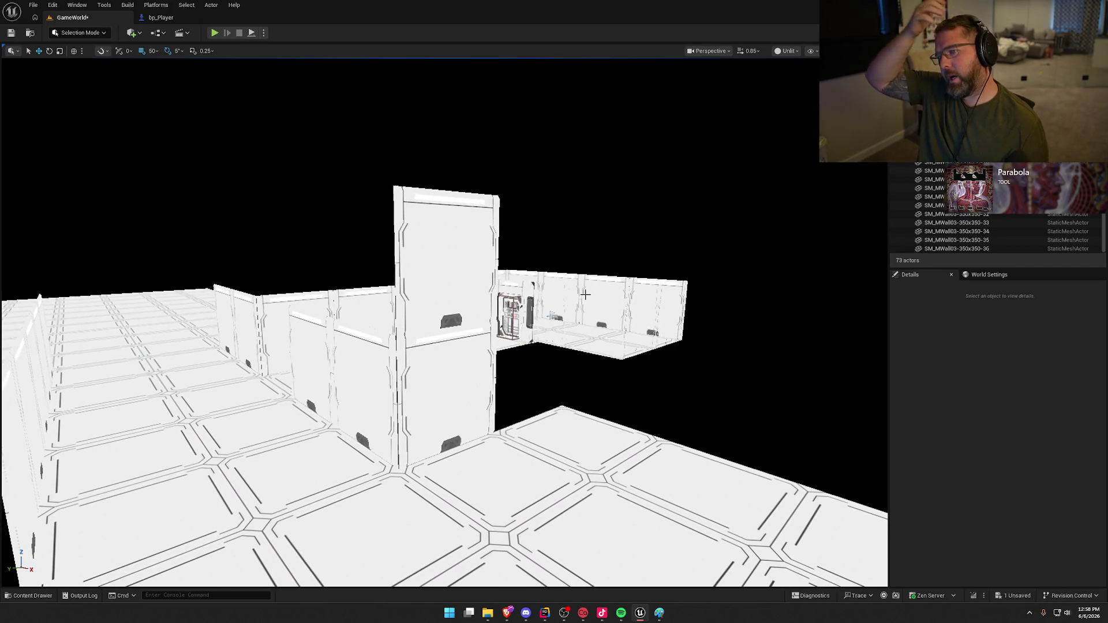
pyautogui.click(443, 221)
pyautogui.moveTo(456, 294); pyautogui.dragTo(450, 165)
pyautogui.press('Escape')
pyautogui.moveTo(456, 207); pyautogui.dragTo(592, 320)
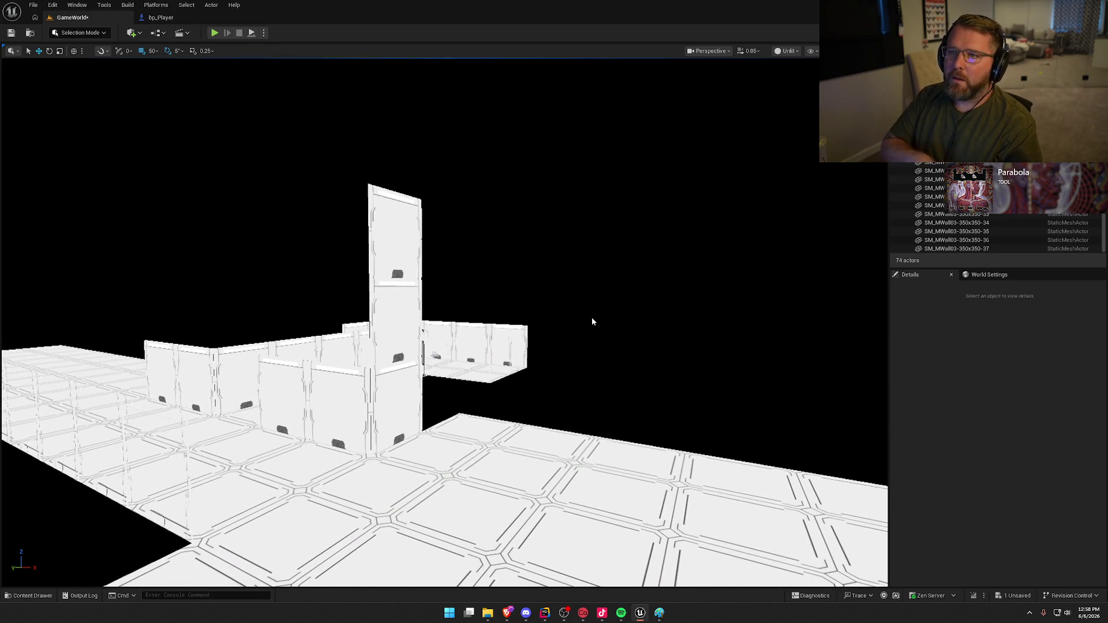
pyautogui.moveTo(539, 339)
pyautogui.mouseDown()
pyautogui.moveTo(542, 248)
pyautogui.moveTo(465, 329)
pyautogui.mouseUp()
pyautogui.click(399, 323)
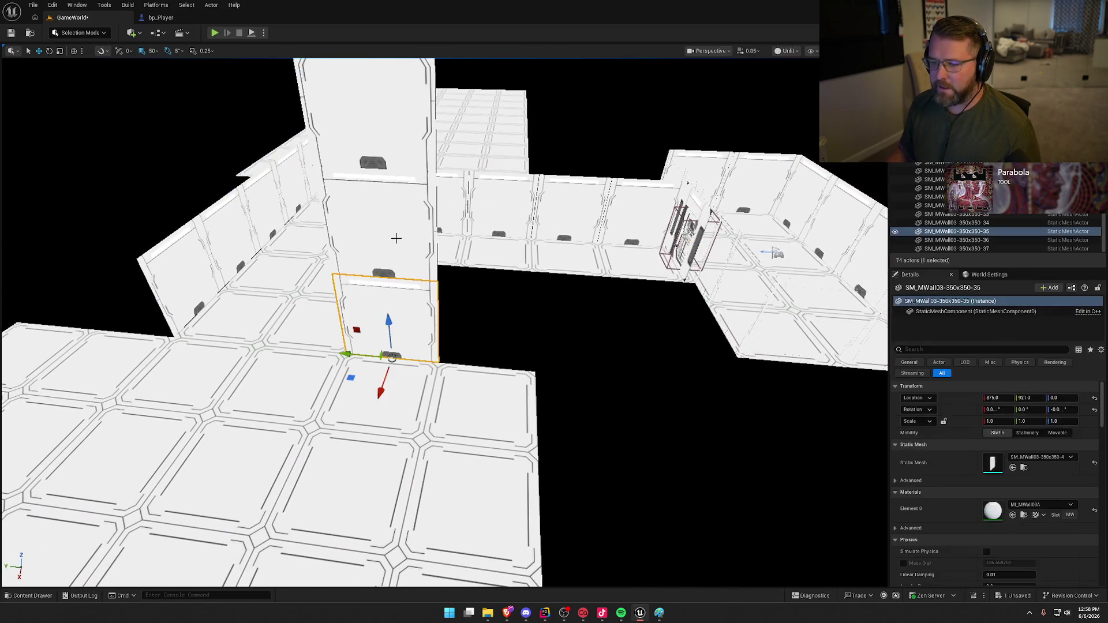
# - Copy the three-high wall stack one panel to the right
pyautogui.keyDown('ctrl'); pyautogui.click(415, 231); pyautogui.keyUp('ctrl')
pyautogui.keyDown('ctrl'); pyautogui.click(421, 123); pyautogui.keyUp('ctrl')
pyautogui.scroll(-3, 326, 290)
pyautogui.moveTo(310, 245)
pyautogui.keyDown('alt'); pyautogui.mouseDown()
pyautogui.moveTo(433, 237)
pyautogui.moveTo(417, 258)
pyautogui.mouseUp(); pyautogui.keyUp('alt')
pyautogui.press('Escape')
# - Copy the six tall-wall pieces far left along the hall
pyautogui.moveTo(505, 407); pyautogui.dragTo(602, 349)
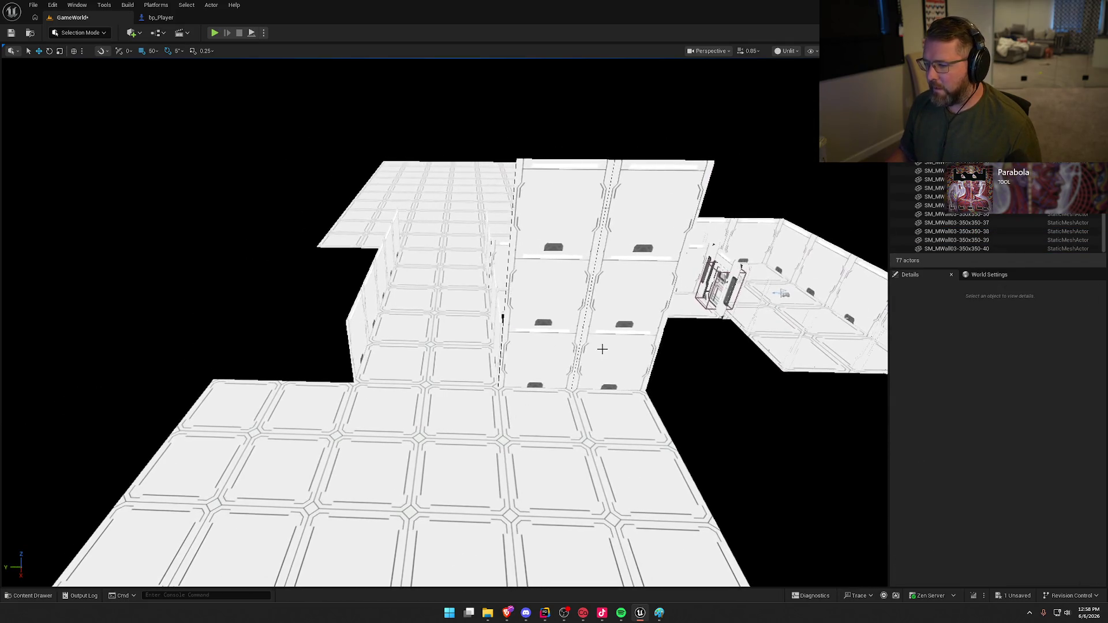
pyautogui.click(602, 349)
pyautogui.keyDown('ctrl'); pyautogui.click(540, 355); pyautogui.keyUp('ctrl')
pyautogui.keyDown('ctrl'); pyautogui.click(549, 297); pyautogui.keyUp('ctrl')
pyautogui.keyDown('ctrl'); pyautogui.click(608, 290); pyautogui.keyUp('ctrl')
pyautogui.keyDown('ctrl'); pyautogui.click(652, 202); pyautogui.keyUp('ctrl')
pyautogui.keyDown('ctrl'); pyautogui.click(571, 210); pyautogui.keyUp('ctrl')
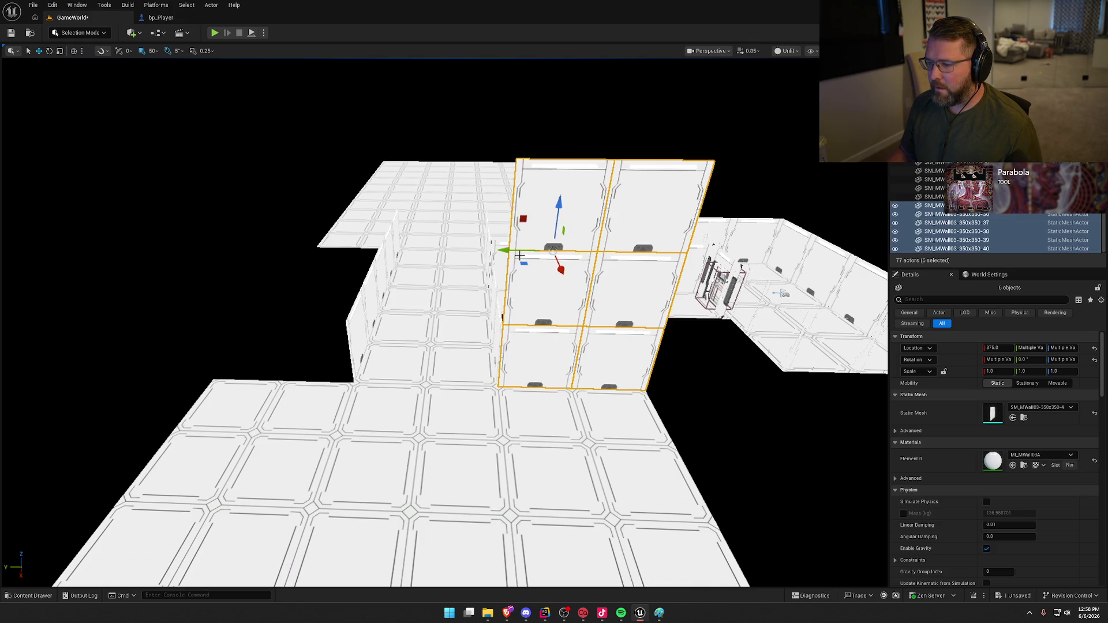
pyautogui.moveTo(505, 247)
pyautogui.keyDown('alt'); pyautogui.mouseDown()
pyautogui.moveTo(160, 236)
pyautogui.moveTo(174, 245)
pyautogui.mouseUp(); pyautogui.keyUp('alt')
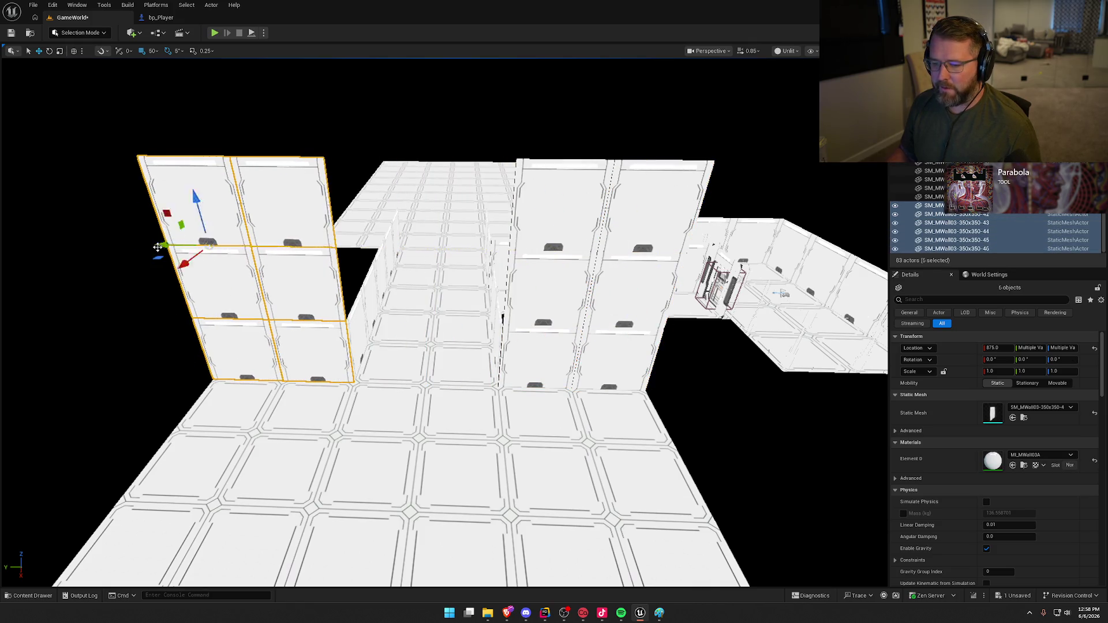
pyautogui.press('Escape')
# - Select every piece of the newly copied wall column
pyautogui.moveTo(493, 444); pyautogui.dragTo(495, 442)
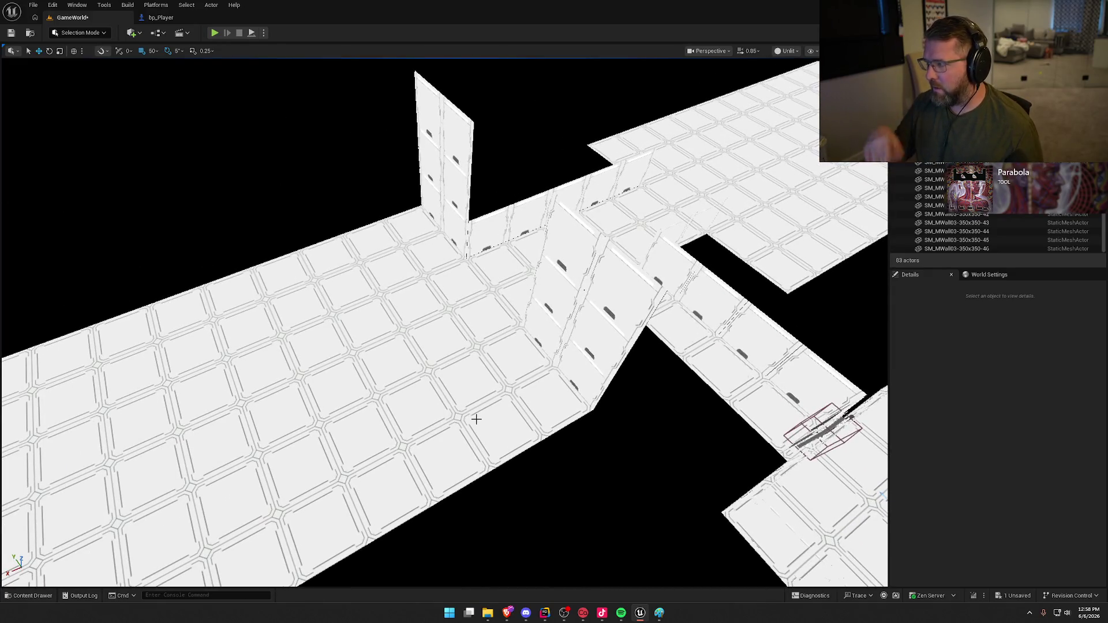
pyautogui.moveTo(418, 336); pyautogui.dragTo(528, 334)
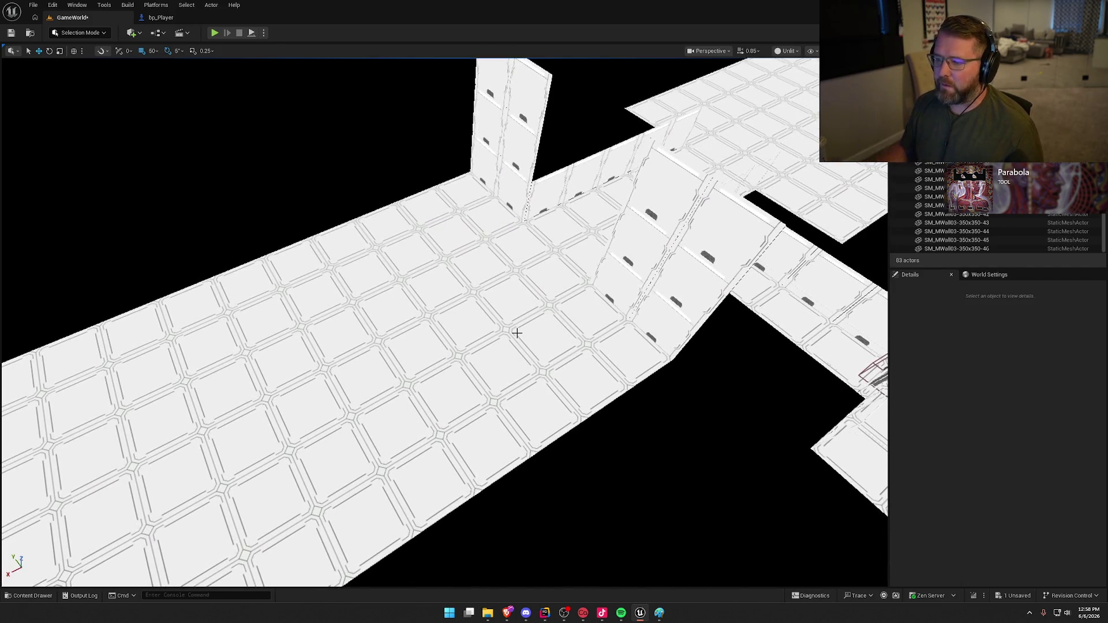
pyautogui.click(507, 189)
pyautogui.click(490, 136)
pyautogui.press('Escape')
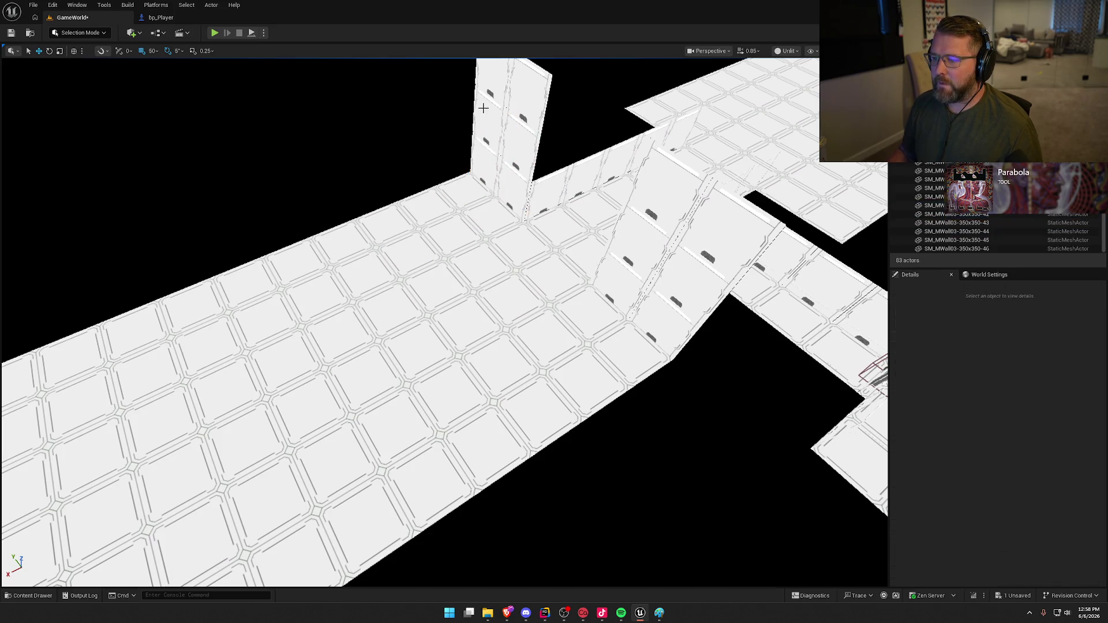
pyautogui.click(499, 133)
pyautogui.click(499, 85)
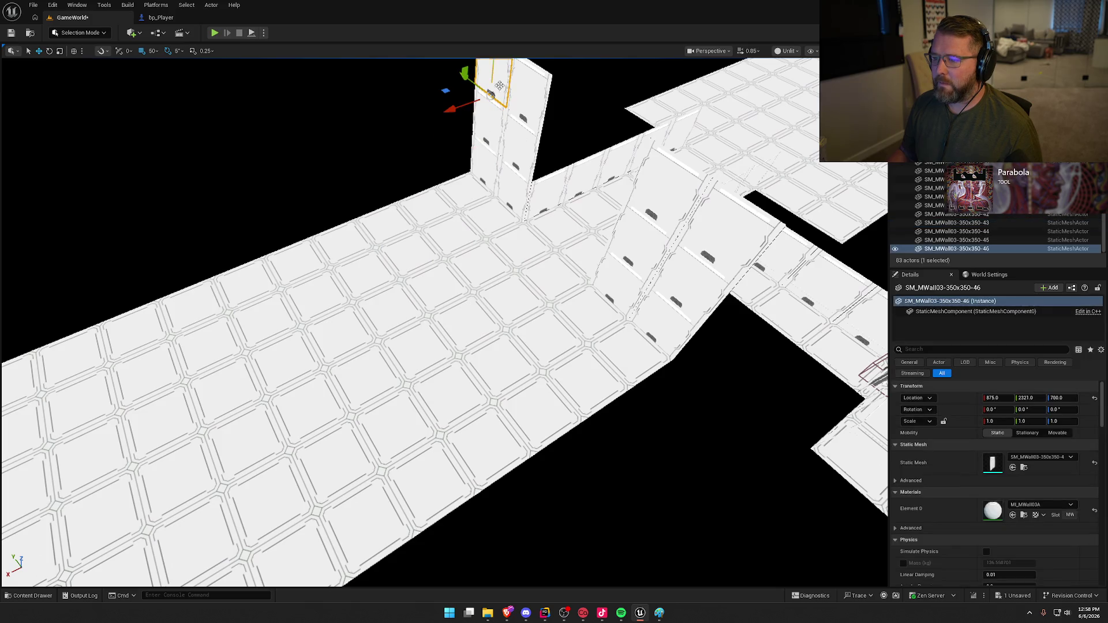
pyautogui.keyDown('ctrl'); pyautogui.click(522, 115); pyautogui.keyUp('ctrl')
pyautogui.keyDown('ctrl'); pyautogui.click(514, 92); pyautogui.keyUp('ctrl')
pyautogui.keyDown('ctrl'); pyautogui.click(508, 144); pyautogui.keyUp('ctrl')
pyautogui.keyDown('ctrl'); pyautogui.click(502, 181); pyautogui.keyUp('ctrl')
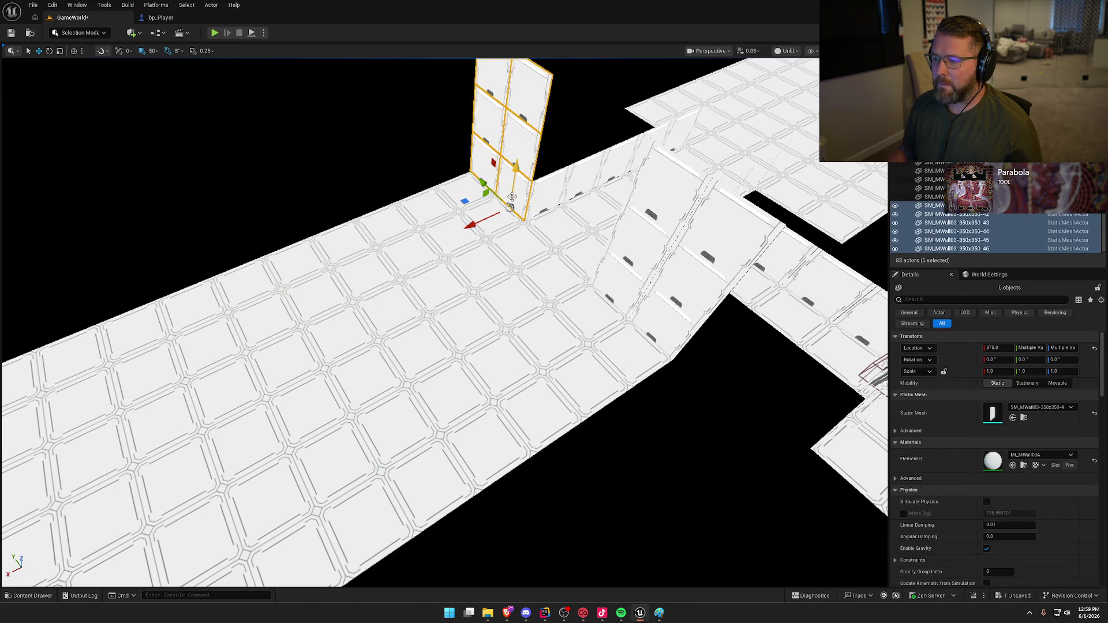
# - Copy the column, turn it -90°, and push it against the adjacent wall to form a corner
pyautogui.moveTo(466, 202); pyautogui.dragTo(379, 208)
pyautogui.moveTo(413, 244)
pyautogui.mouseDown()
pyautogui.moveTo(451, 233)
pyautogui.moveTo(460, 215)
pyautogui.moveTo(481, 228)
pyautogui.mouseUp()
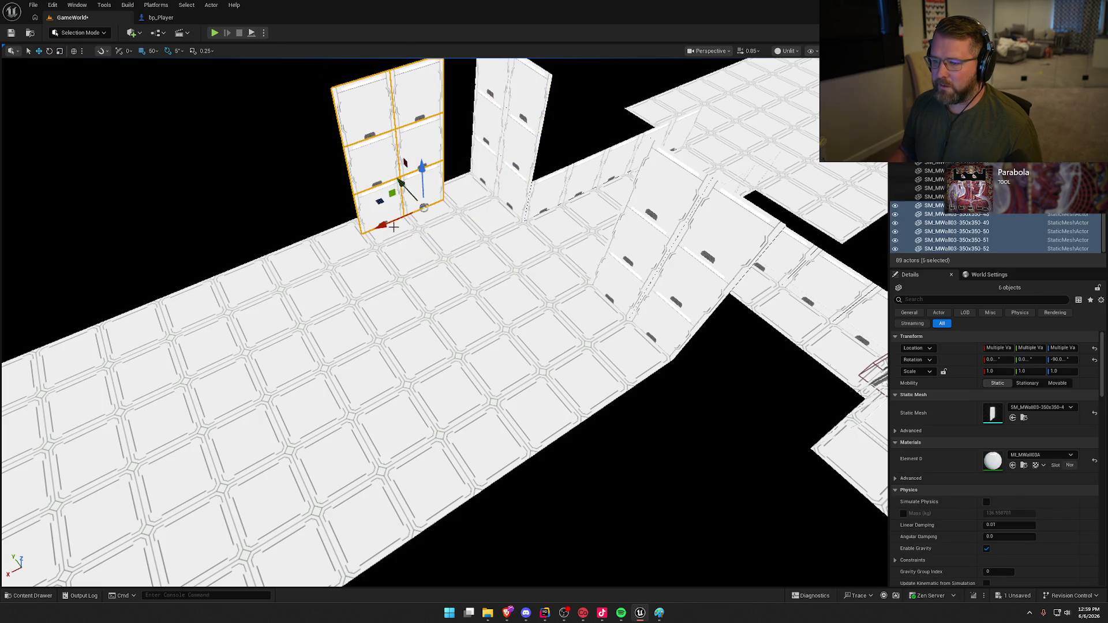
pyautogui.moveTo(378, 203); pyautogui.dragTo(411, 173)
pyautogui.scroll(-5, 411, 173)
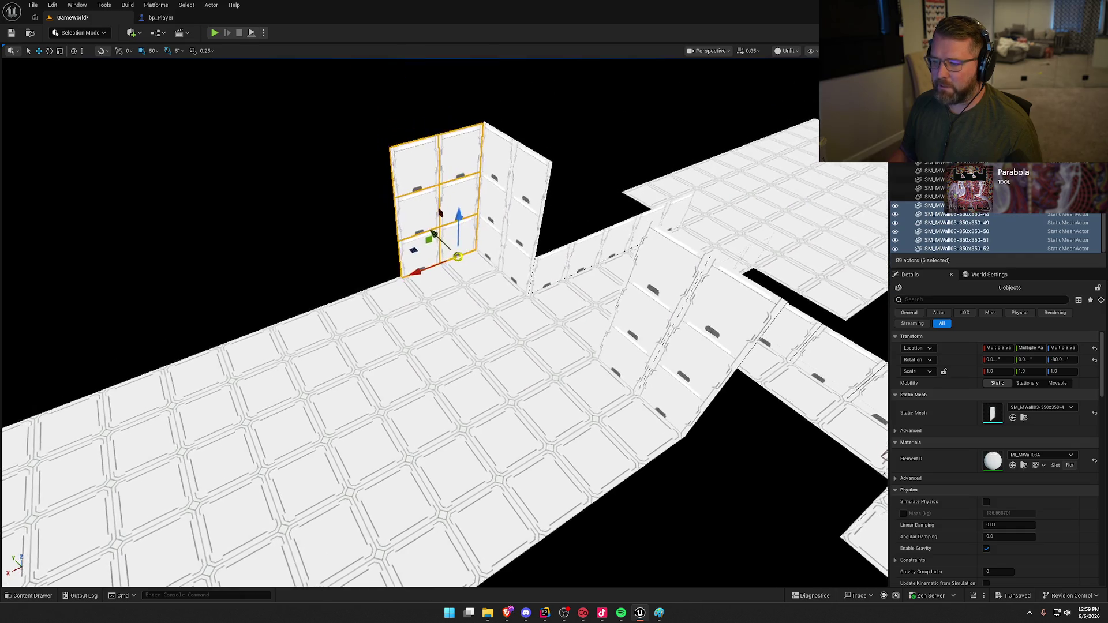
pyautogui.scroll(3, 430, 314)
pyautogui.moveTo(444, 323); pyautogui.dragTo(358, 289)
# - Nudge the wall edge 25 cm to close the seam
pyautogui.moveTo(438, 288); pyautogui.dragTo(455, 289)
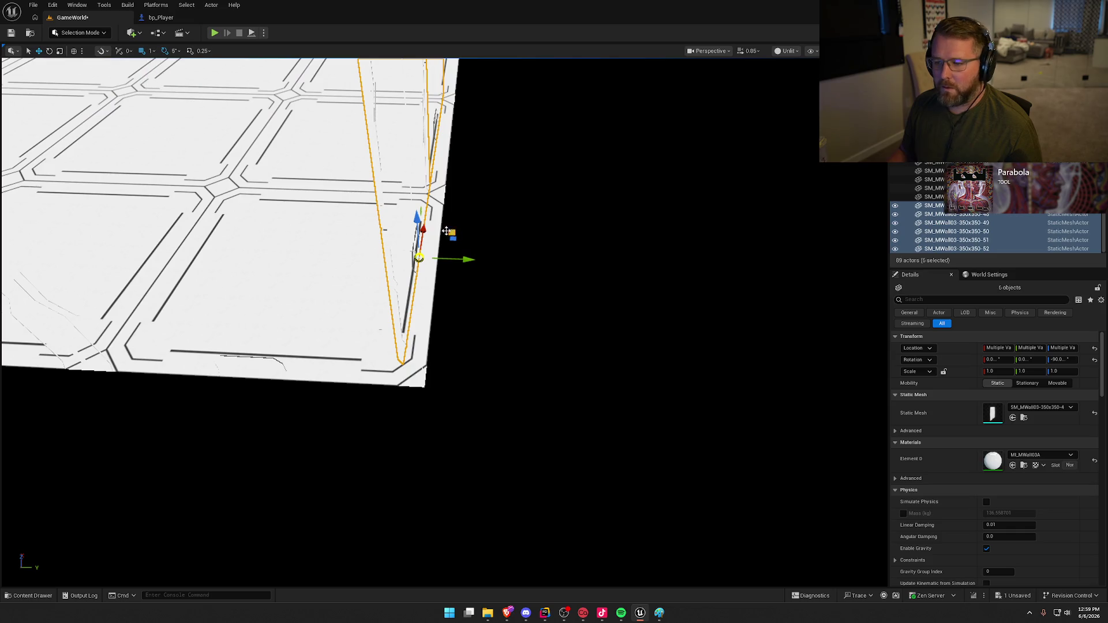
pyautogui.moveTo(490, 263); pyautogui.dragTo(723, 306)
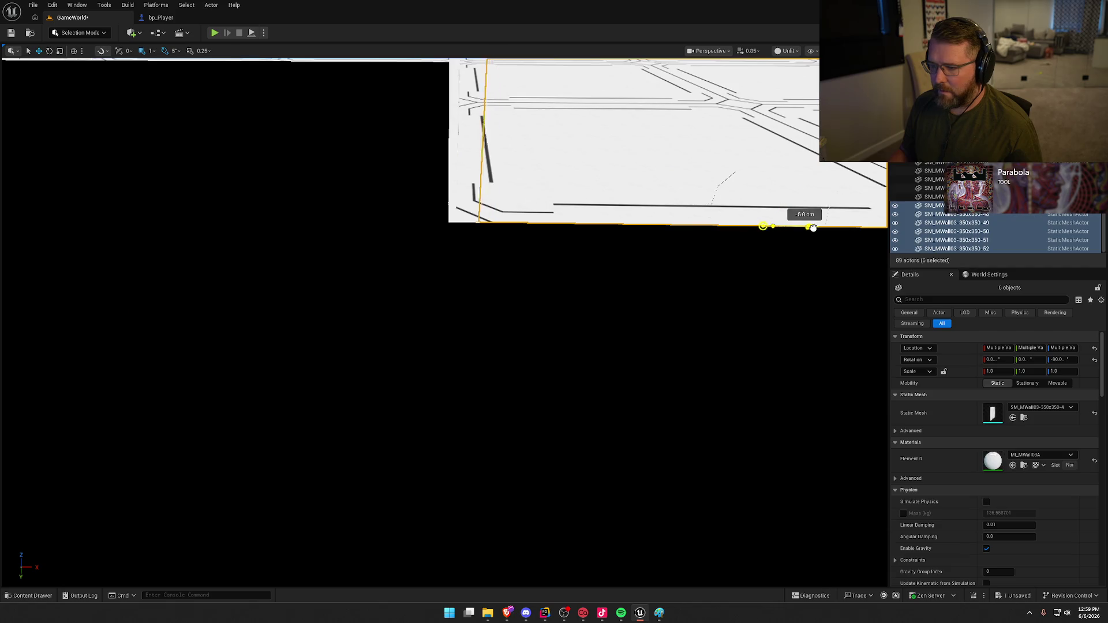
pyautogui.moveTo(788, 227); pyautogui.dragTo(782, 228)
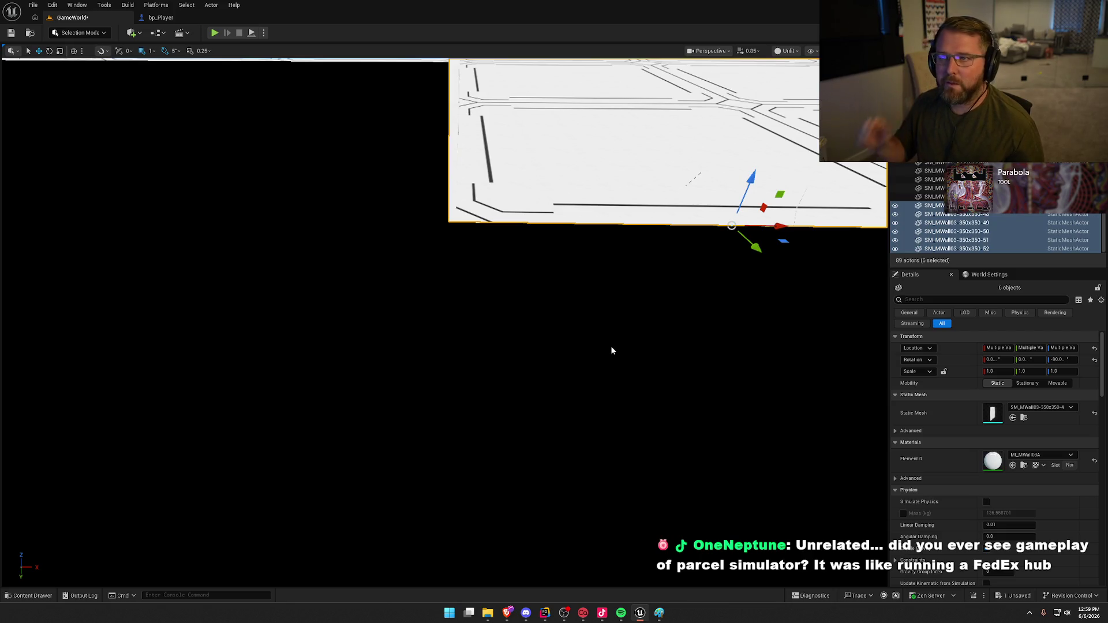
pyautogui.moveTo(550, 323)
pyautogui.mouseDown()
pyautogui.moveTo(589, 332)
pyautogui.moveTo(560, 317)
pyautogui.moveTo(377, 131)
pyautogui.mouseUp()
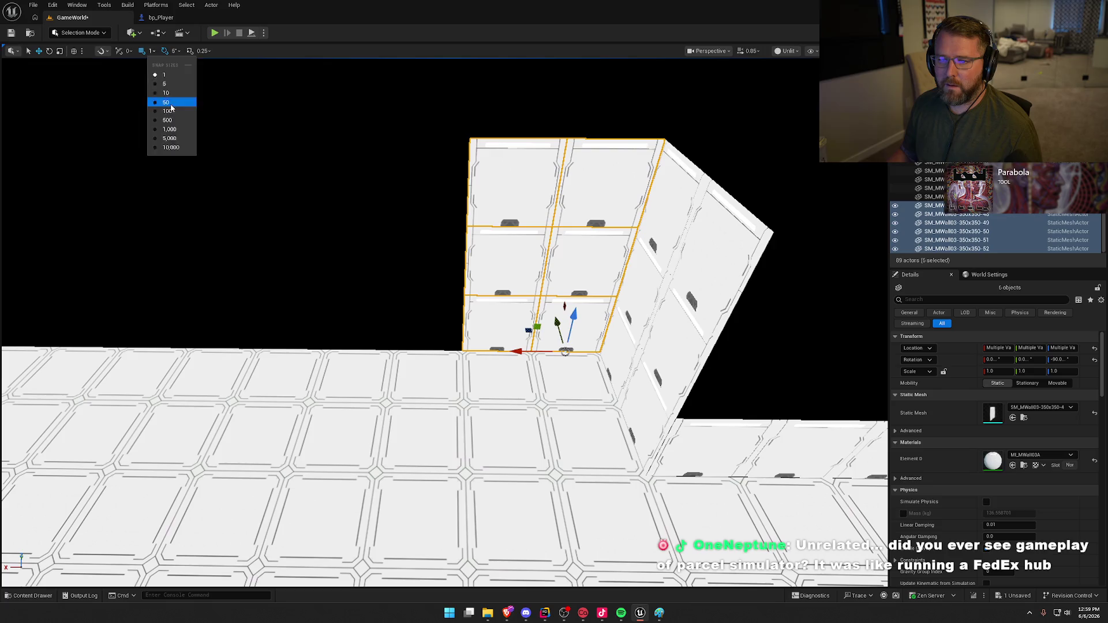
# - Copy the triple-height wall sections 7 m along the hall twice
pyautogui.moveTo(526, 353)
pyautogui.mouseDown()
pyautogui.moveTo(370, 347)
pyautogui.moveTo(379, 346)
pyautogui.mouseUp()
pyautogui.moveTo(403, 409); pyautogui.dragTo(556, 328)
pyautogui.moveTo(601, 292); pyautogui.dragTo(253, 288)
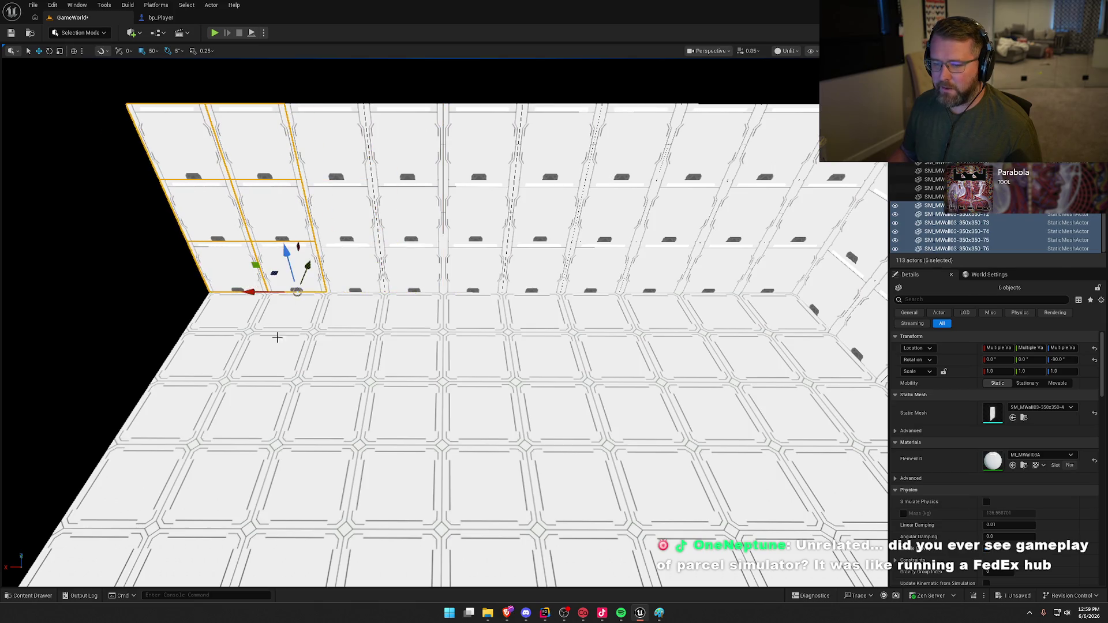
pyautogui.press('Escape')
pyautogui.moveTo(271, 327); pyautogui.dragTo(314, 320)
pyautogui.moveTo(416, 296)
pyautogui.mouseDown()
pyautogui.moveTo(534, 254)
pyautogui.moveTo(763, 197)
pyautogui.moveTo(482, 391)
pyautogui.mouseUp()
pyautogui.hotkey('ctrl', 'z')
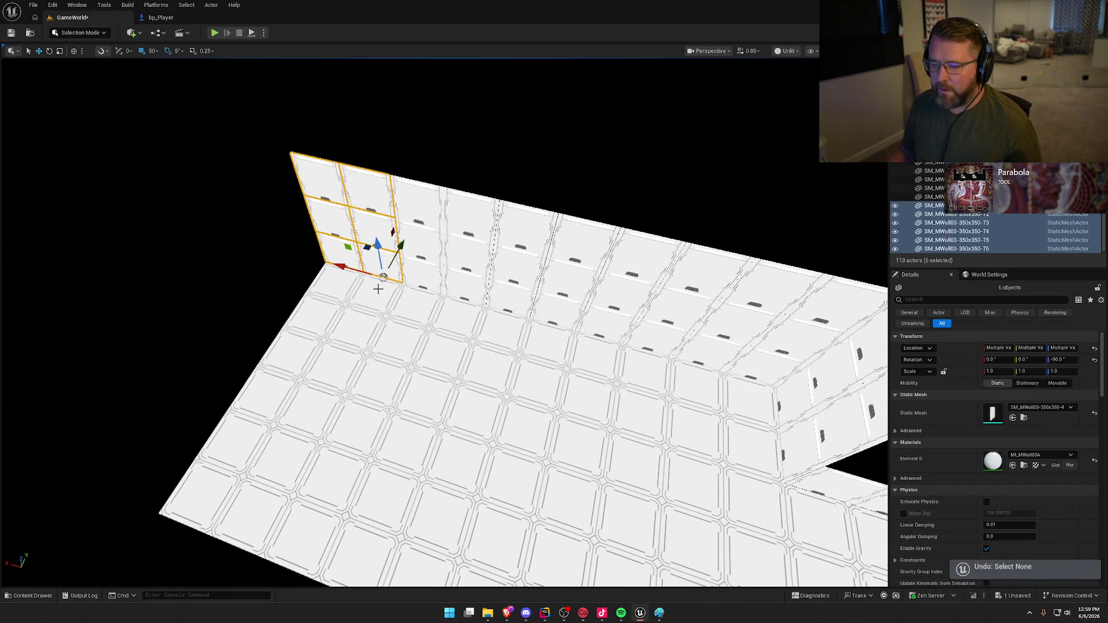
pyautogui.moveTo(613, 410); pyautogui.dragTo(637, 298)
# - Copy the three end pieces 27.5 m across the hall, rotate them 90°, and set them on the floor edge
pyautogui.click(634, 225)
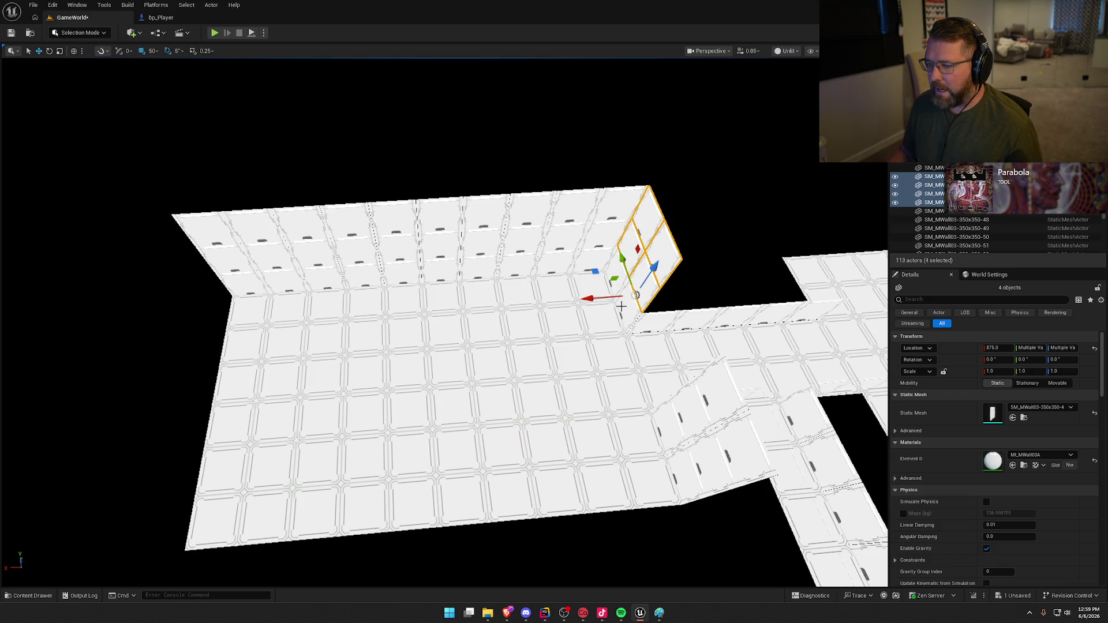
pyautogui.moveTo(565, 290); pyautogui.dragTo(260, 291)
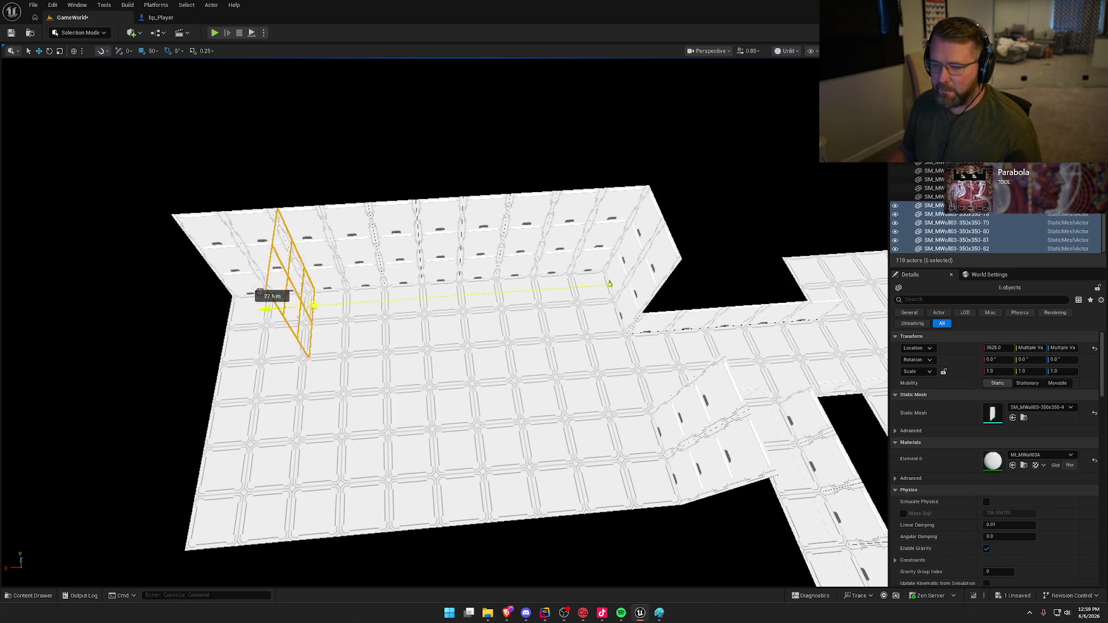
pyautogui.moveTo(300, 328); pyautogui.dragTo(249, 338)
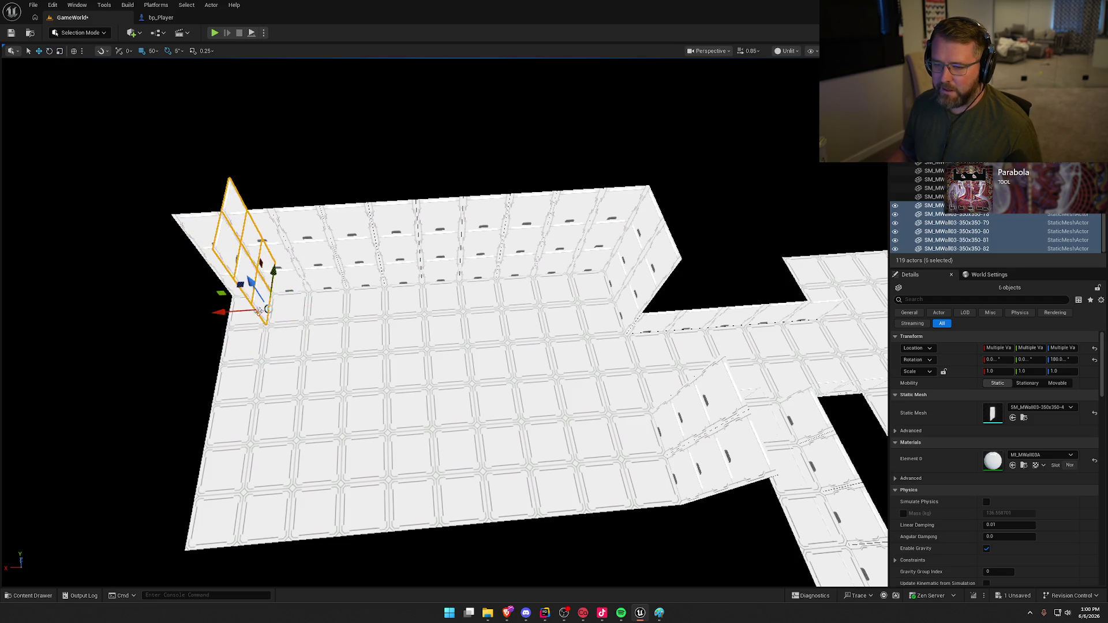
pyautogui.moveTo(332, 303); pyautogui.dragTo(286, 256)
pyautogui.moveTo(404, 240)
pyautogui.mouseDown()
pyautogui.moveTo(466, 388)
pyautogui.moveTo(610, 455)
pyautogui.moveTo(485, 381)
pyautogui.moveTo(374, 376)
pyautogui.moveTo(480, 386)
pyautogui.moveTo(564, 362)
pyautogui.moveTo(612, 393)
pyautogui.moveTo(578, 381)
pyautogui.moveTo(618, 432)
pyautogui.moveTo(491, 358)
pyautogui.mouseUp()
pyautogui.press('Escape')
pyautogui.moveTo(586, 424); pyautogui.dragTo(586, 423)
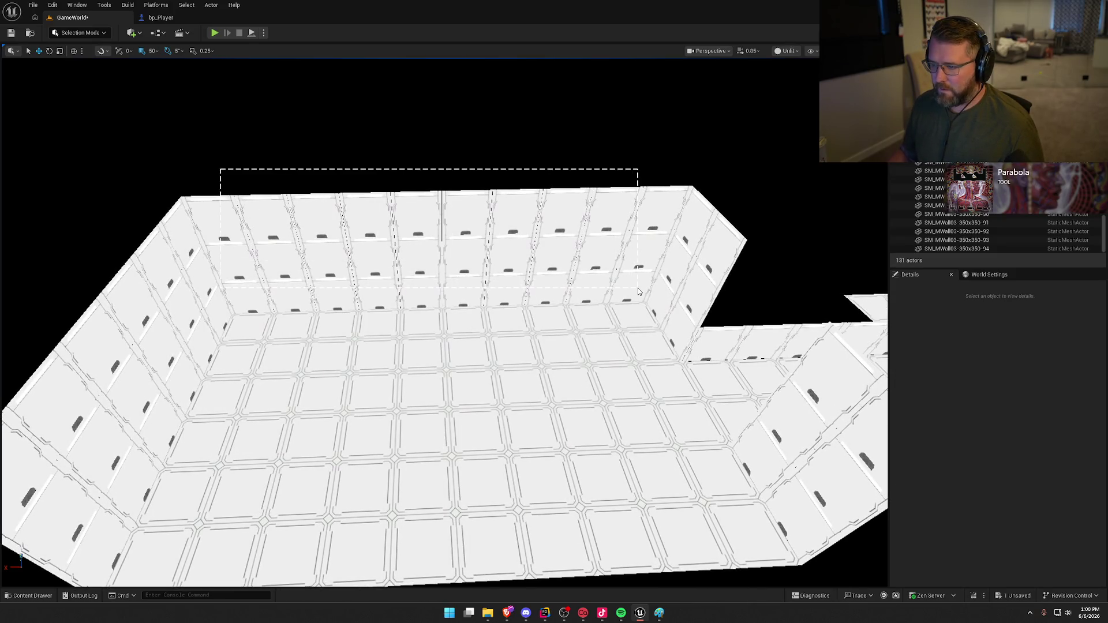
# - Copy the back wall without its corner piece and rotate it into the opposite side
pyautogui.keyDown('ctrl'); pyautogui.keyDown('alt'); pyautogui.moveTo(638, 289); pyautogui.dragTo(638, 288); pyautogui.keyUp('alt'); pyautogui.keyUp('ctrl')
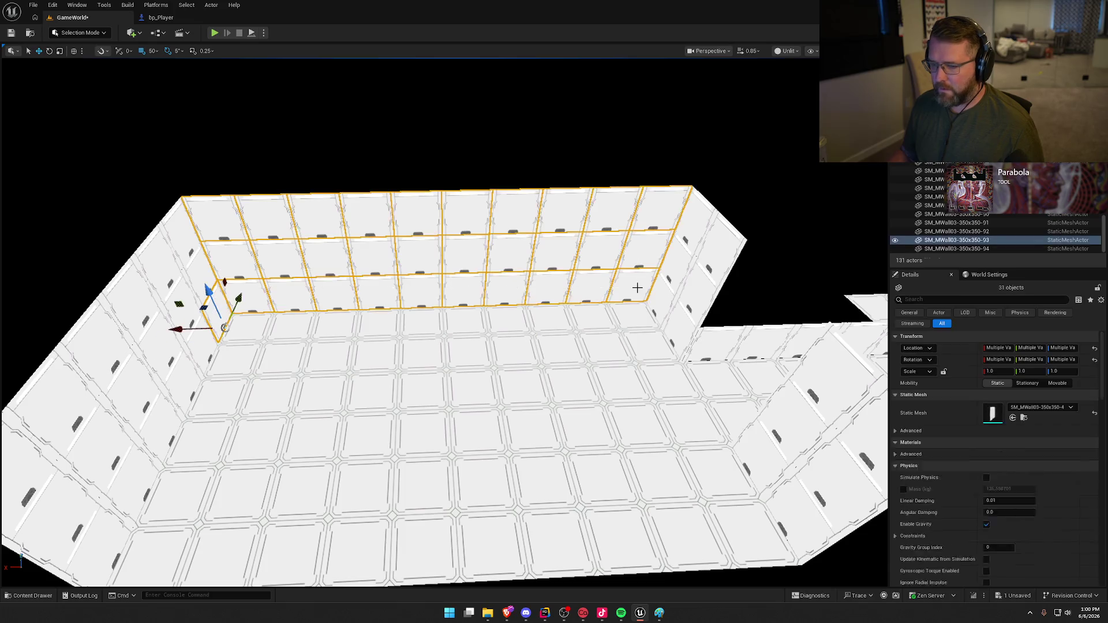
pyautogui.keyDown('ctrl'); pyautogui.click(221, 308); pyautogui.keyUp('ctrl')
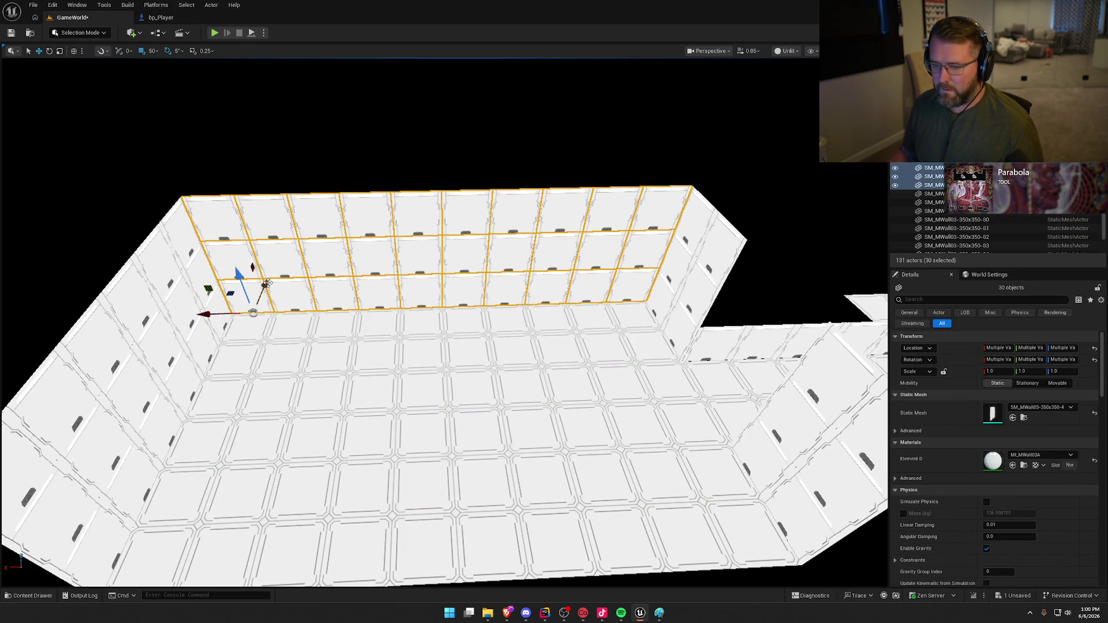
pyautogui.keyDown('alt'); pyautogui.moveTo(266, 283); pyautogui.dragTo(150, 496); pyautogui.keyUp('alt')
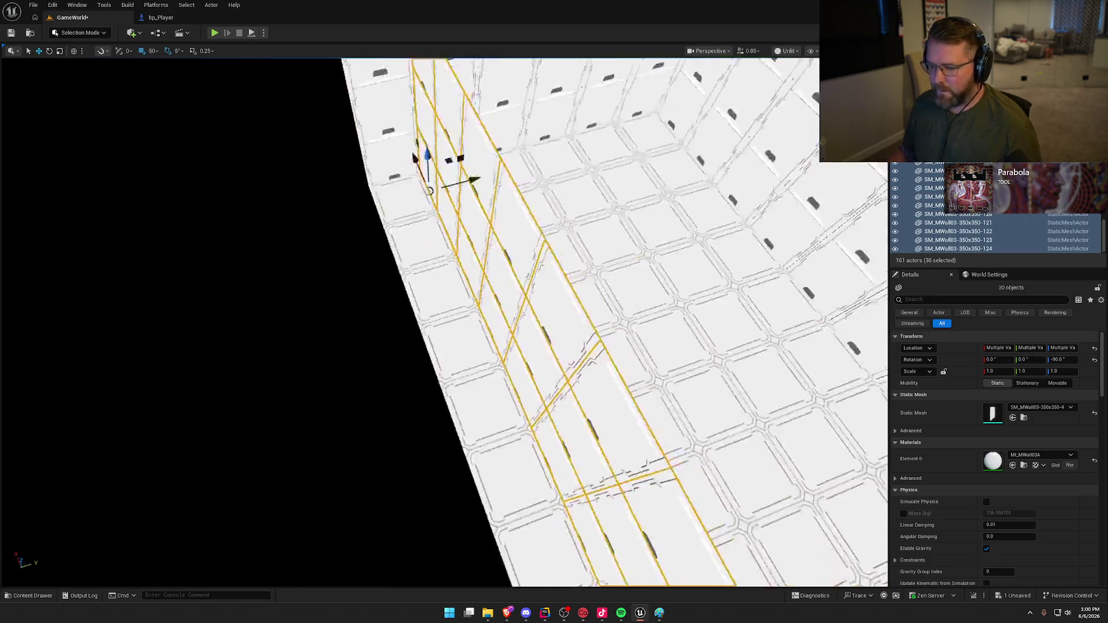
pyautogui.keyDown('alt'); pyautogui.moveTo(398, 256); pyautogui.dragTo(294, 228); pyautogui.keyUp('alt')
pyautogui.press('e')
pyautogui.moveTo(396, 253)
pyautogui.mouseDown()
pyautogui.moveTo(447, 222)
pyautogui.moveTo(423, 125)
pyautogui.mouseUp()
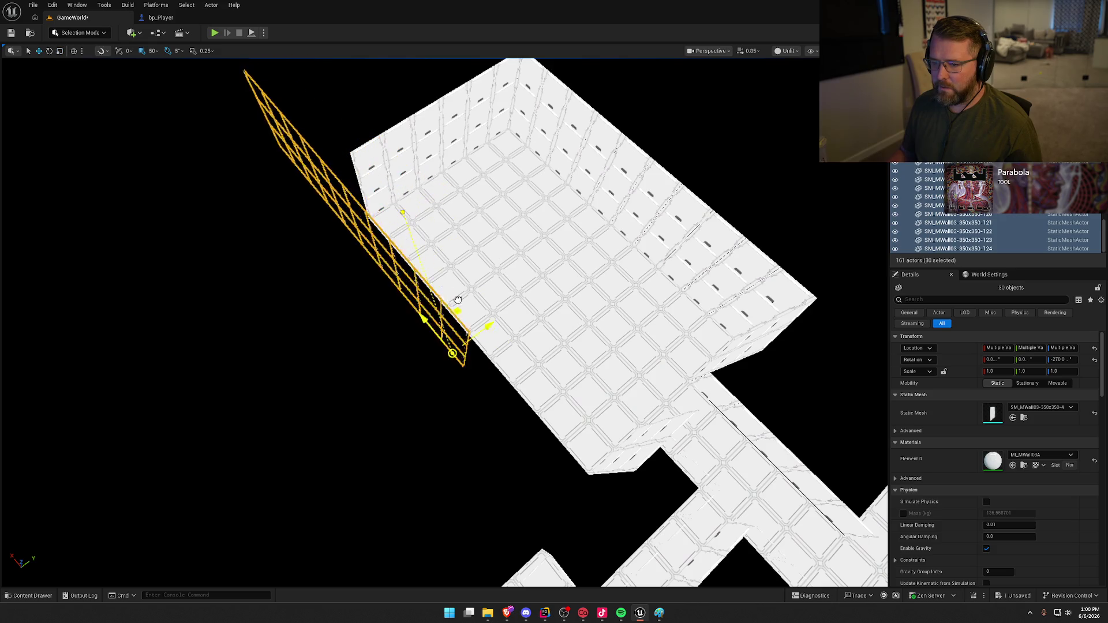
# - View the enclosed glossy hall from floor level in Lit shading
pyautogui.moveTo(634, 325)
pyautogui.keyDown('alt'); pyautogui.mouseDown()
pyautogui.moveTo(612, 300)
pyautogui.moveTo(617, 260)
pyautogui.moveTo(549, 306)
pyautogui.moveTo(721, 173)
pyautogui.moveTo(783, 108)
pyautogui.moveTo(750, 127)
pyautogui.moveTo(751, 173)
pyautogui.moveTo(751, 156)
pyautogui.mouseUp(); pyautogui.keyUp('alt')
pyautogui.press('Escape')
pyautogui.hotkey('alt', '4')
pyautogui.moveTo(643, 348); pyautogui.dragTo(644, 348)
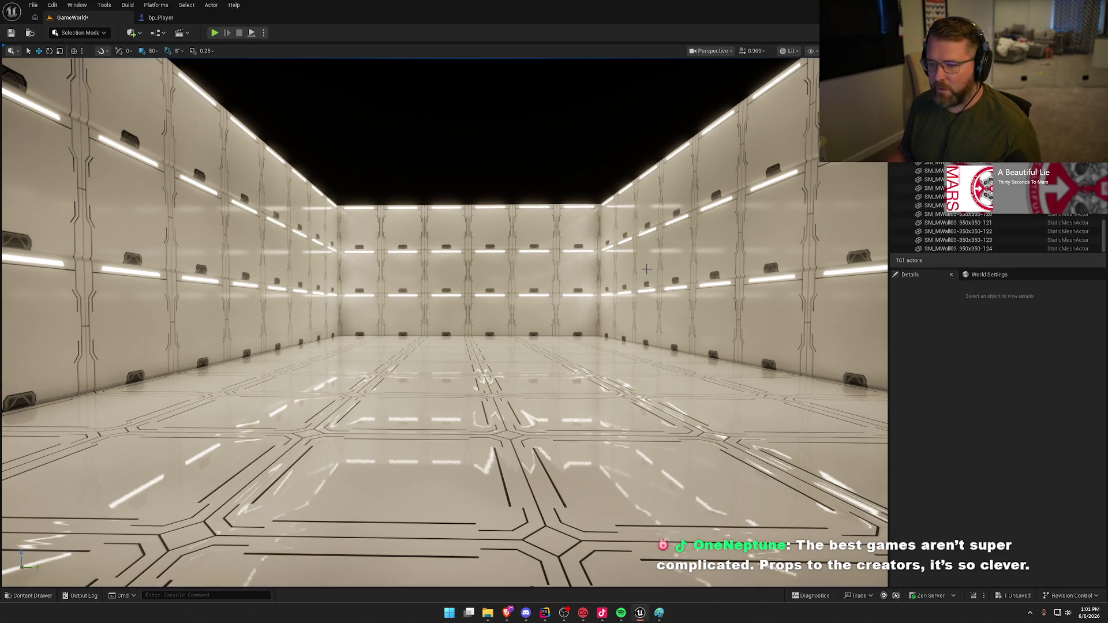
# - Fly through the lit hall up close to its right wall corner
pyautogui.moveTo(591, 426); pyautogui.dragTo(602, 439)
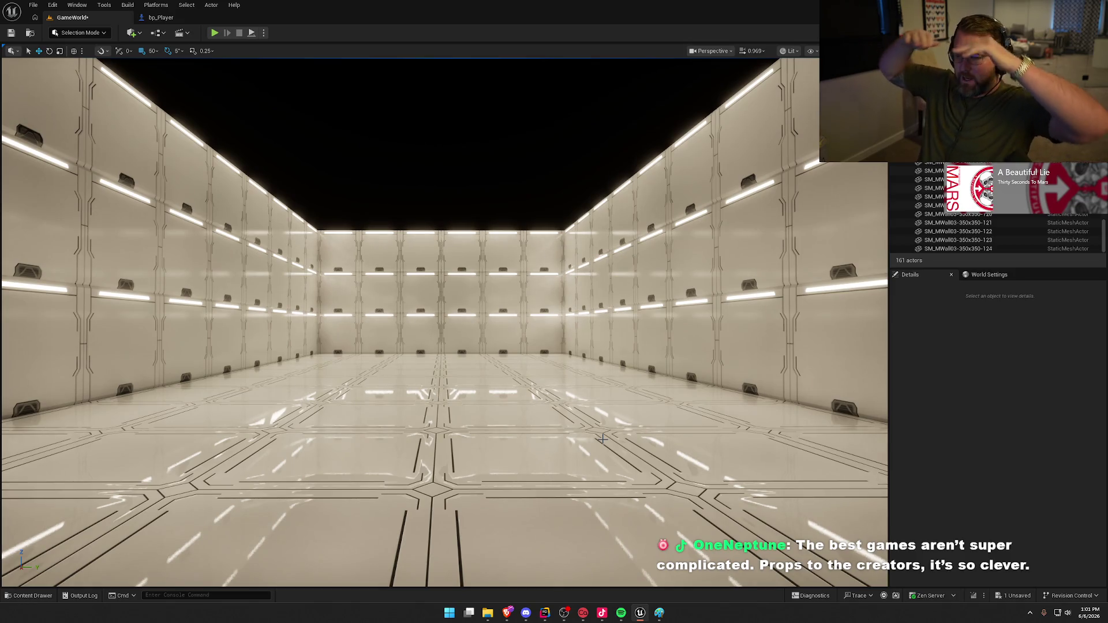
pyautogui.moveTo(469, 428)
pyautogui.mouseDown()
pyautogui.moveTo(554, 433)
pyautogui.moveTo(502, 403)
pyautogui.mouseUp()
pyautogui.moveTo(369, 165)
pyautogui.mouseDown()
pyautogui.moveTo(450, 275)
pyautogui.moveTo(456, 162)
pyautogui.moveTo(456, 205)
pyautogui.mouseUp()
# - Switch back to Unlit shading and fly down to look along the corridor
pyautogui.press('F3')
pyautogui.scroll(-10, 450, 275)
pyautogui.moveTo(478, 296); pyautogui.dragTo(470, 296)
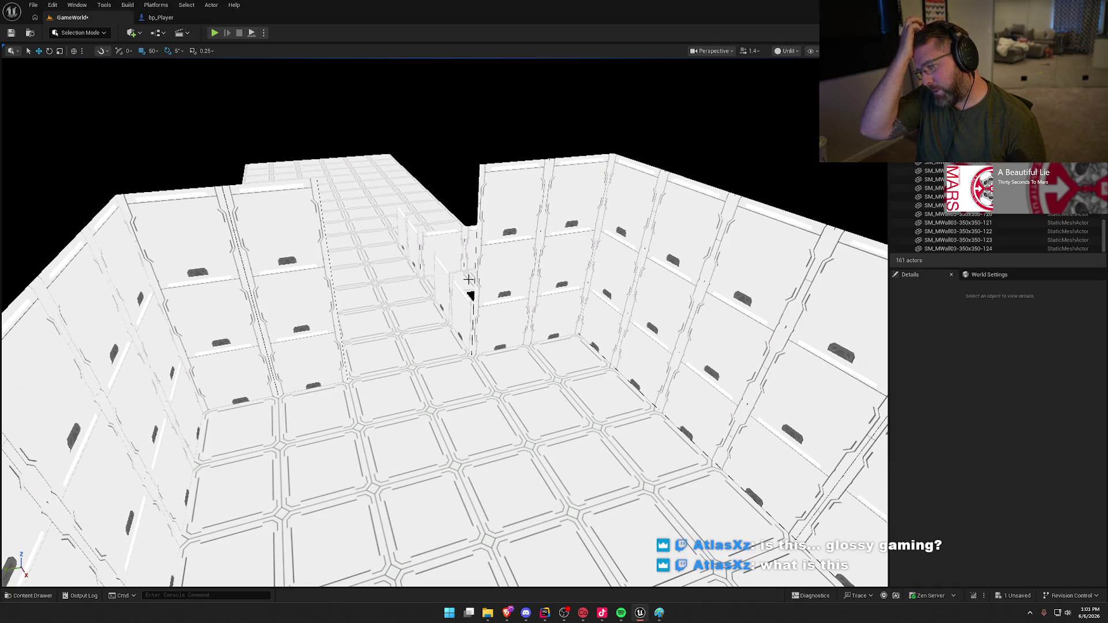
pyautogui.moveTo(469, 280); pyautogui.dragTo(468, 222)
# - Alt-copy the selected wall panels 4.5 m along X into the end-wall gap
pyautogui.click(531, 289)
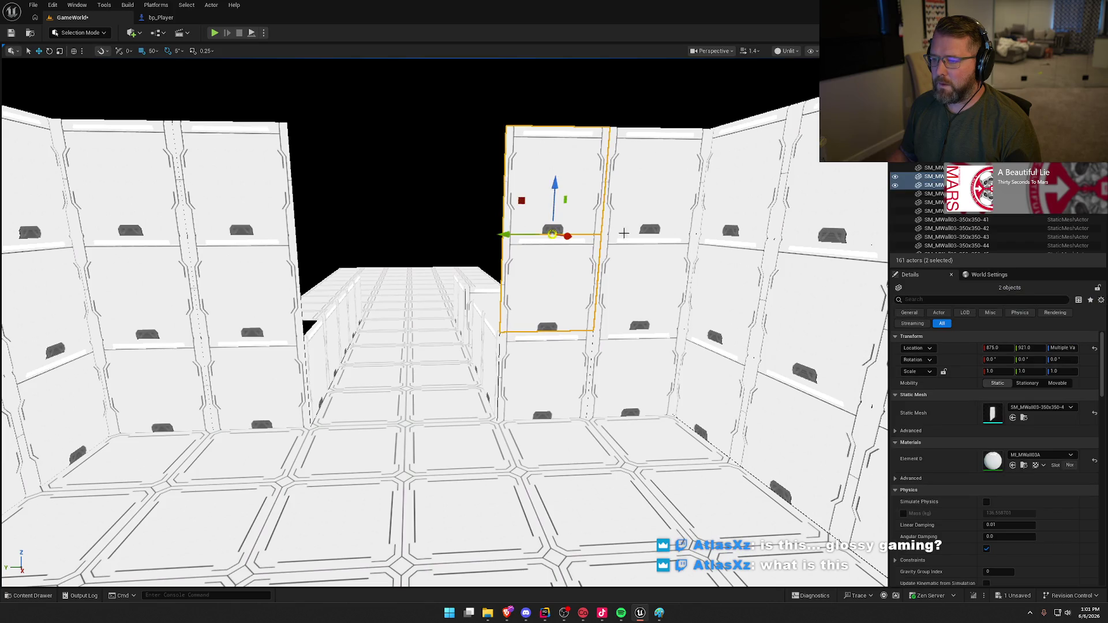
pyautogui.moveTo(602, 232); pyautogui.dragTo(467, 231)
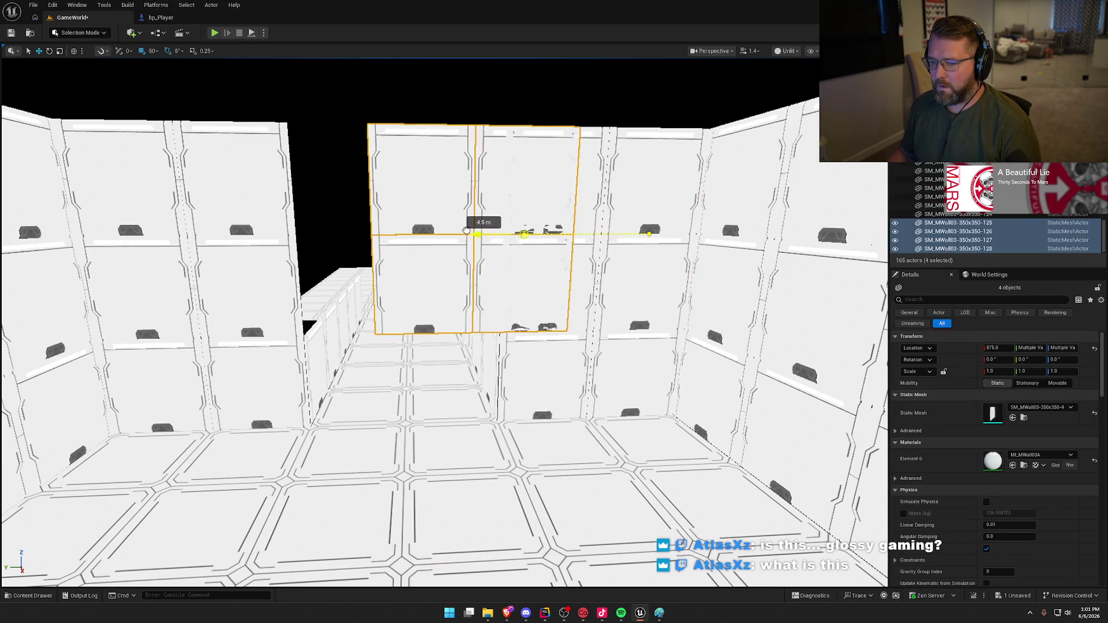
pyautogui.press('Escape')
# - Check the filled wall in Lit view, then return to Unlit showing the rooms and corridor
pyautogui.scroll(-5, 395, 228)
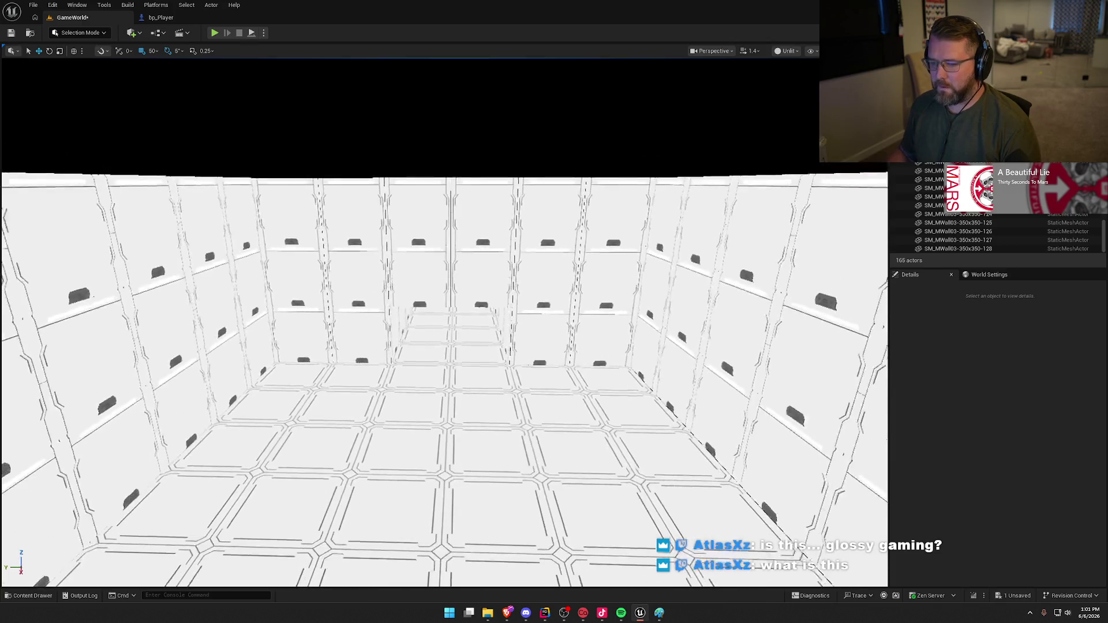
pyautogui.scroll(4, 444, 323)
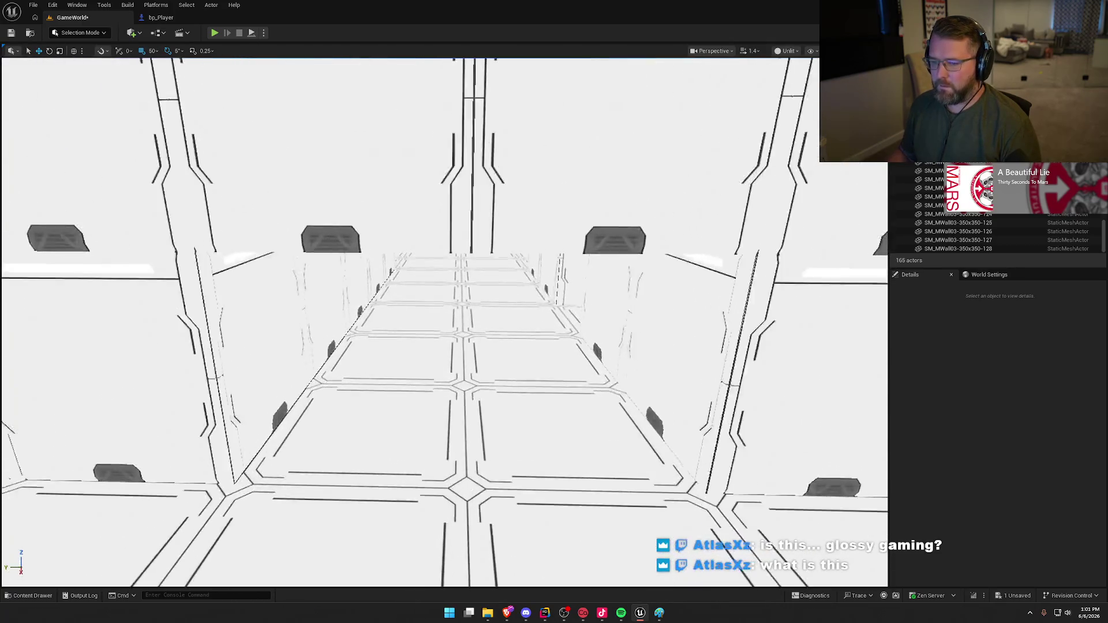
pyautogui.moveTo(445, 323)
pyautogui.mouseDown()
pyautogui.moveTo(404, 323)
pyautogui.moveTo(404, 346)
pyautogui.moveTo(375, 346)
pyautogui.moveTo(519, 323)
pyautogui.moveTo(767, 254)
pyautogui.moveTo(757, 240)
pyautogui.mouseUp()
pyautogui.hotkey('alt', '4')
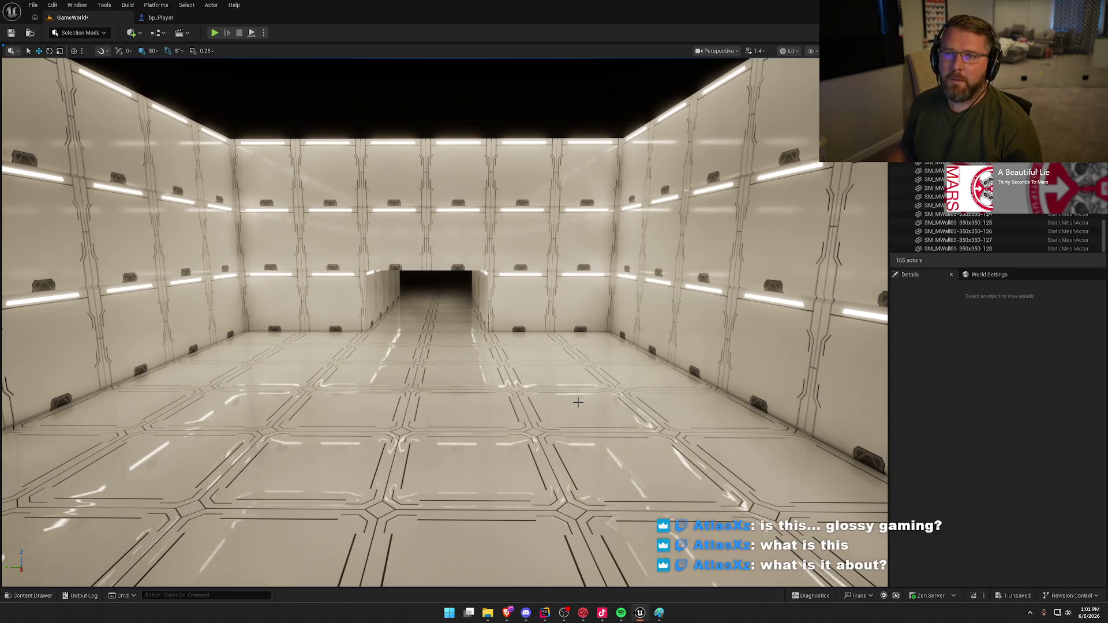
pyautogui.moveTo(575, 429)
pyautogui.mouseDown()
pyautogui.moveTo(575, 346)
pyautogui.moveTo(578, 462)
pyautogui.moveTo(579, 427)
pyautogui.mouseUp()
pyautogui.hotkey('alt', '3')
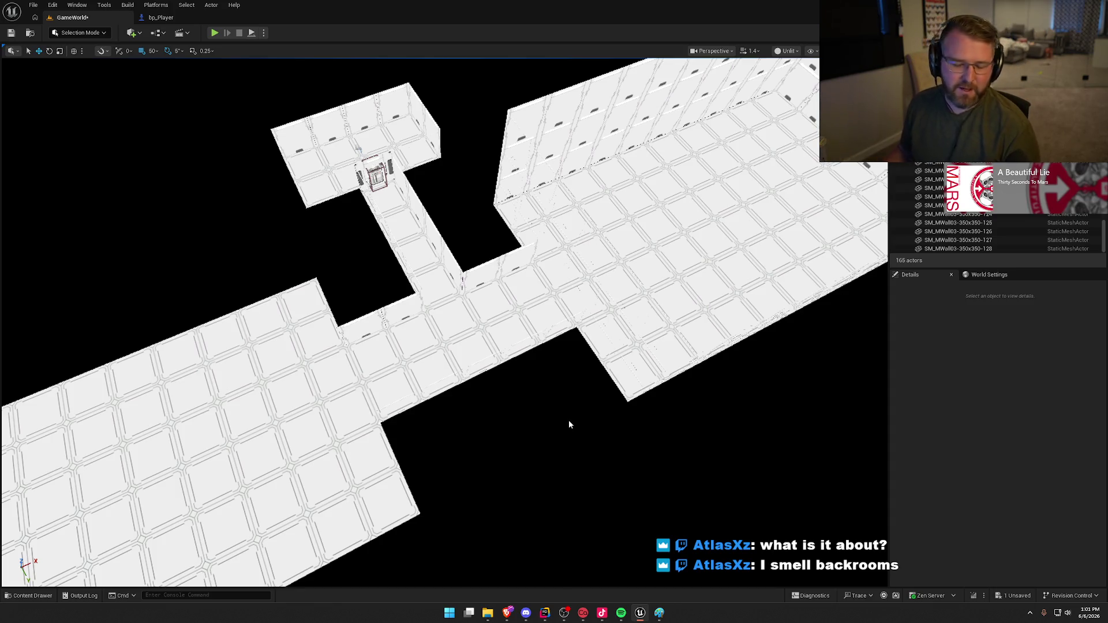
pyautogui.moveTo(566, 420)
pyautogui.mouseDown()
pyautogui.moveTo(534, 358)
pyautogui.moveTo(511, 340)
pyautogui.moveTo(523, 374)
pyautogui.mouseUp()
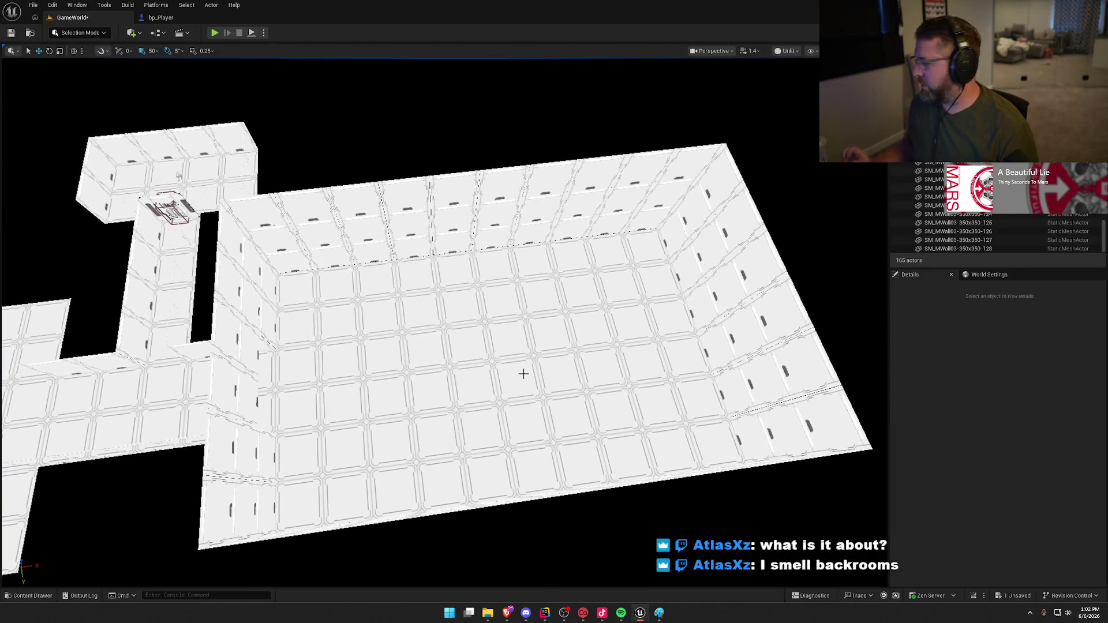
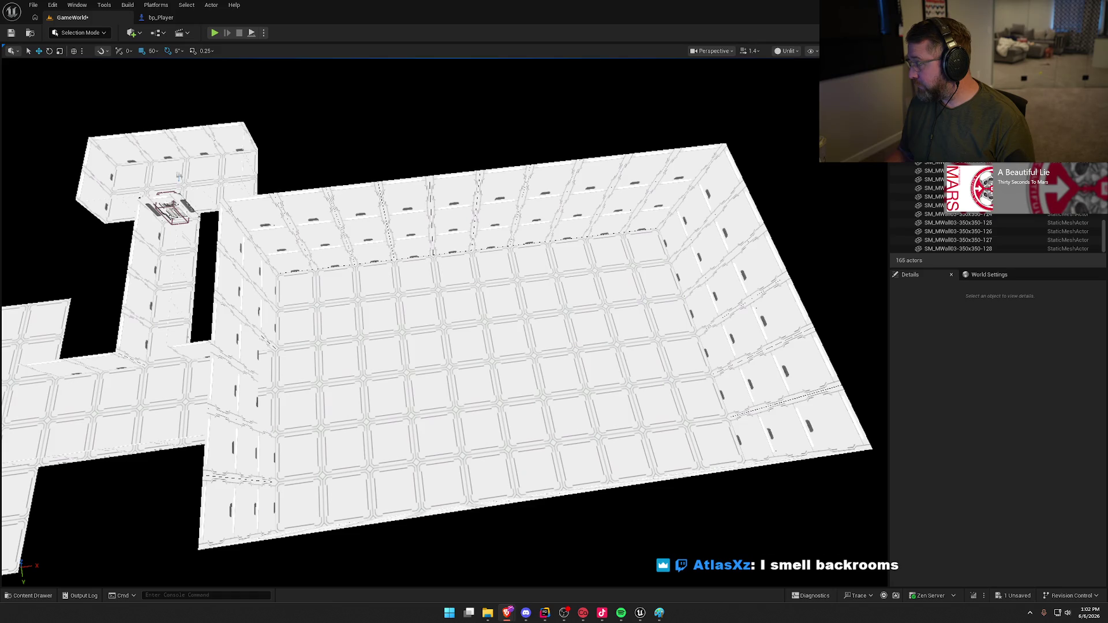
# - In Top view, delete the detached 15-tile floor block, then return to Perspective
pyautogui.moveTo(683, 376); pyautogui.dragTo(445, 360)
pyautogui.moveTo(713, 441); pyautogui.dragTo(704, 513)
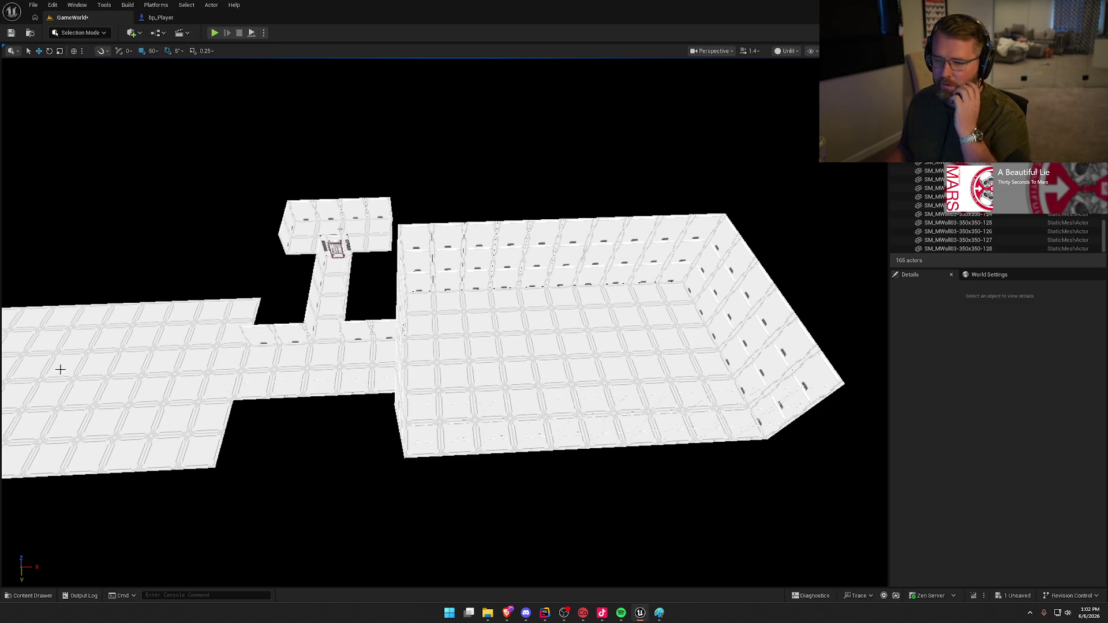
pyautogui.click(205, 324)
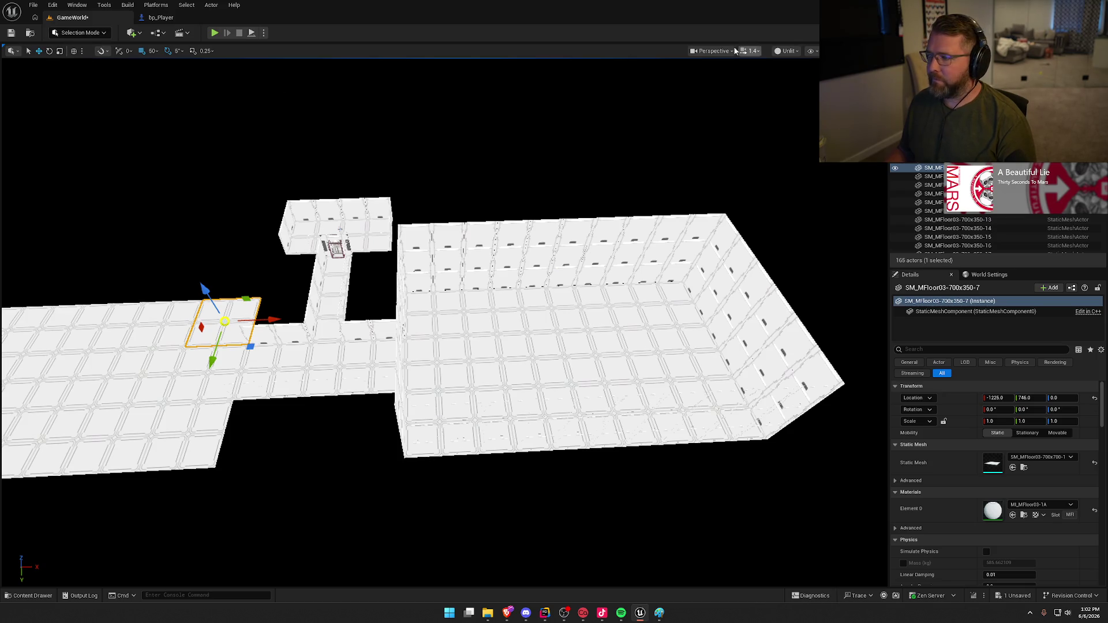
pyautogui.click(714, 51)
pyautogui.click(745, 108)
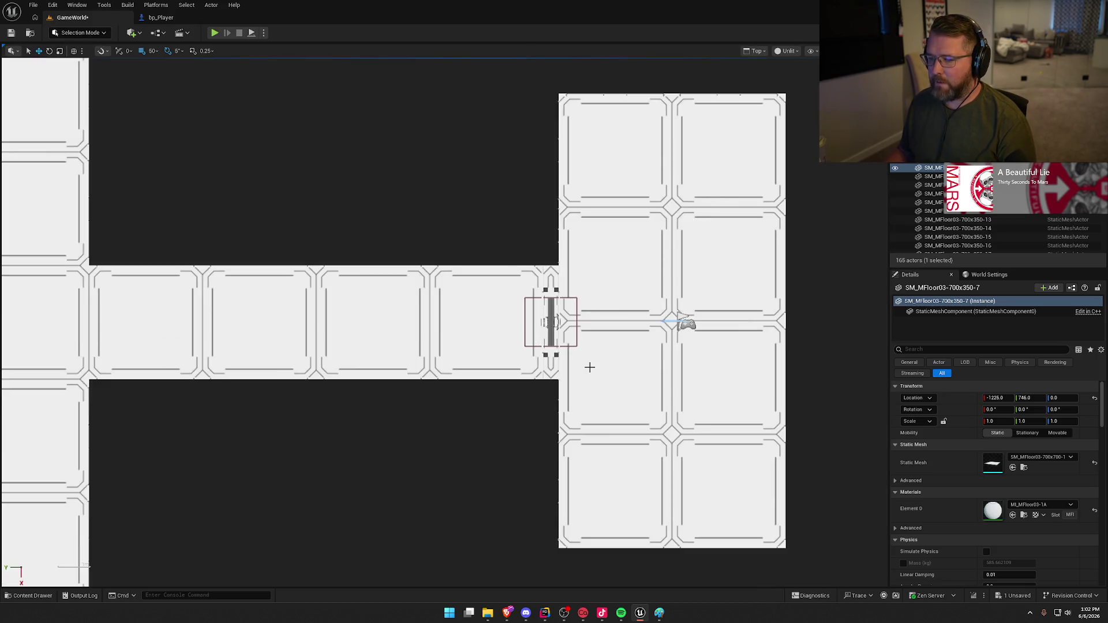
pyautogui.scroll(-5, 589, 366)
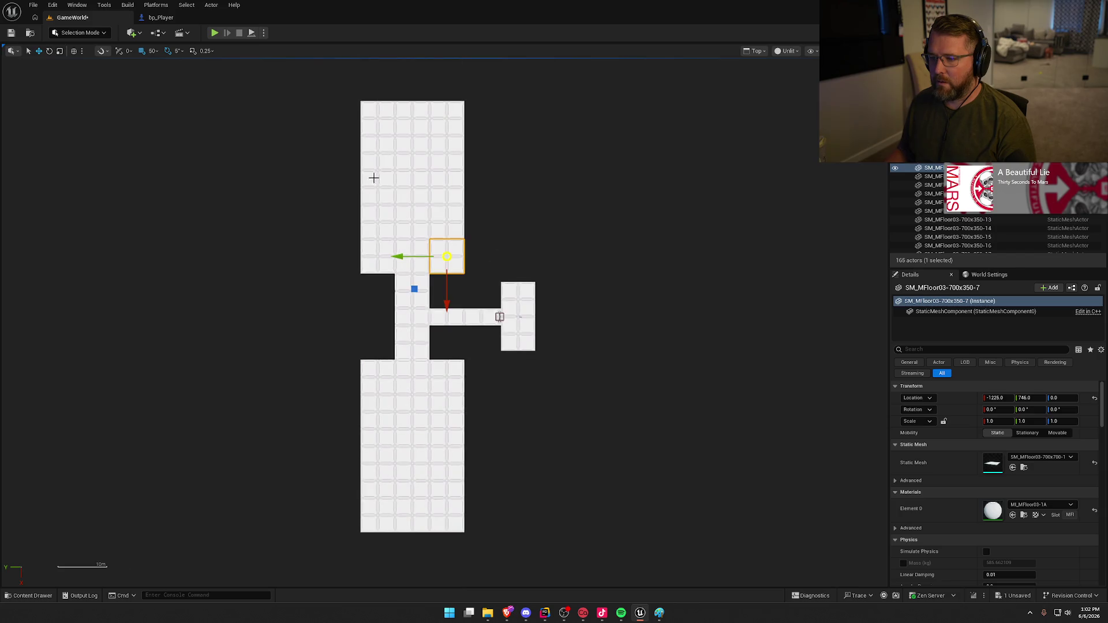
pyautogui.moveTo(513, 231); pyautogui.dragTo(509, 256)
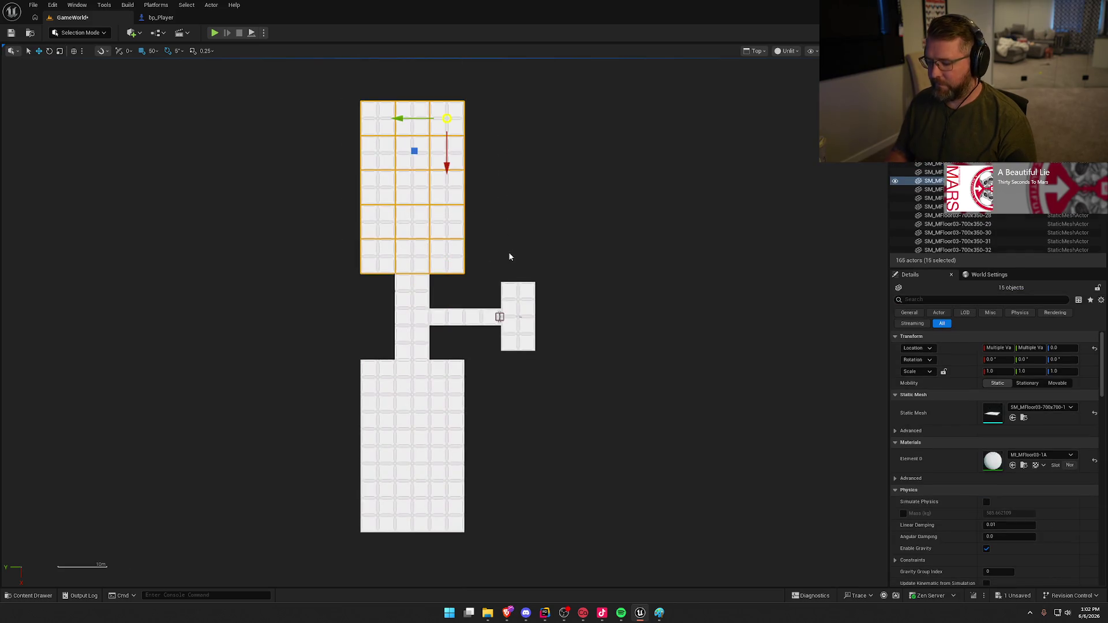
pyautogui.press('Delete')
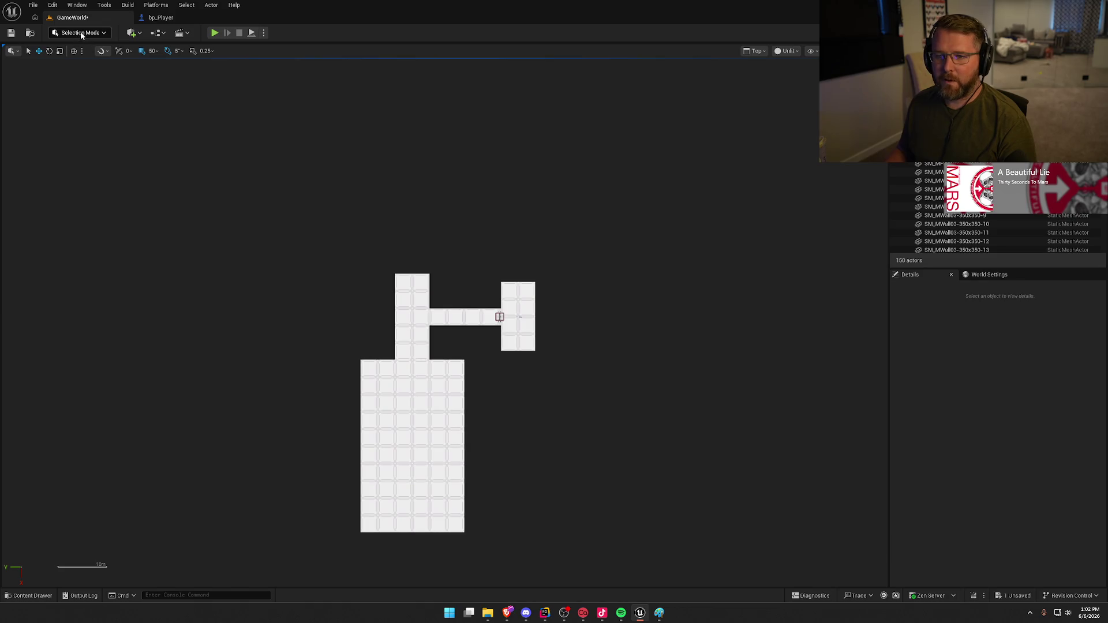
pyautogui.click(762, 81)
# - Duplicate a room floor tile, flip the copy -180° and raise it to Z 1050
pyautogui.scroll(5, 438, 288)
pyautogui.scroll(3, 556, 237)
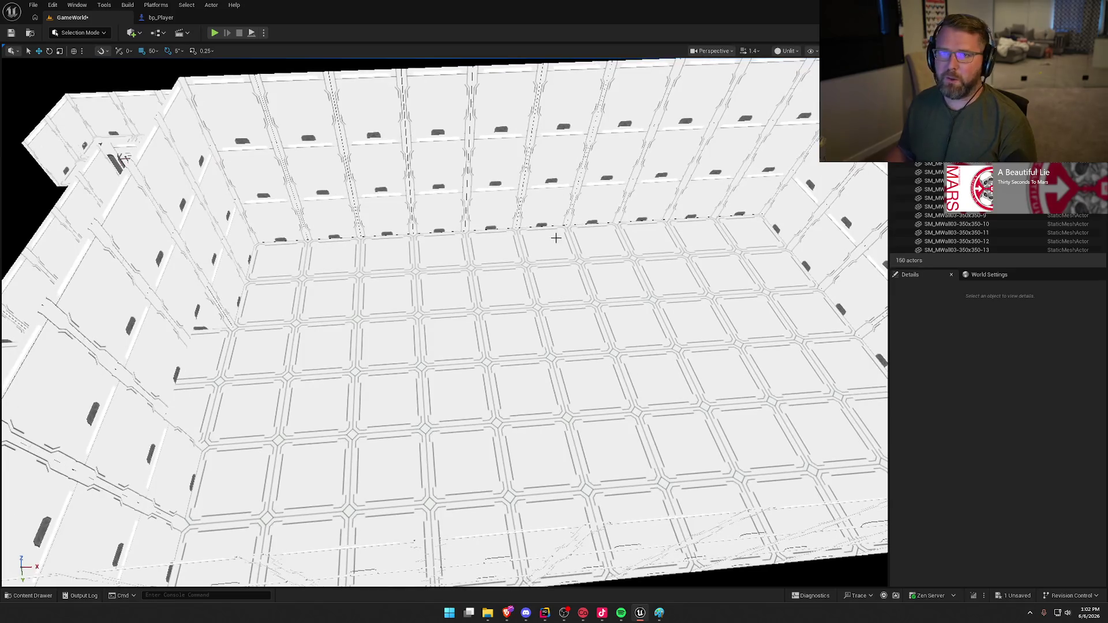
pyautogui.scroll(-5, 563, 245)
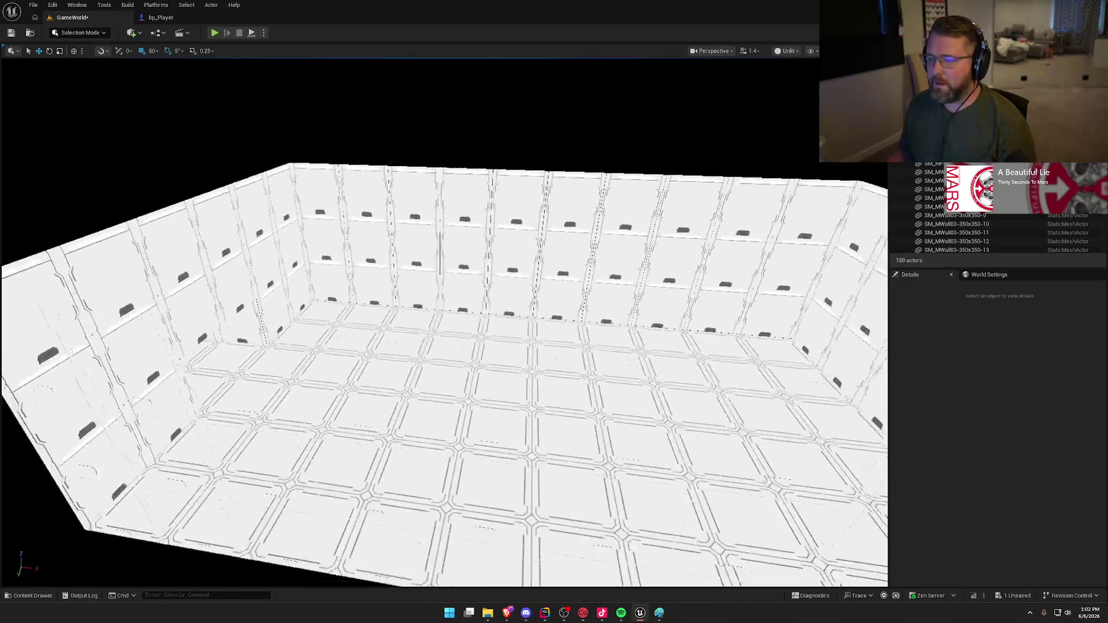
pyautogui.click(326, 311)
pyautogui.moveTo(294, 262)
pyautogui.keyDown('alt'); pyautogui.mouseDown()
pyautogui.moveTo(288, 145)
pyautogui.moveTo(322, 176)
pyautogui.moveTo(250, 232)
pyautogui.mouseUp(); pyautogui.keyUp('alt')
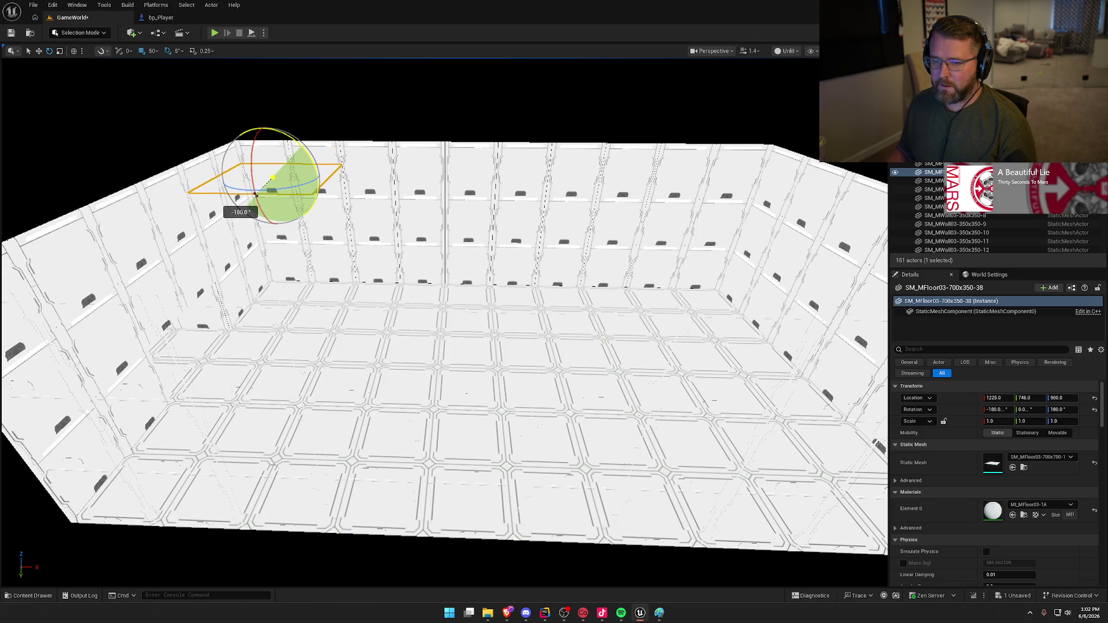
pyautogui.moveTo(256, 194); pyautogui.dragTo(255, 195)
pyautogui.scroll(10, 298, 229)
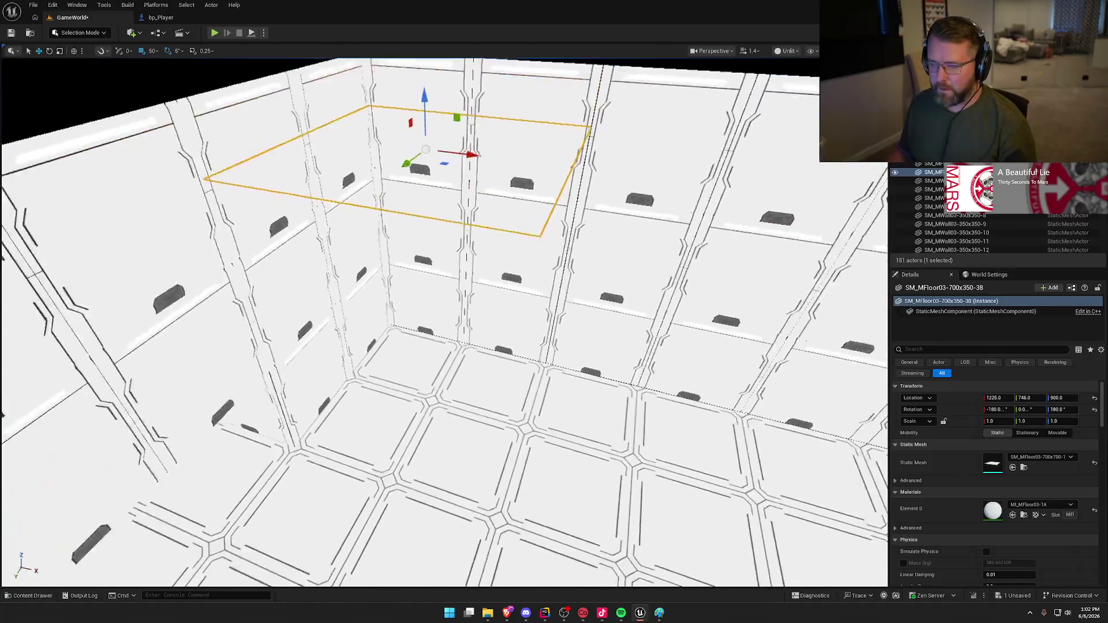
pyautogui.scroll(-5, 415, 231)
pyautogui.moveTo(411, 196); pyautogui.dragTo(409, 148)
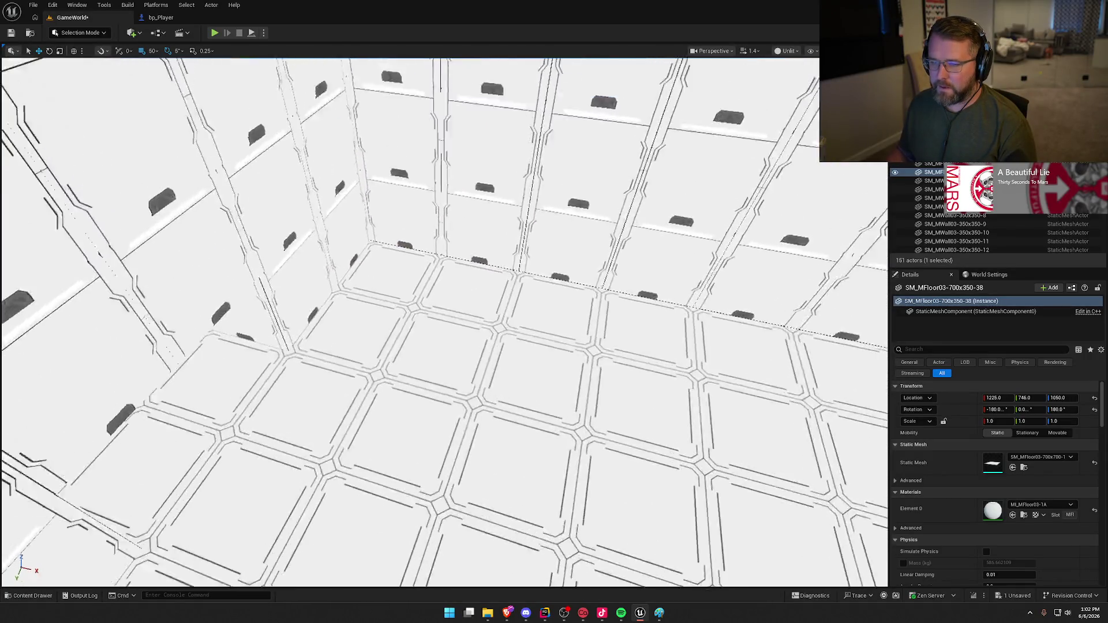
pyautogui.hotkey('ctrl', 'space')
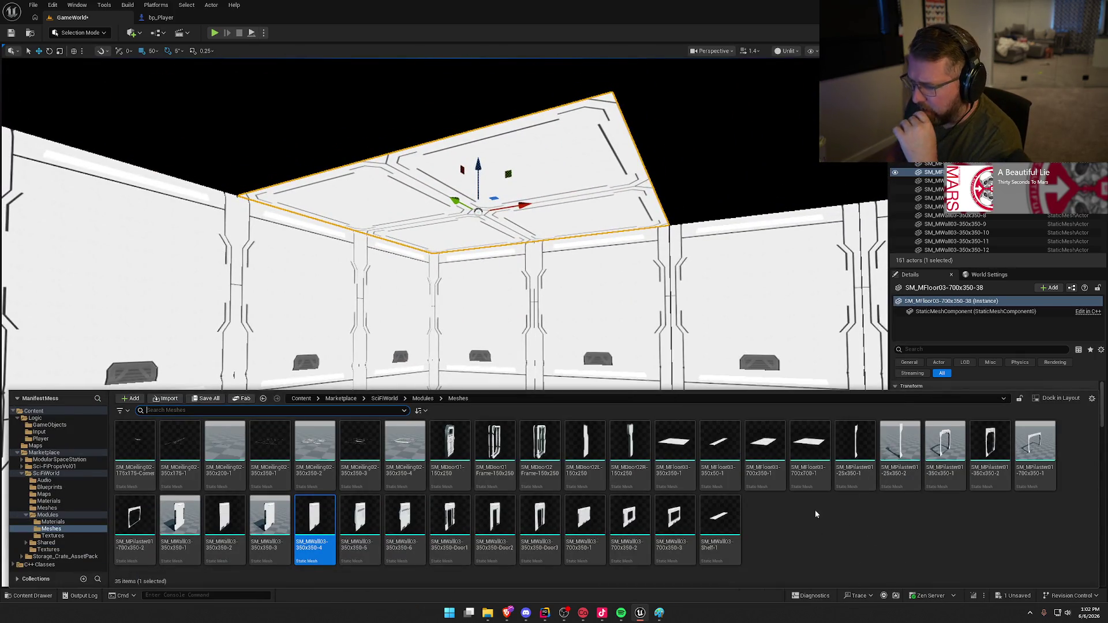
# - Assign the SM_MCeiling02-350x350-1 mesh to the raised tile's Static Mesh
pyautogui.hotkey('ctrl', 'space')
pyautogui.hotkey('ctrl', 'b')
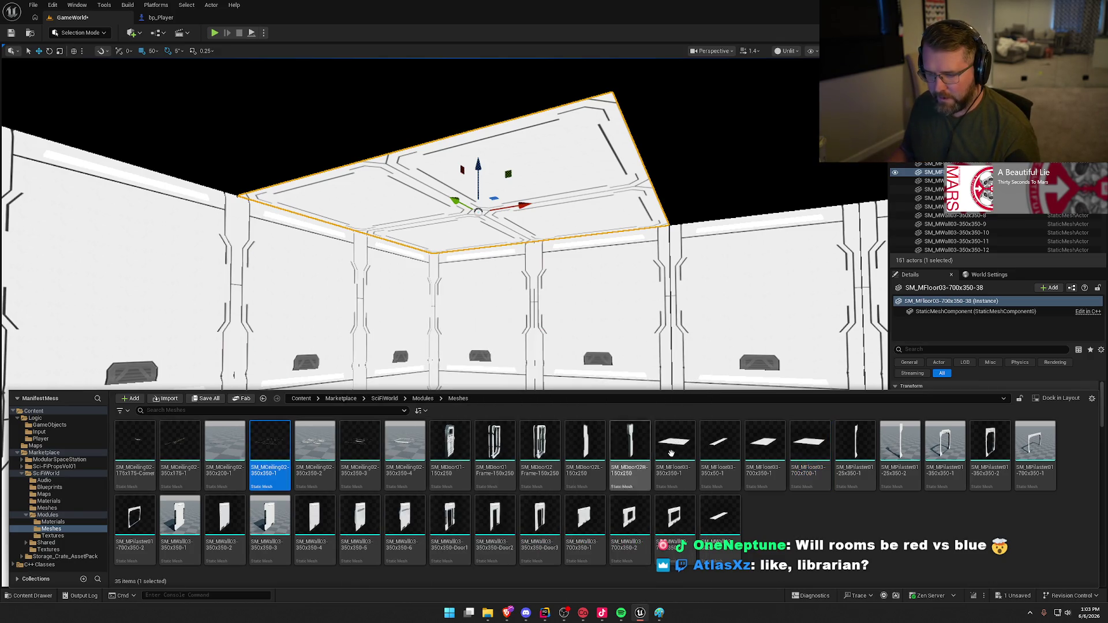
pyautogui.hotkey('ctrl', 'space')
pyautogui.click(1012, 468)
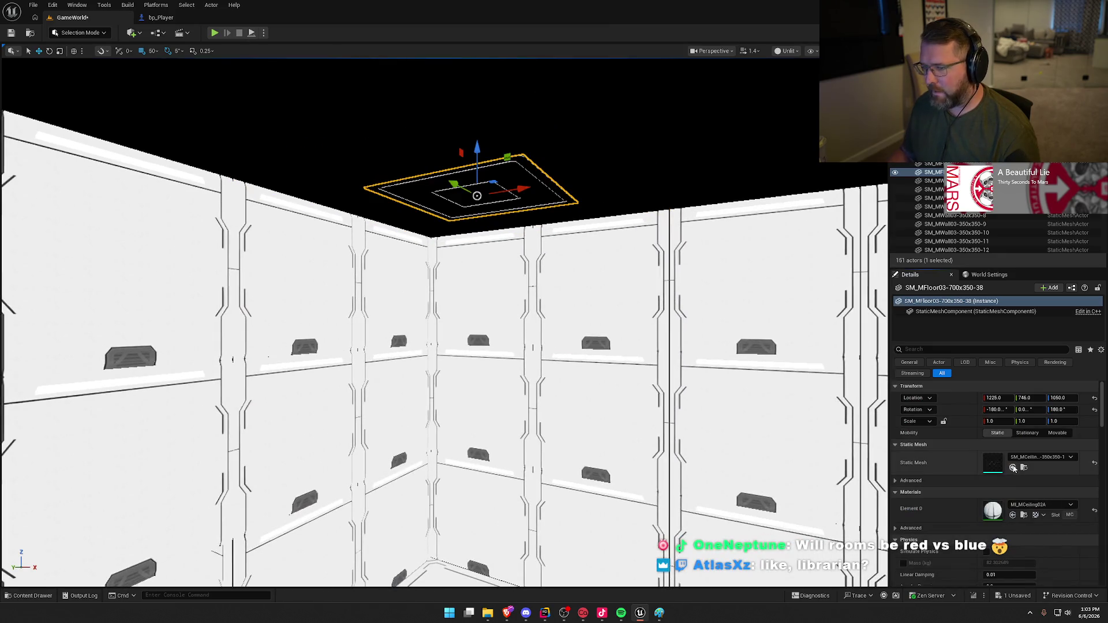
# - Rotate the ceiling panel 180° so its white face points down, and shift it 50 cm
pyautogui.moveTo(582, 251); pyautogui.dragTo(582, 251)
pyautogui.press('e')
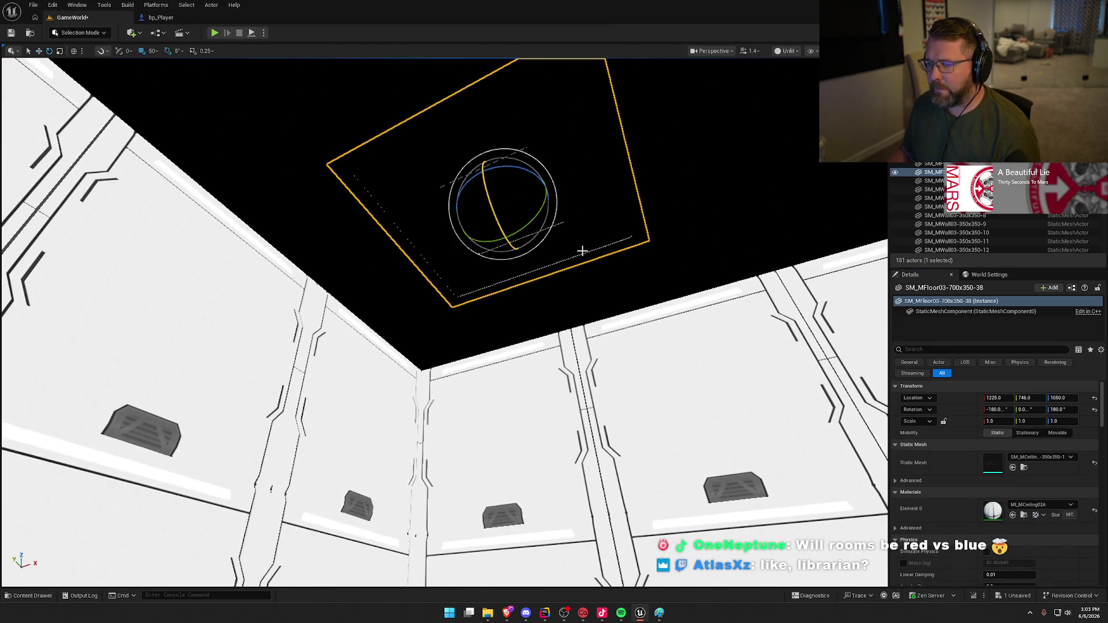
pyautogui.moveTo(545, 209)
pyautogui.mouseDown()
pyautogui.moveTo(508, 190)
pyautogui.moveTo(422, 197)
pyautogui.mouseUp()
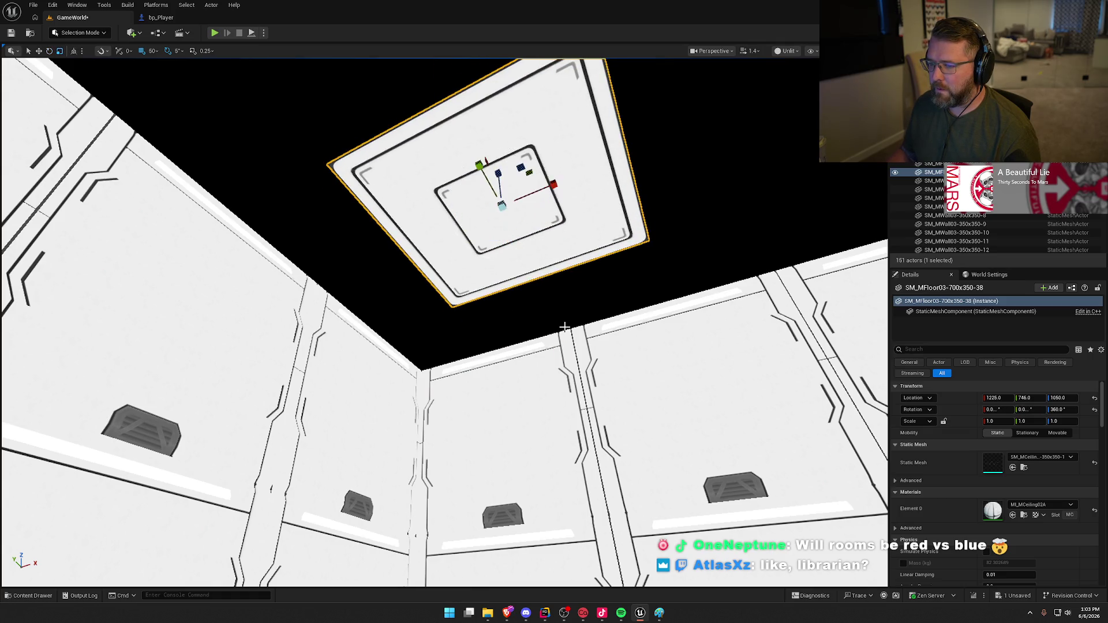
pyautogui.moveTo(543, 263)
pyautogui.mouseDown()
pyautogui.moveTo(550, 243)
pyautogui.moveTo(520, 300)
pyautogui.moveTo(453, 314)
pyautogui.moveTo(424, 358)
pyautogui.moveTo(438, 376)
pyautogui.mouseUp()
pyautogui.moveTo(525, 477); pyautogui.dragTo(525, 478)
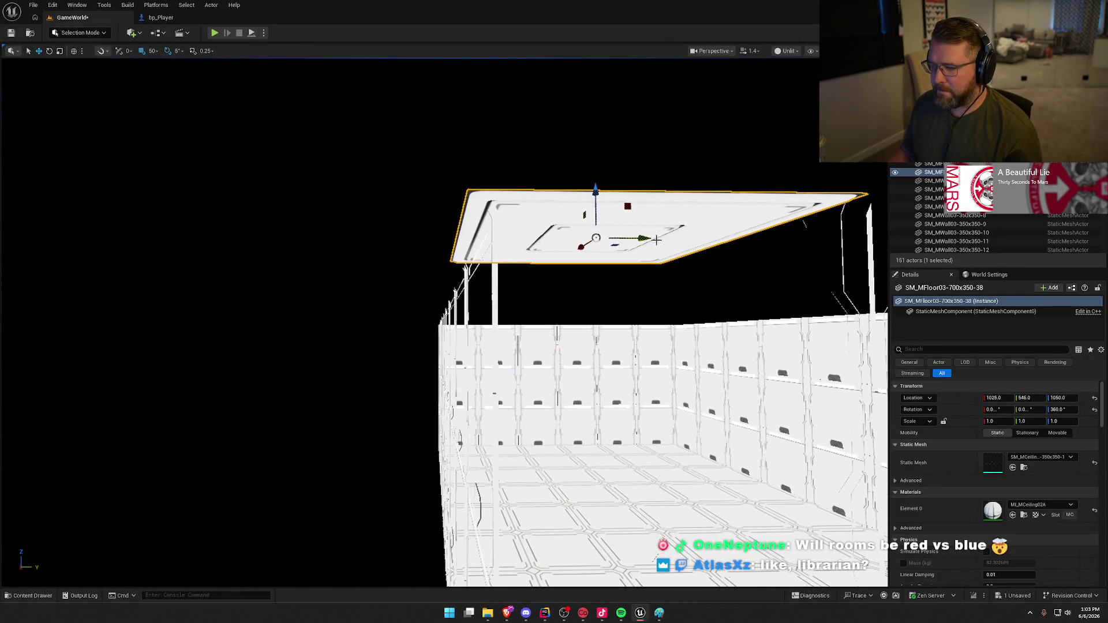
pyautogui.moveTo(641, 239); pyautogui.dragTo(682, 237)
# - Set grid snap to 1 and nudge the panel 26 cm and 27 cm into the ceiling corner
pyautogui.click(154, 51)
pyautogui.click(159, 70)
pyautogui.moveTo(203, 124); pyautogui.dragTo(203, 124)
pyautogui.moveTo(259, 225); pyautogui.dragTo(260, 226)
pyautogui.moveTo(591, 226); pyautogui.dragTo(576, 228)
pyautogui.moveTo(582, 295); pyautogui.dragTo(581, 295)
pyautogui.moveTo(361, 193)
pyautogui.mouseDown()
pyautogui.moveTo(338, 195)
pyautogui.moveTo(460, 280)
pyautogui.mouseUp()
pyautogui.scroll(-5, 339, 195)
pyautogui.press('Escape')
pyautogui.scroll(5, 364, 197)
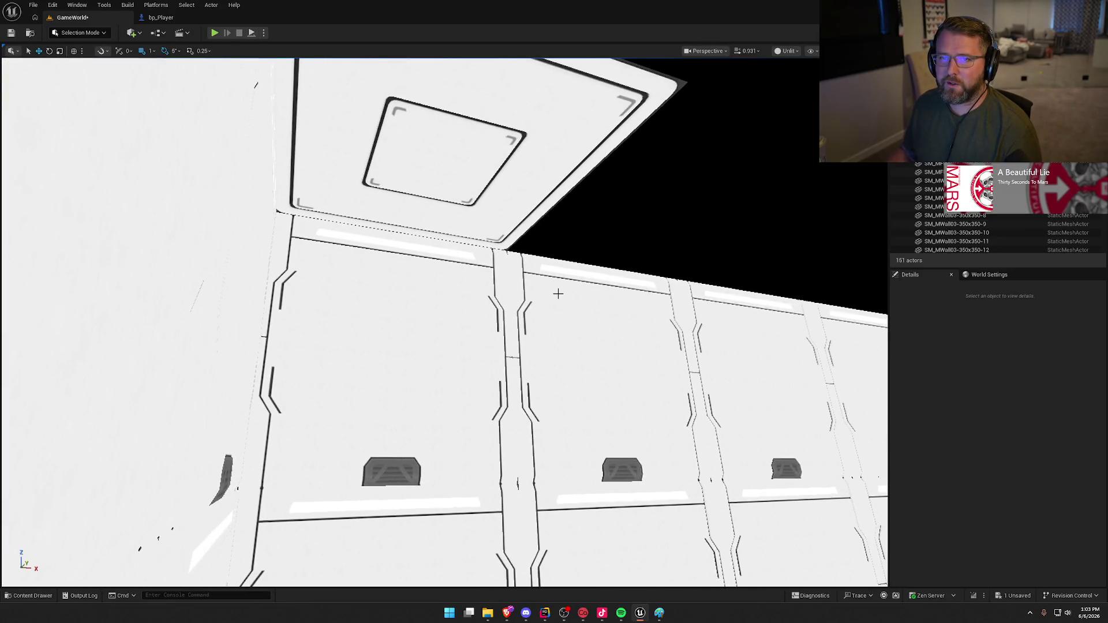
# - Reset grid snap to 50 and place a duplicate panel 1.5 m along the ceiling
pyautogui.moveTo(560, 294); pyautogui.dragTo(540, 227)
pyautogui.click(540, 227)
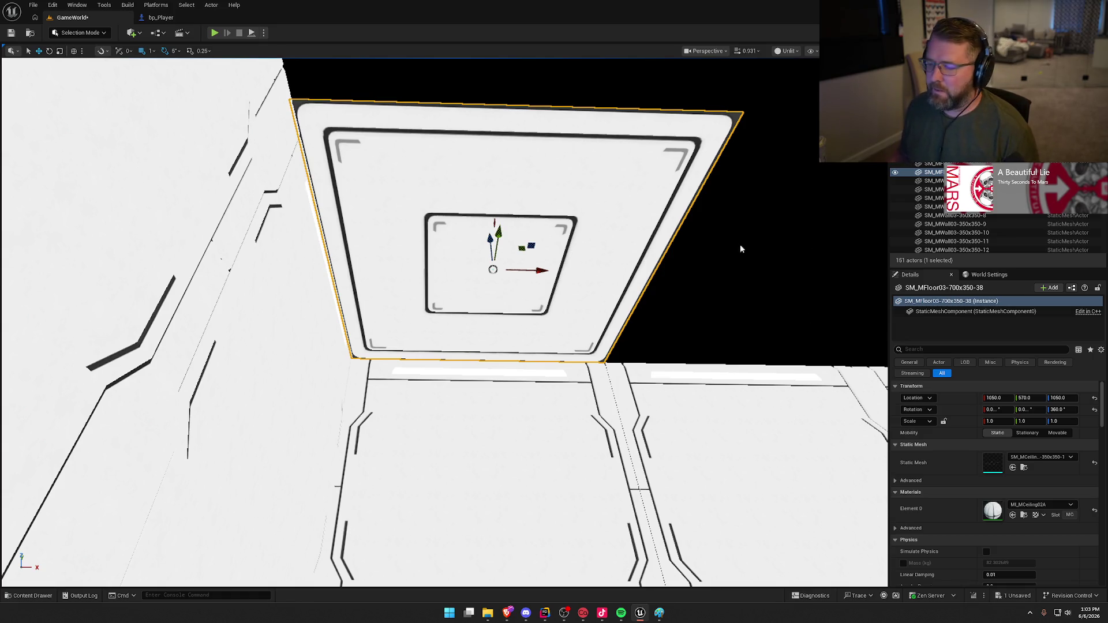
pyautogui.moveTo(699, 206); pyautogui.dragTo(687, 285)
pyautogui.moveTo(690, 184); pyautogui.dragTo(733, 184)
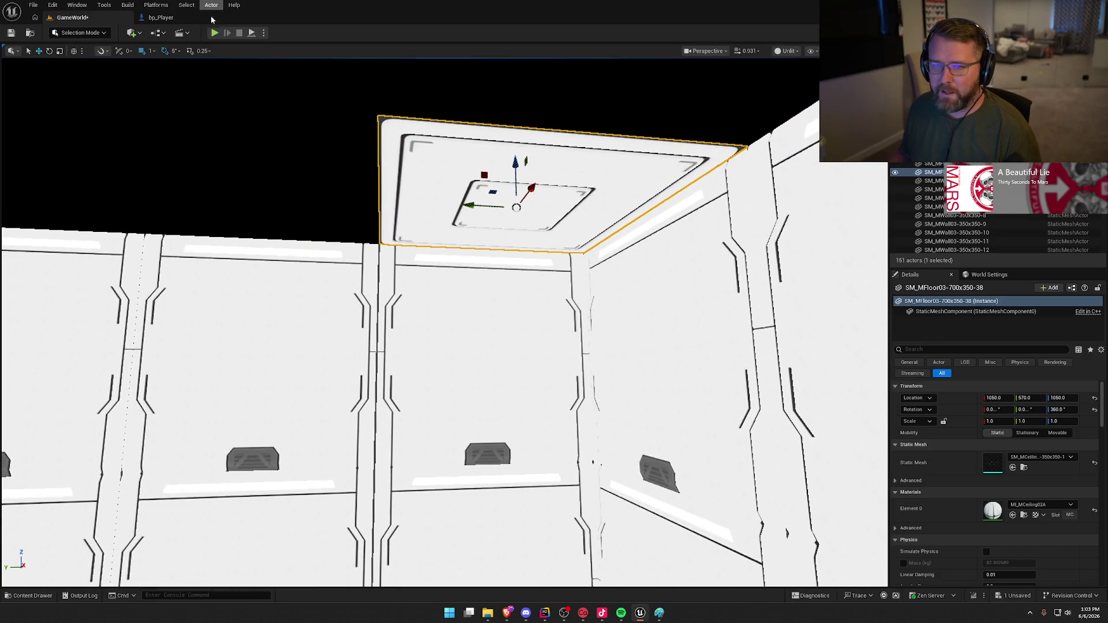
pyautogui.click(149, 52)
pyautogui.click(165, 102)
pyautogui.moveTo(165, 101); pyautogui.dragTo(138, 144)
pyautogui.moveTo(508, 231)
pyautogui.mouseDown()
pyautogui.moveTo(271, 229)
pyautogui.moveTo(291, 227)
pyautogui.mouseUp()
# - Duplicate the two ceiling panels twice to extend the row
pyautogui.keyDown('ctrl'); pyautogui.click(499, 210); pyautogui.keyUp('ctrl')
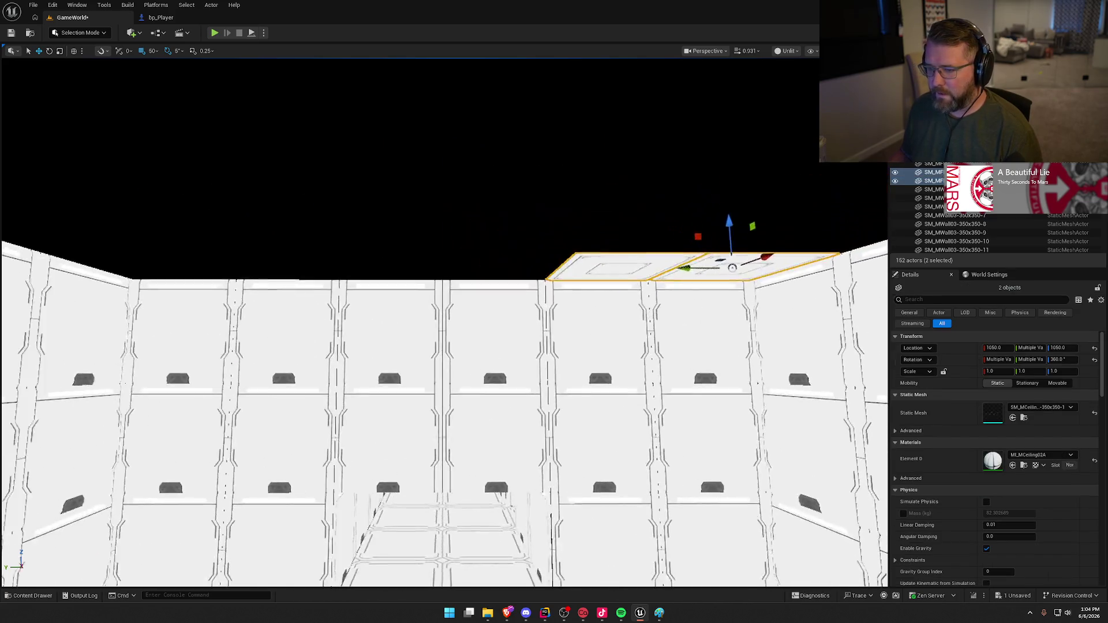
pyautogui.moveTo(701, 269); pyautogui.dragTo(445, 269)
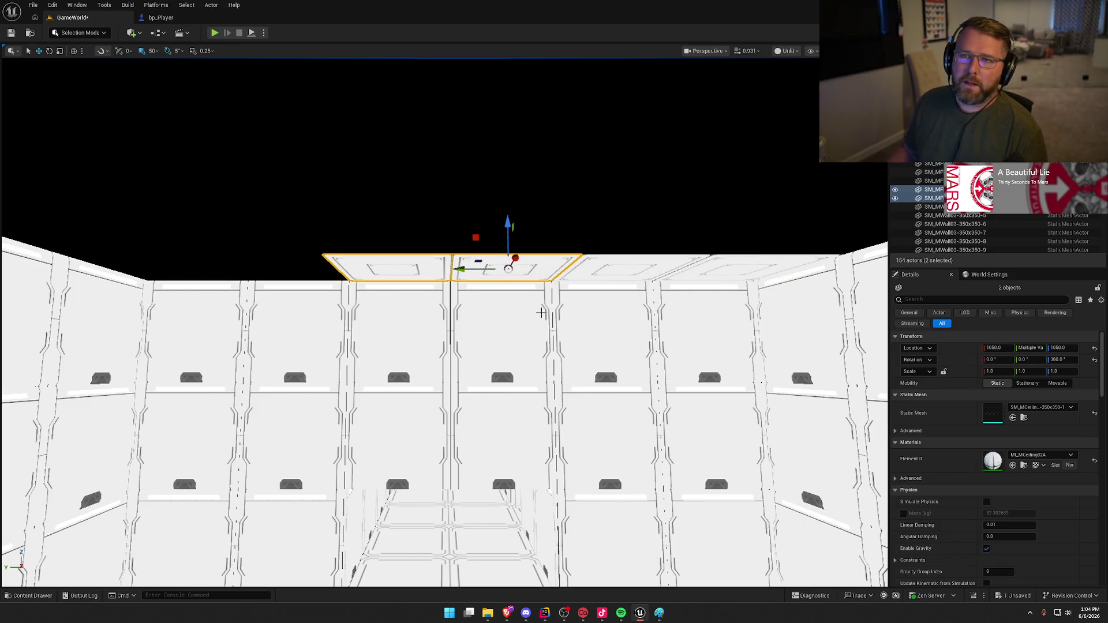
pyautogui.moveTo(583, 207)
pyautogui.mouseDown()
pyautogui.moveTo(271, 206)
pyautogui.moveTo(337, 220)
pyautogui.moveTo(328, 238)
pyautogui.mouseUp()
pyautogui.press('Escape')
# - Select the 12 ceiling panels and shift them over by one panel
pyautogui.click(328, 238)
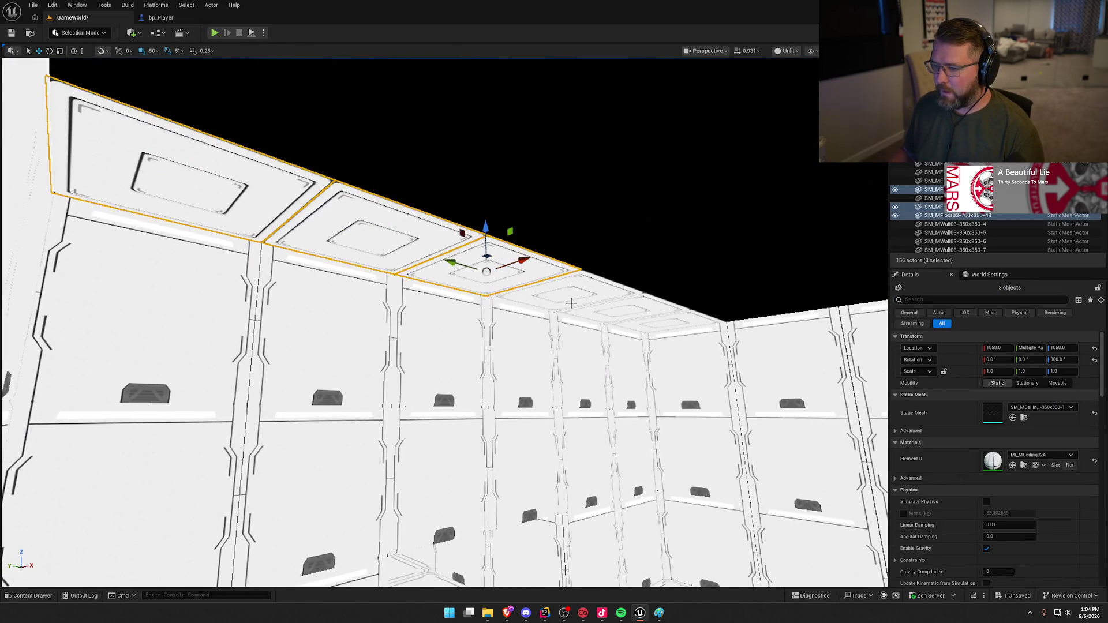
pyautogui.keyDown('ctrl'); pyautogui.click(653, 323); pyautogui.keyUp('ctrl')
pyautogui.moveTo(653, 323)
pyautogui.mouseDown()
pyautogui.moveTo(472, 343)
pyautogui.moveTo(591, 349)
pyautogui.moveTo(569, 352)
pyautogui.mouseUp()
pyautogui.keyDown('ctrl'); pyautogui.click(432, 338); pyautogui.keyUp('ctrl')
pyautogui.keyDown('ctrl'); pyautogui.click(420, 317); pyautogui.keyUp('ctrl')
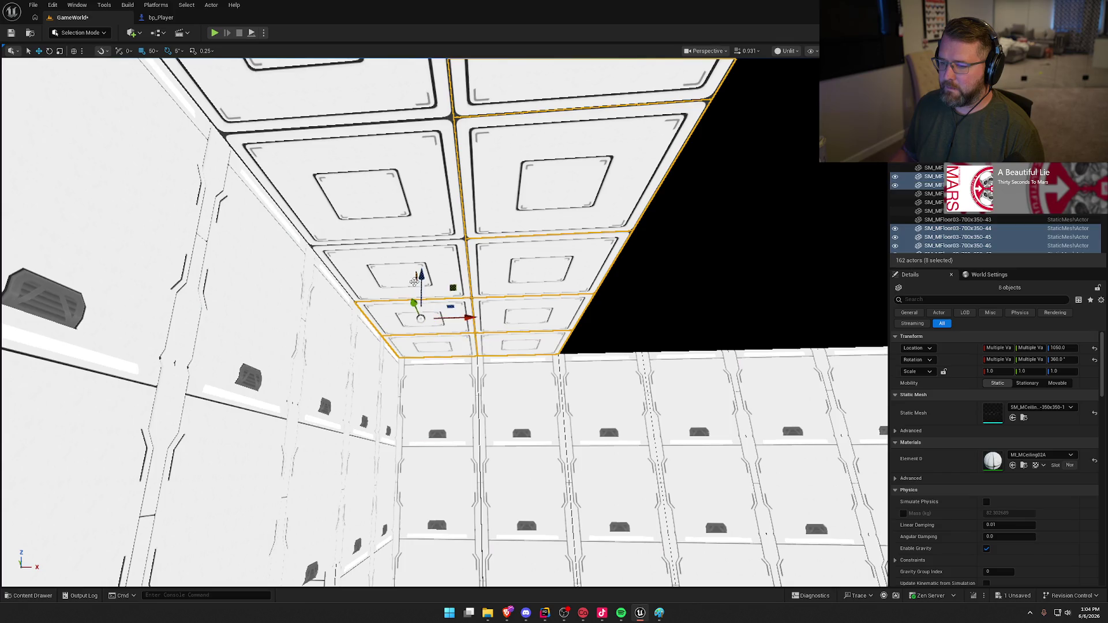
pyautogui.keyDown('ctrl'); pyautogui.click(483, 332); pyautogui.keyUp('ctrl')
pyautogui.keyDown('ctrl'); pyautogui.click(499, 303); pyautogui.keyUp('ctrl')
pyautogui.moveTo(346, 188)
pyautogui.keyDown('alt'); pyautogui.mouseDown()
pyautogui.moveTo(520, 168)
pyautogui.moveTo(668, 173)
pyautogui.mouseUp(); pyautogui.keyUp('alt')
pyautogui.scroll(-10, 569, 250)
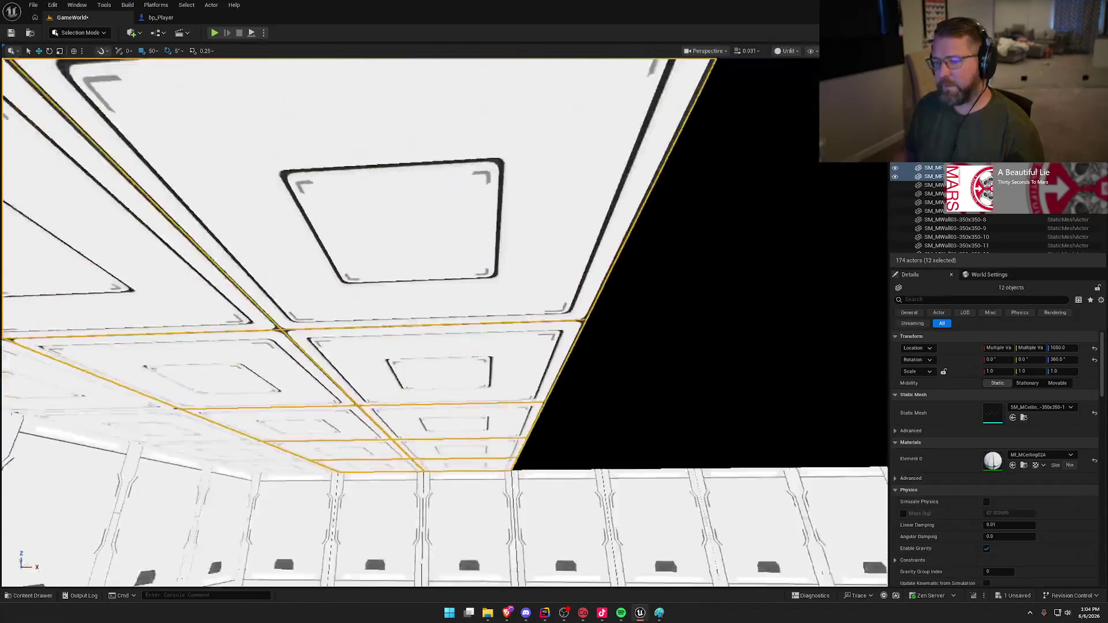
pyautogui.moveTo(370, 222); pyautogui.dragTo(523, 247)
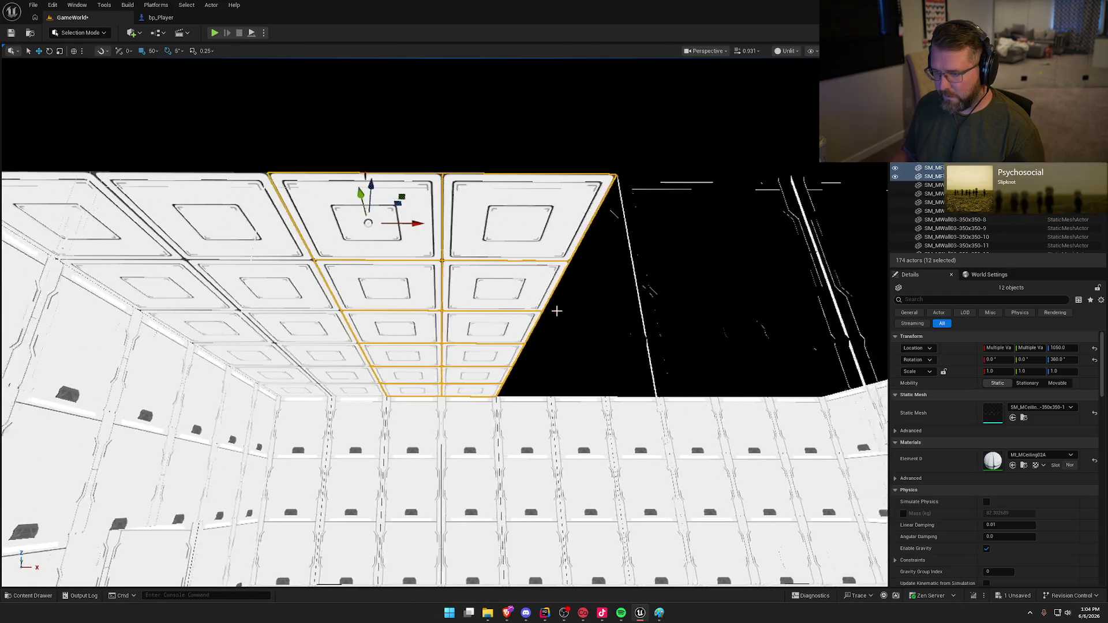
# - Duplicate the 12 panels three more times to fill the ceiling, then view it lit from inside
pyautogui.moveTo(231, 224)
pyautogui.keyDown('alt'); pyautogui.mouseDown()
pyautogui.moveTo(579, 264)
pyautogui.moveTo(534, 268)
pyautogui.mouseUp(); pyautogui.keyUp('alt')
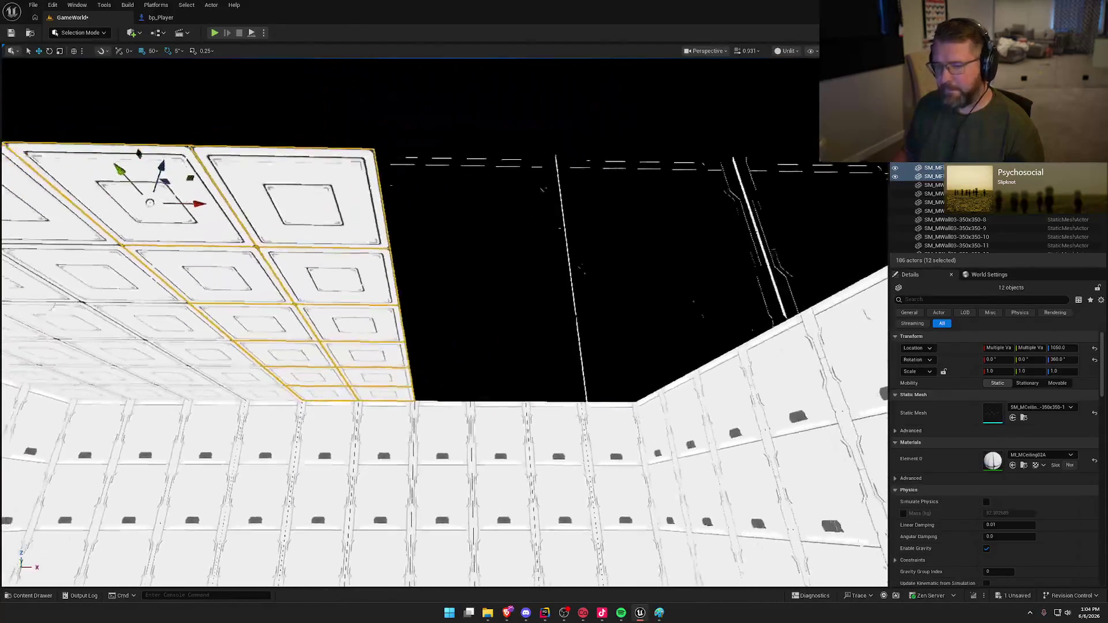
pyautogui.moveTo(286, 228)
pyautogui.keyDown('alt'); pyautogui.mouseDown()
pyautogui.moveTo(625, 261)
pyautogui.moveTo(569, 267)
pyautogui.mouseUp(); pyautogui.keyUp('alt')
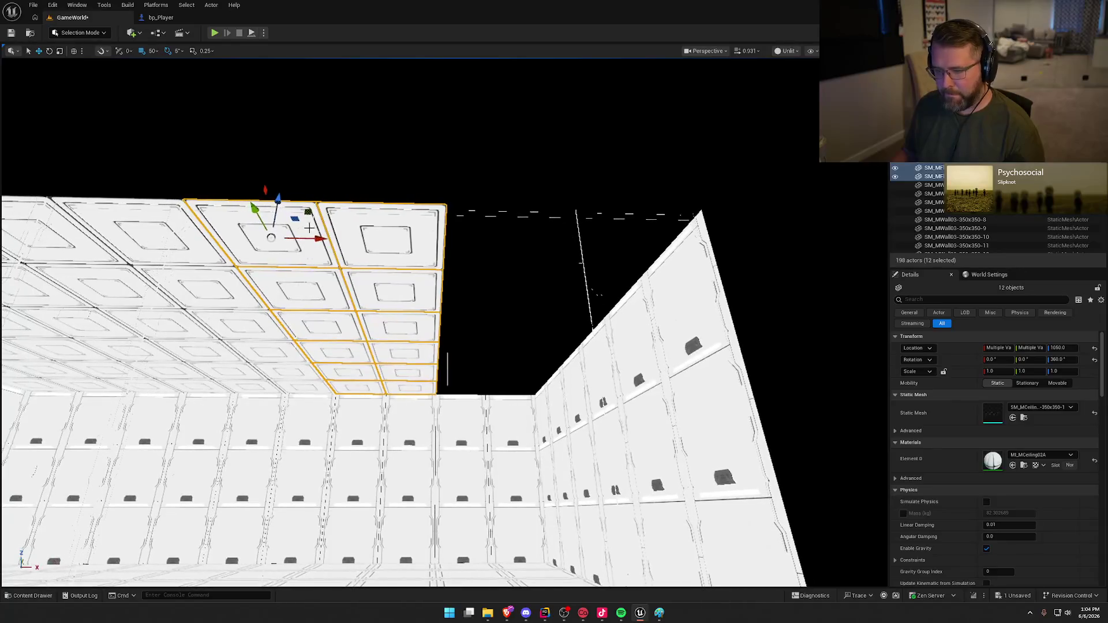
pyautogui.moveTo(320, 239)
pyautogui.keyDown('alt'); pyautogui.mouseDown()
pyautogui.moveTo(577, 271)
pyautogui.moveTo(555, 272)
pyautogui.mouseUp(); pyautogui.keyUp('alt')
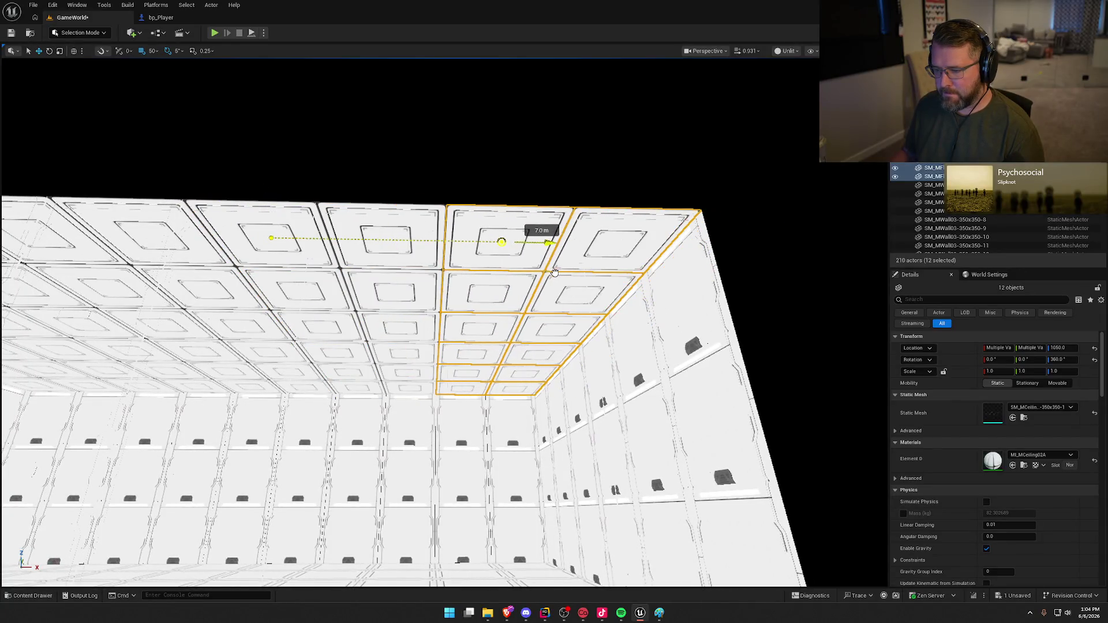
pyautogui.press('Escape')
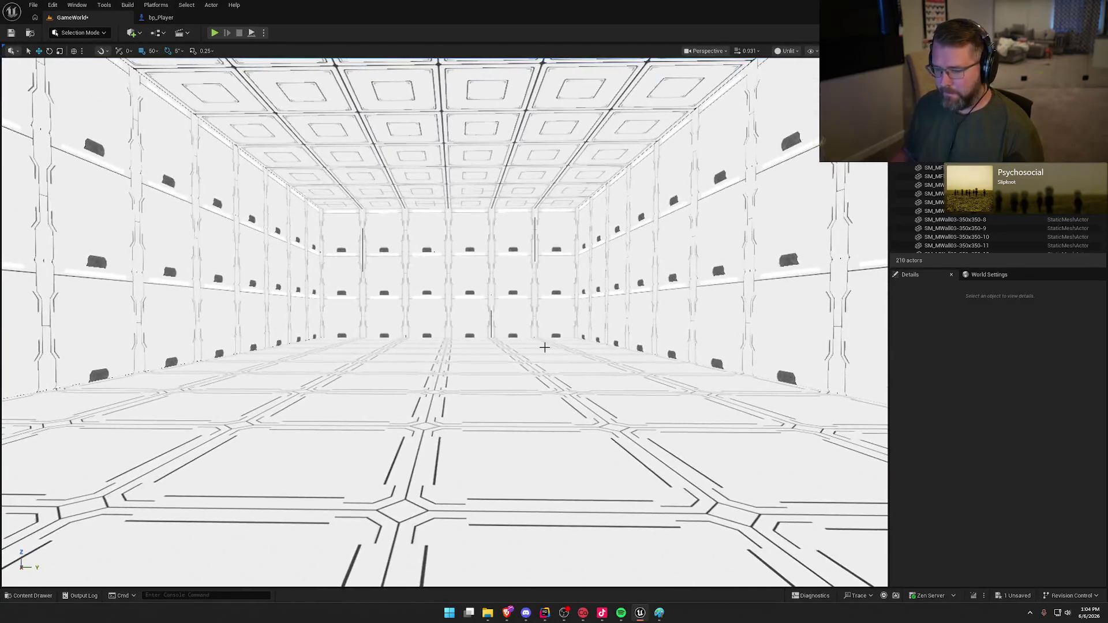
pyautogui.hotkey('alt', '4')
pyautogui.press('e')
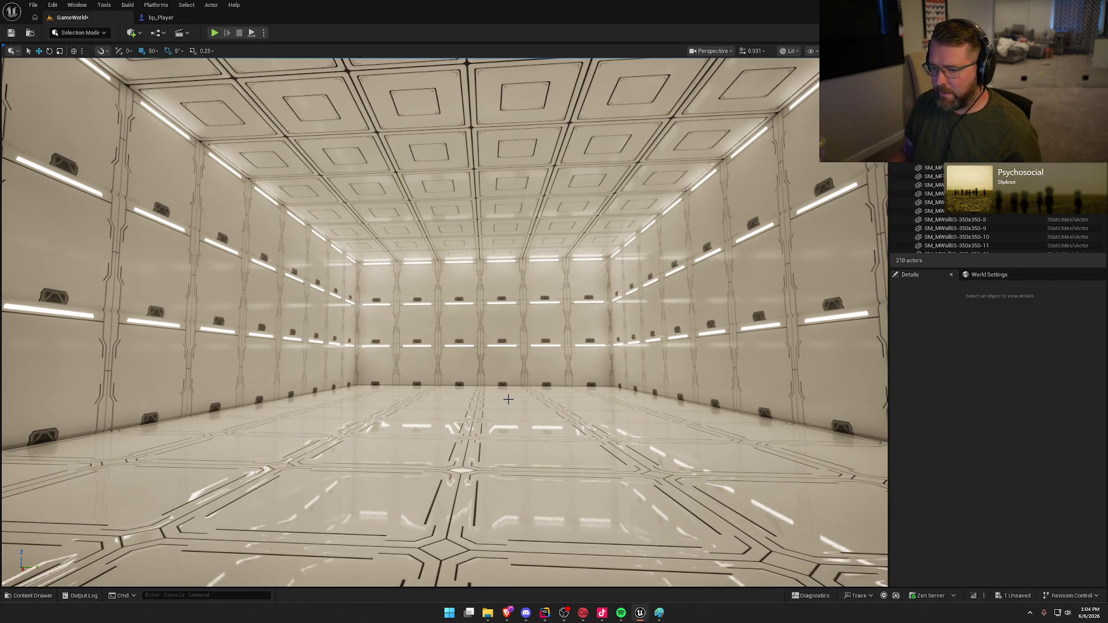
pyautogui.moveTo(513, 400)
pyautogui.mouseDown()
pyautogui.moveTo(288, 399)
pyautogui.moveTo(289, 378)
pyautogui.moveTo(294, 363)
pyautogui.moveTo(415, 361)
pyautogui.moveTo(422, 288)
pyautogui.moveTo(421, 329)
pyautogui.moveTo(433, 331)
pyautogui.moveTo(416, 352)
pyautogui.moveTo(375, 354)
pyautogui.moveTo(517, 398)
pyautogui.mouseUp()
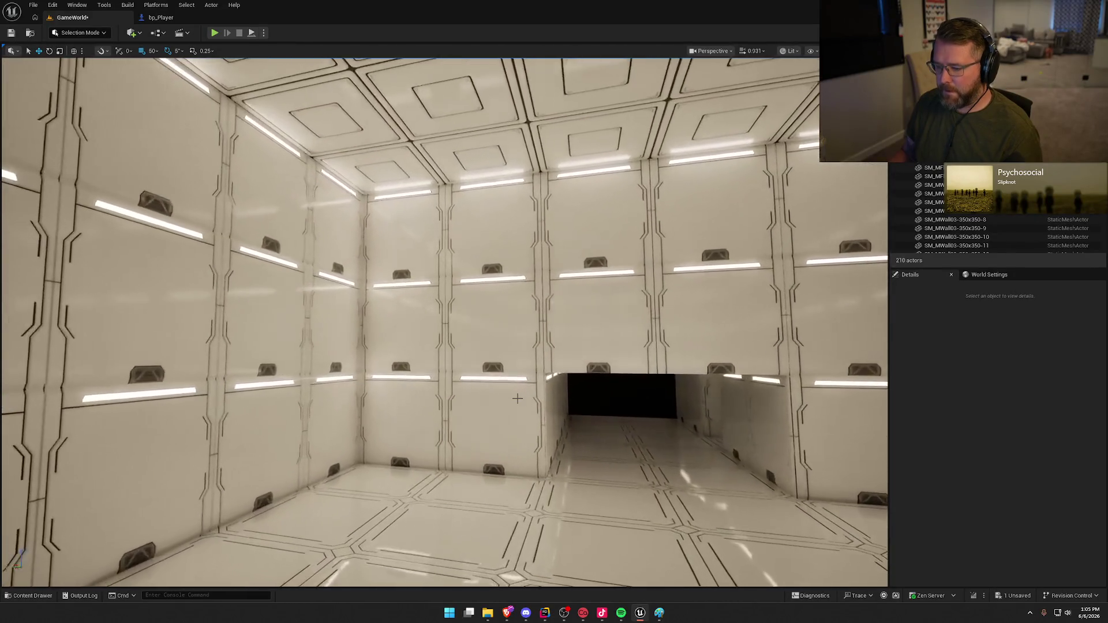
pyautogui.press('Up')
pyautogui.hotkey('alt', '3')
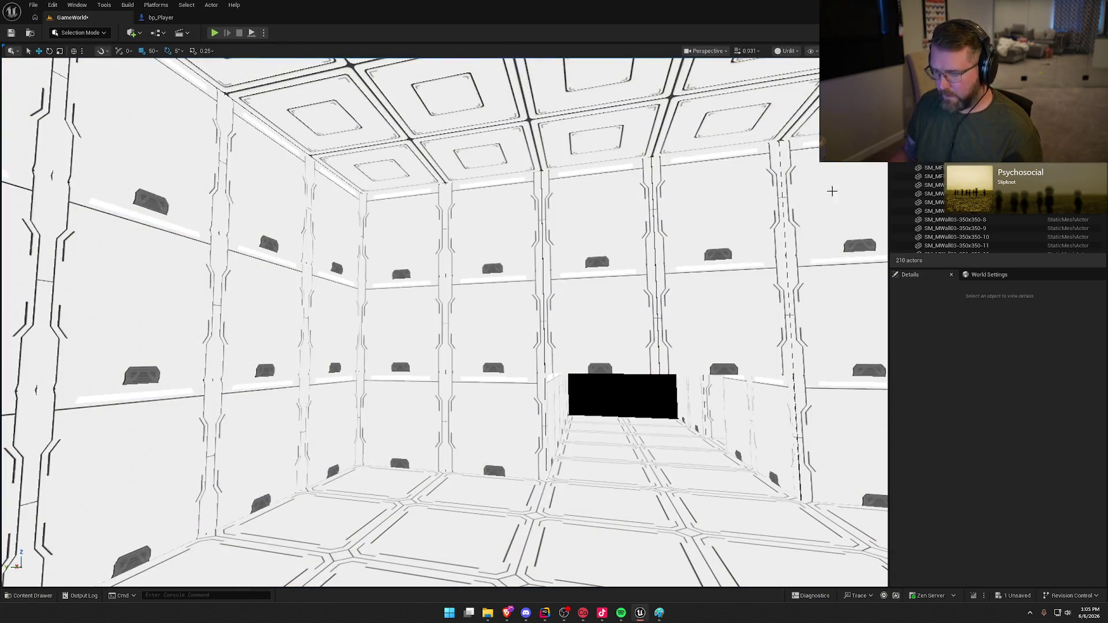
pyautogui.click(421, 520)
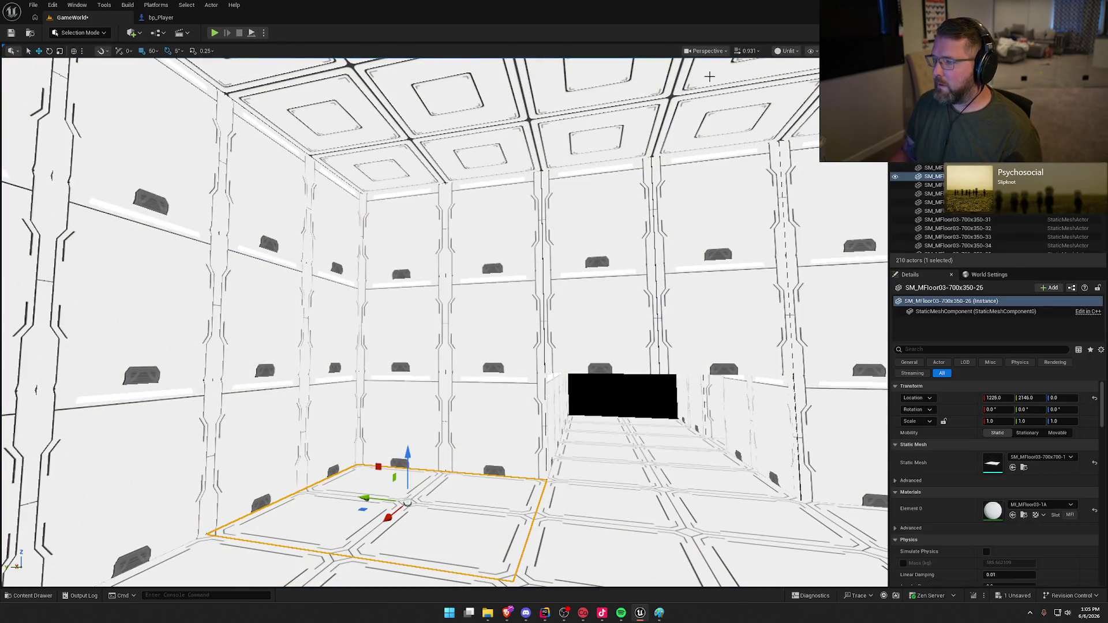
# - In Top view, duplicate the 153-piece room, rotate the copy 180° and move it to the corridor's far end
pyautogui.click(717, 52)
pyautogui.click(729, 109)
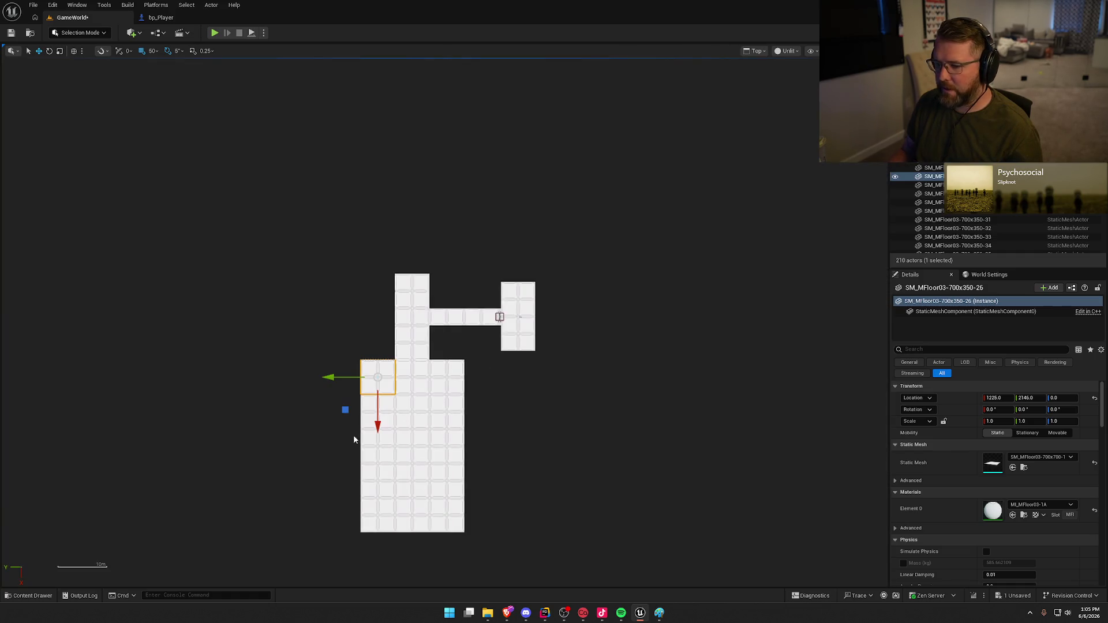
pyautogui.moveTo(290, 373); pyautogui.dragTo(290, 372)
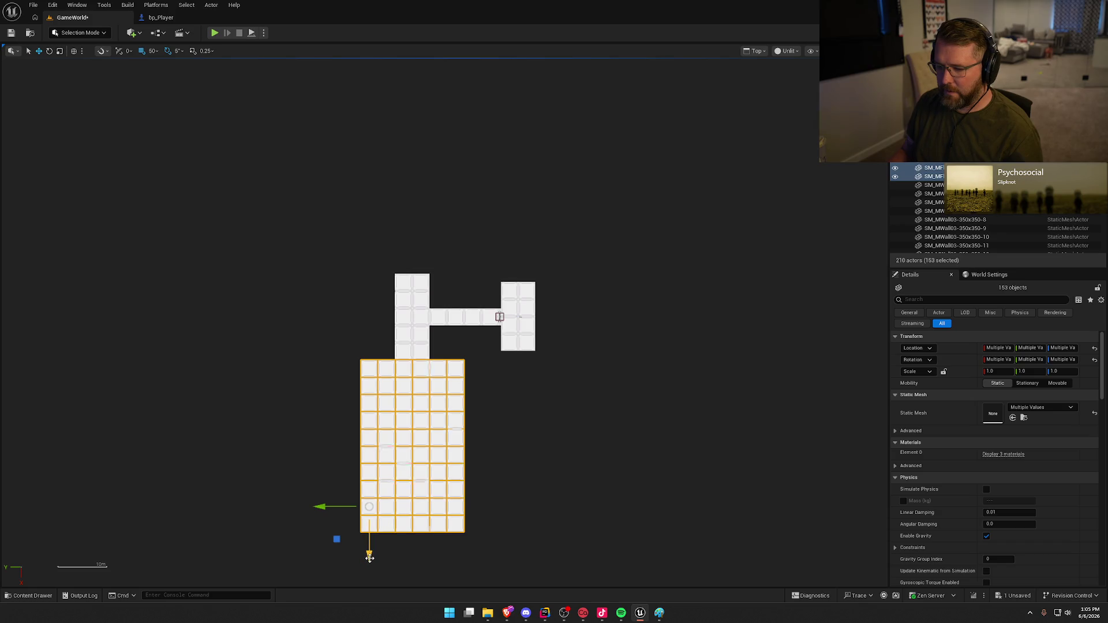
pyautogui.moveTo(374, 538); pyautogui.dragTo(385, 214)
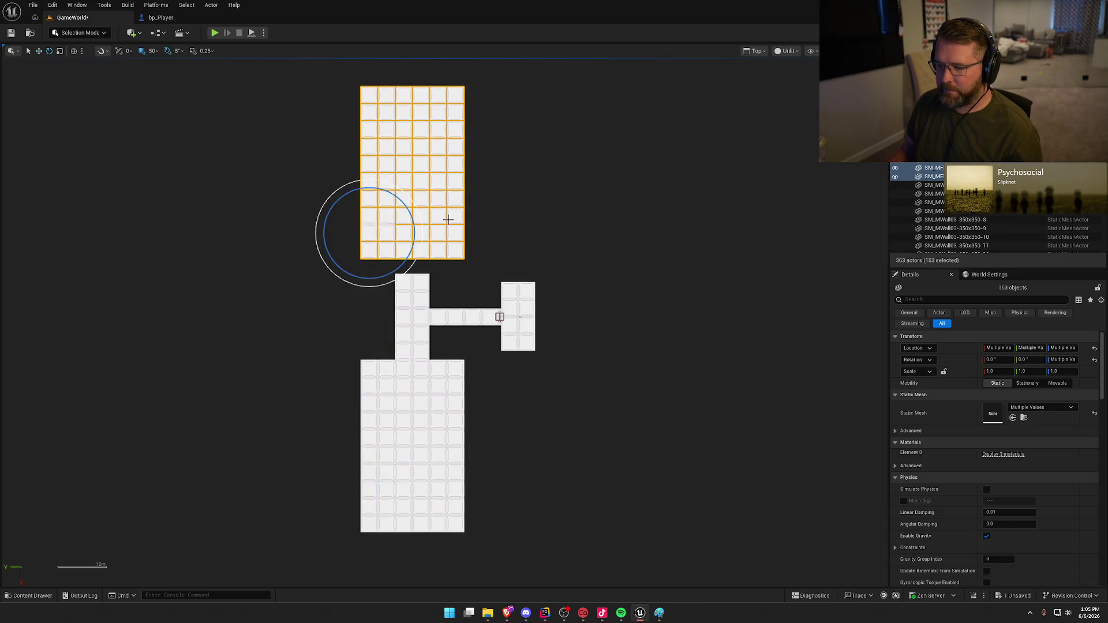
pyautogui.moveTo(401, 252)
pyautogui.mouseDown()
pyautogui.moveTo(392, 277)
pyautogui.moveTo(234, 212)
pyautogui.moveTo(264, 175)
pyautogui.mouseUp()
pyautogui.press('w')
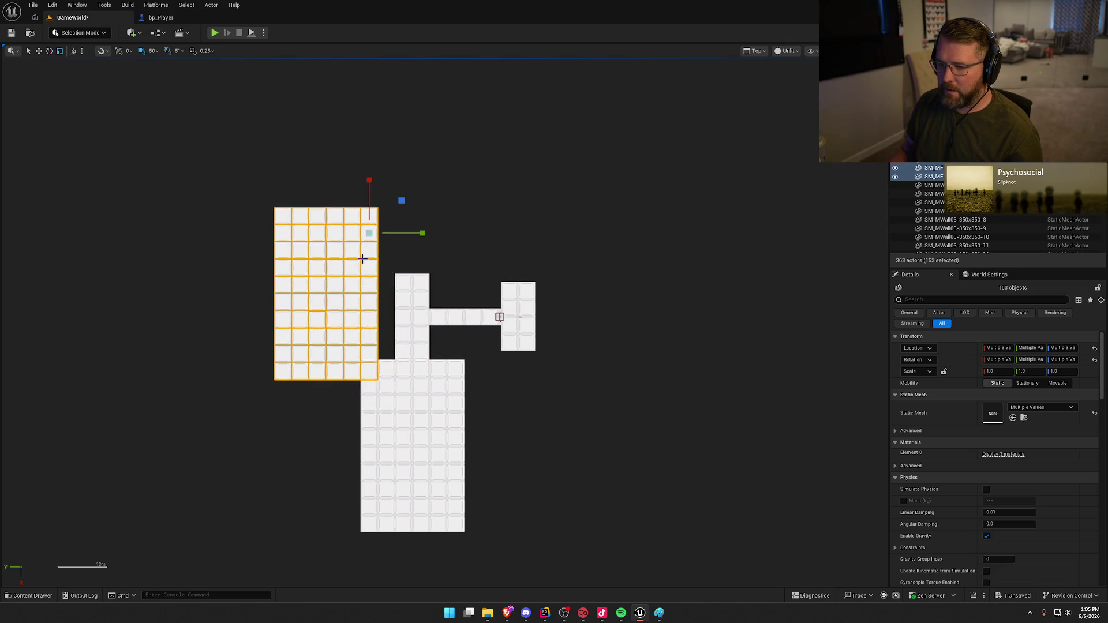
pyautogui.moveTo(335, 269)
pyautogui.mouseDown()
pyautogui.moveTo(426, 175)
pyautogui.moveTo(422, 163)
pyautogui.mouseUp()
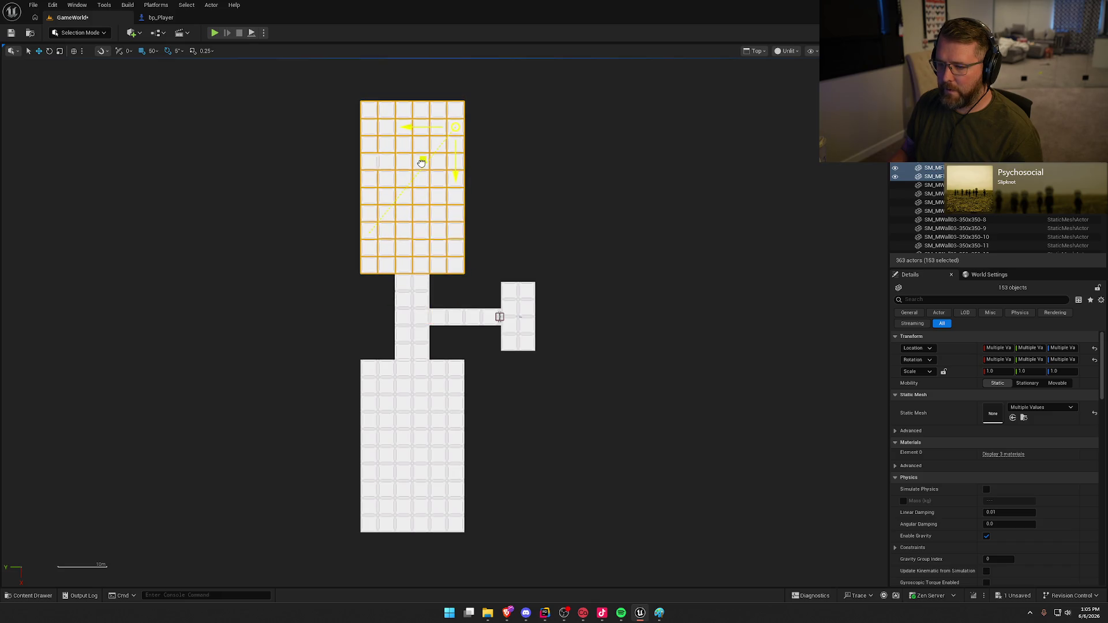
pyautogui.click(586, 216)
# - Return the viewport to Perspective with Lit shading
pyautogui.click(756, 51)
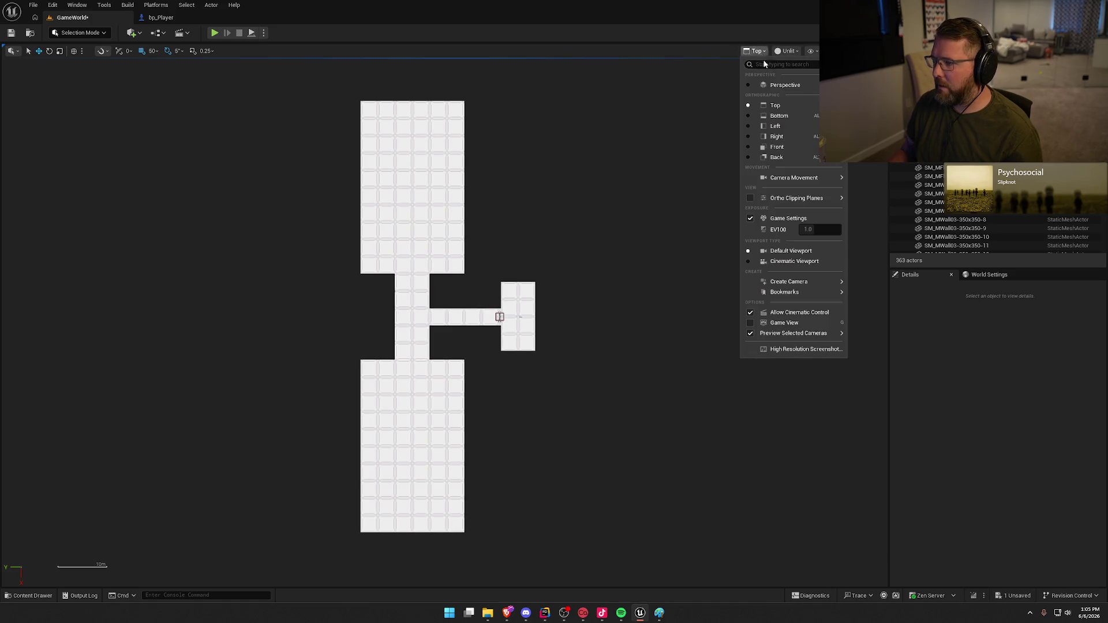
pyautogui.click(778, 86)
pyautogui.hotkey('alt', '4')
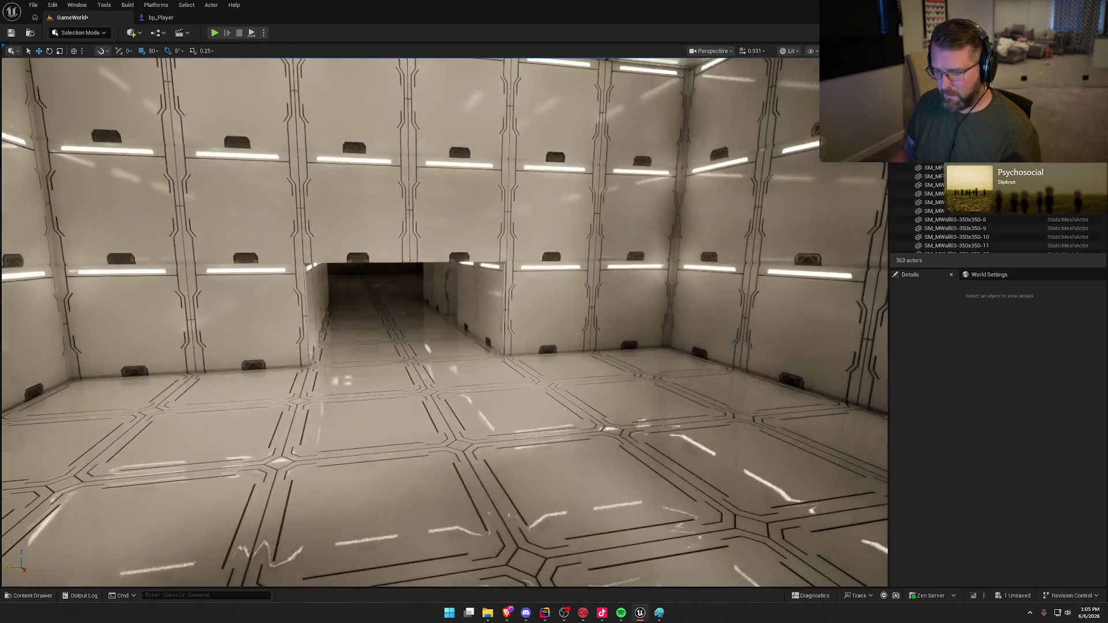
# - Fly into the lit room and select the wall panels around the corridor doorway
pyautogui.press('w')
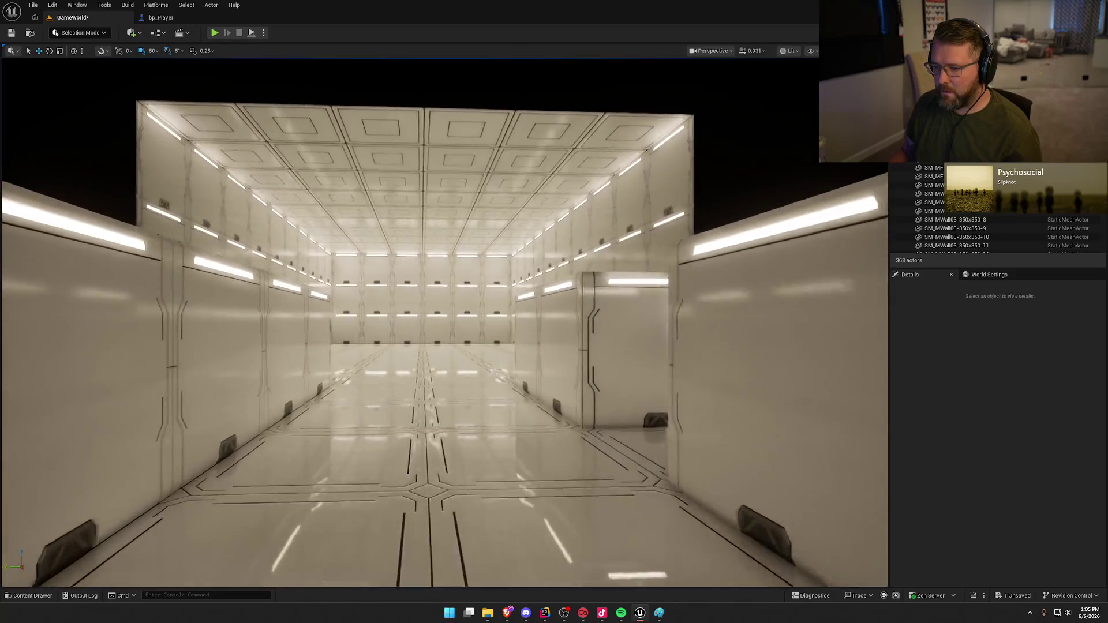
pyautogui.press('s')
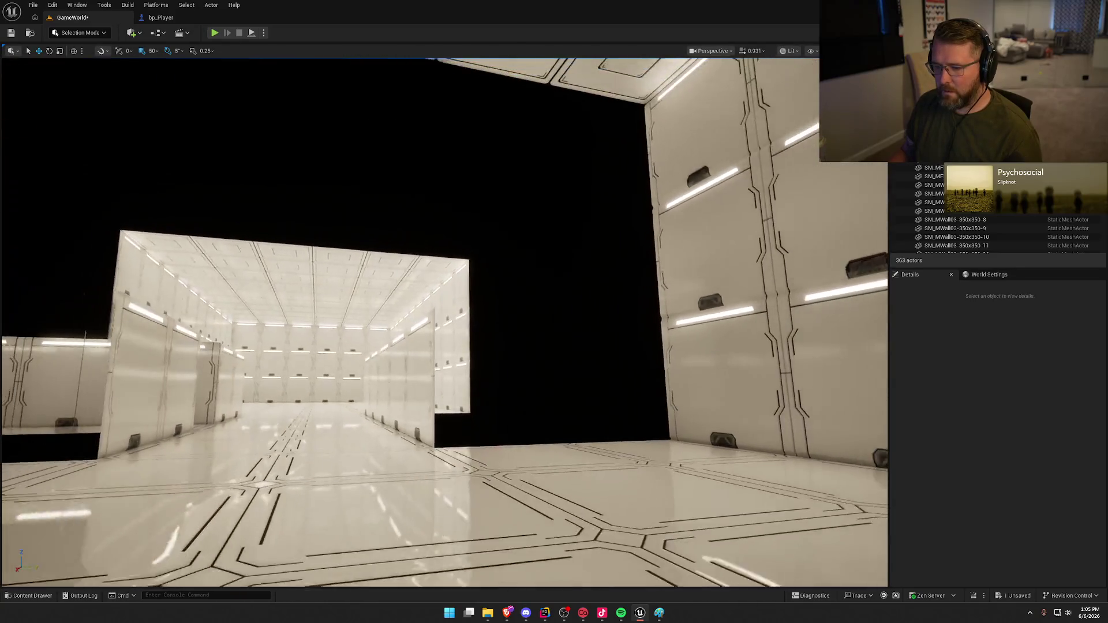
pyautogui.press('w')
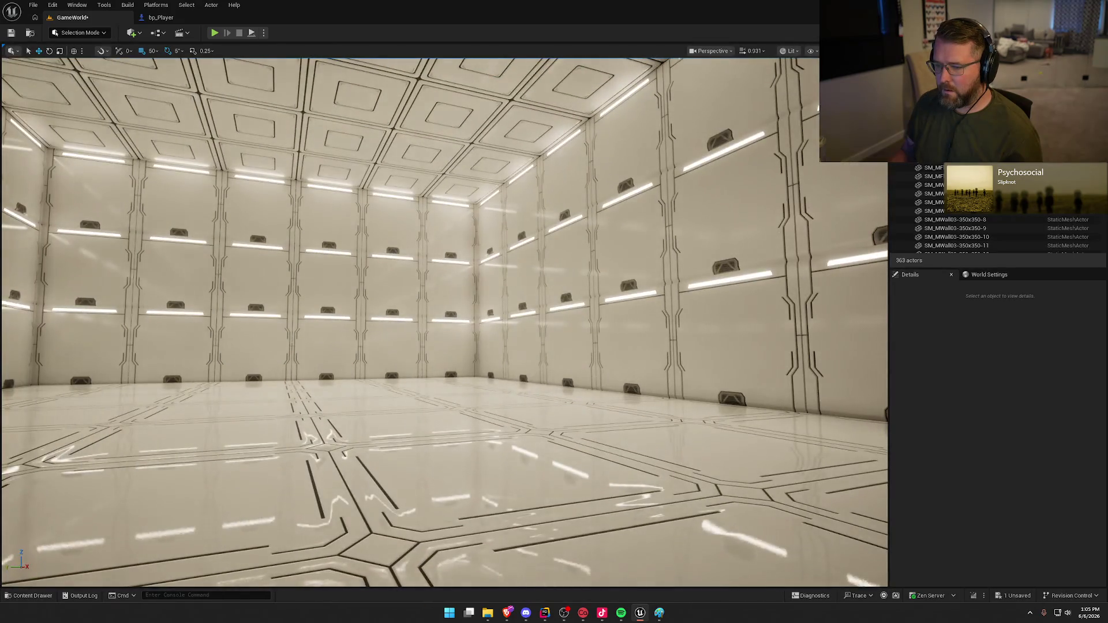
pyautogui.press('s')
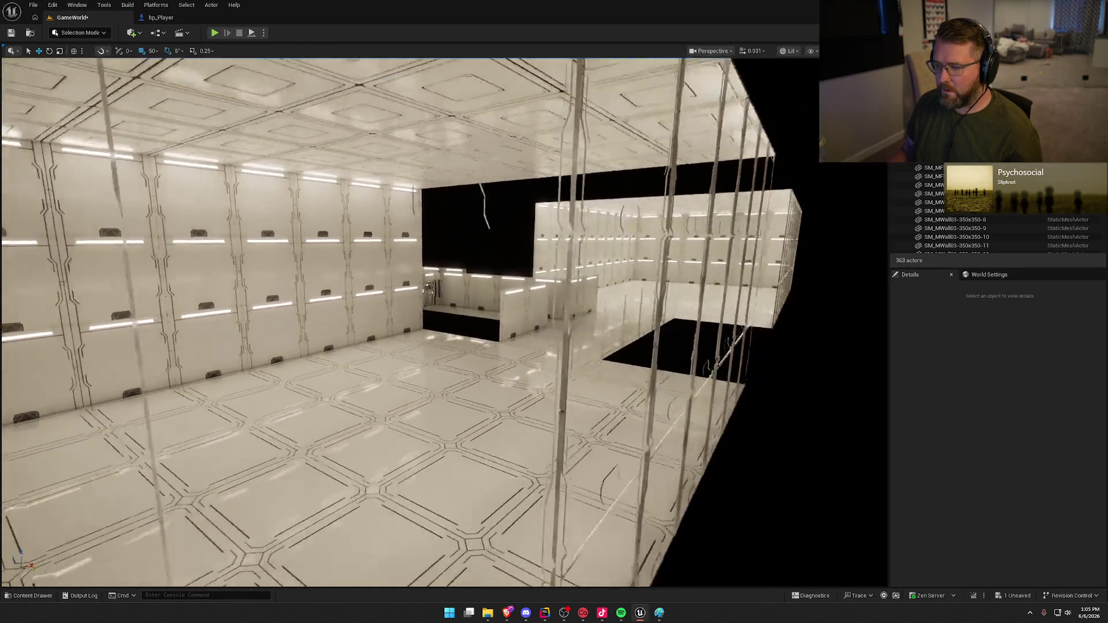
pyautogui.press('w')
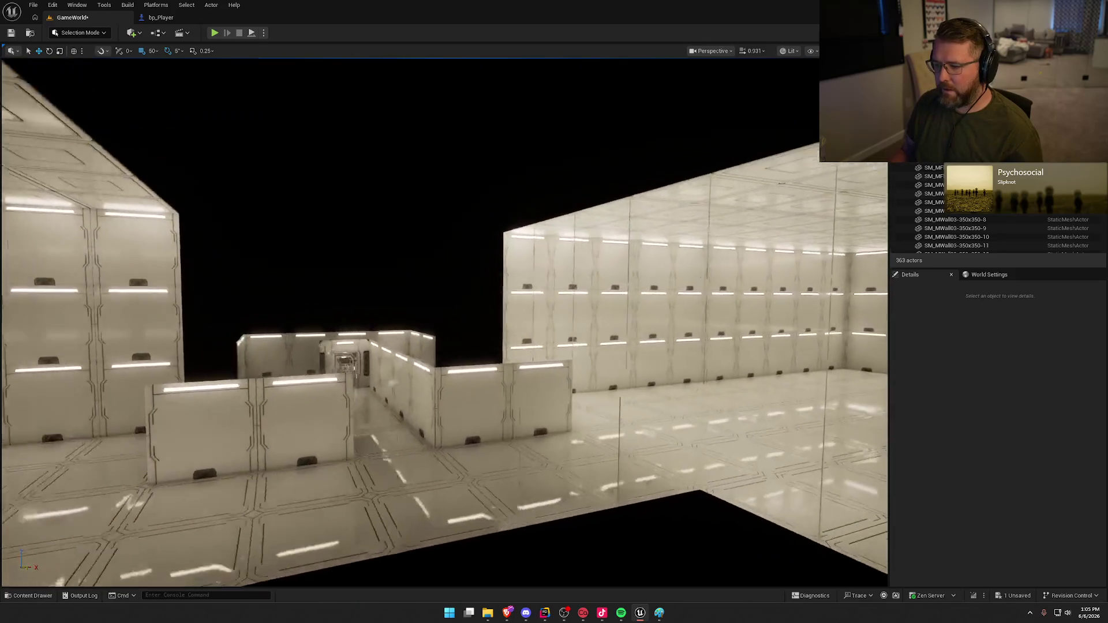
pyautogui.press('w')
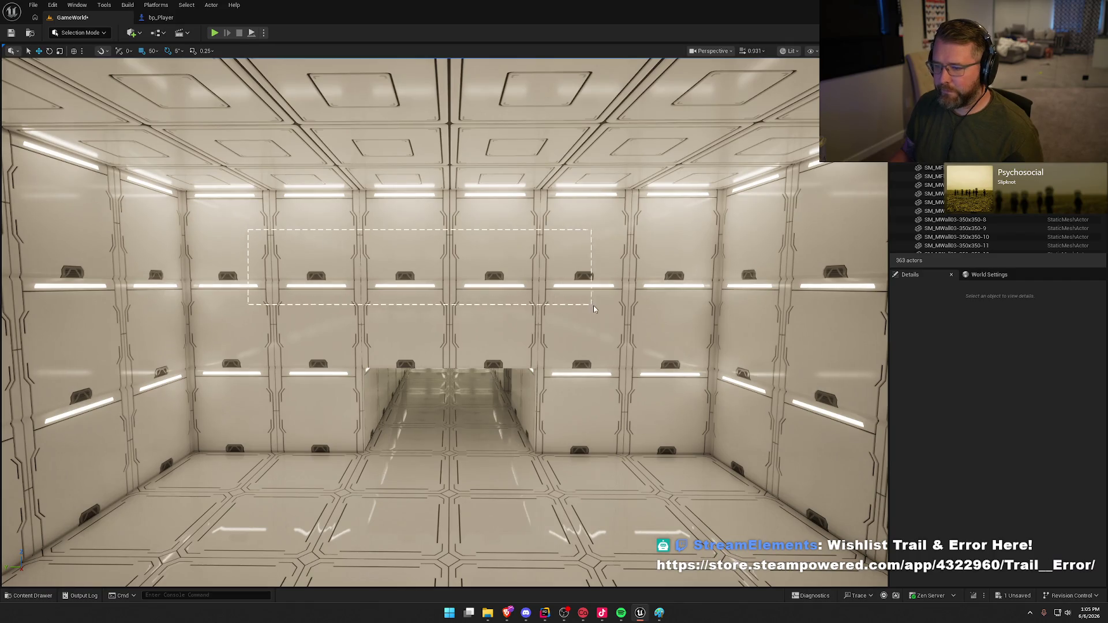
pyautogui.moveTo(590, 308); pyautogui.dragTo(642, 328)
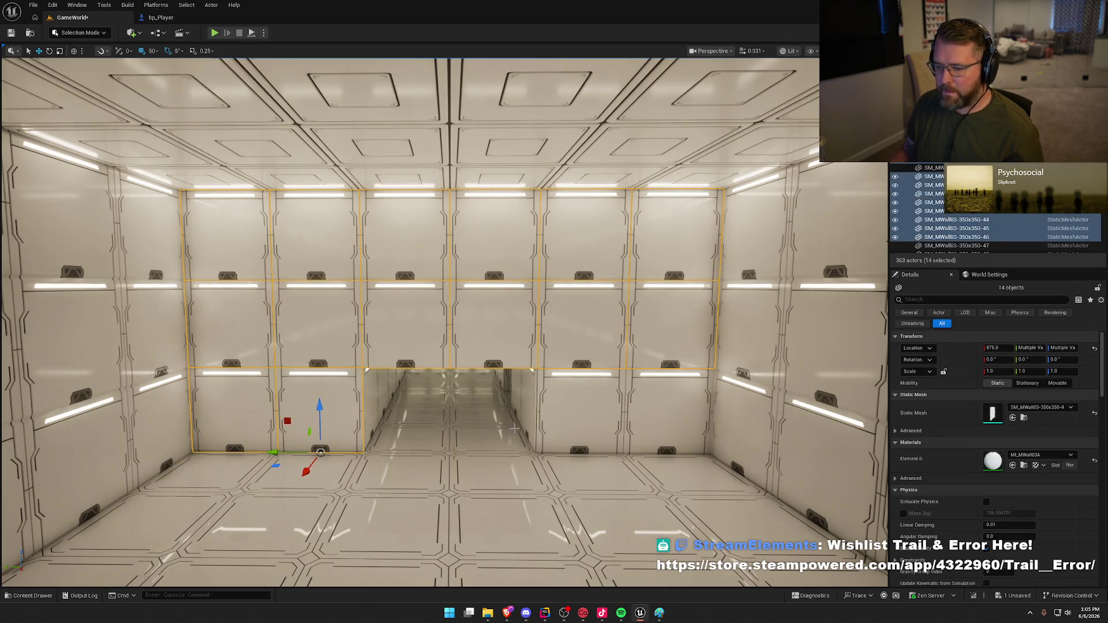
pyautogui.moveTo(552, 434)
pyautogui.mouseDown()
pyautogui.moveTo(553, 404)
pyautogui.moveTo(520, 409)
pyautogui.moveTo(523, 456)
pyautogui.moveTo(600, 277)
pyautogui.moveTo(347, 263)
pyautogui.mouseUp()
# - Rotate the copied doorway wall 180° and set it across the new room's corridor end
pyautogui.press('e')
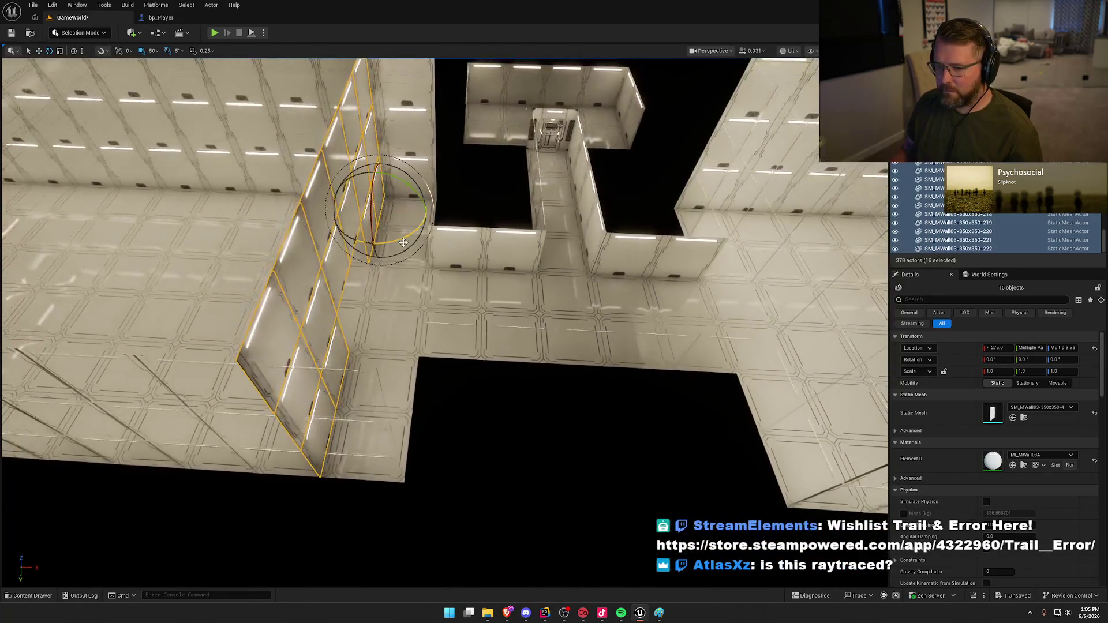
pyautogui.moveTo(404, 239); pyautogui.dragTo(272, 189)
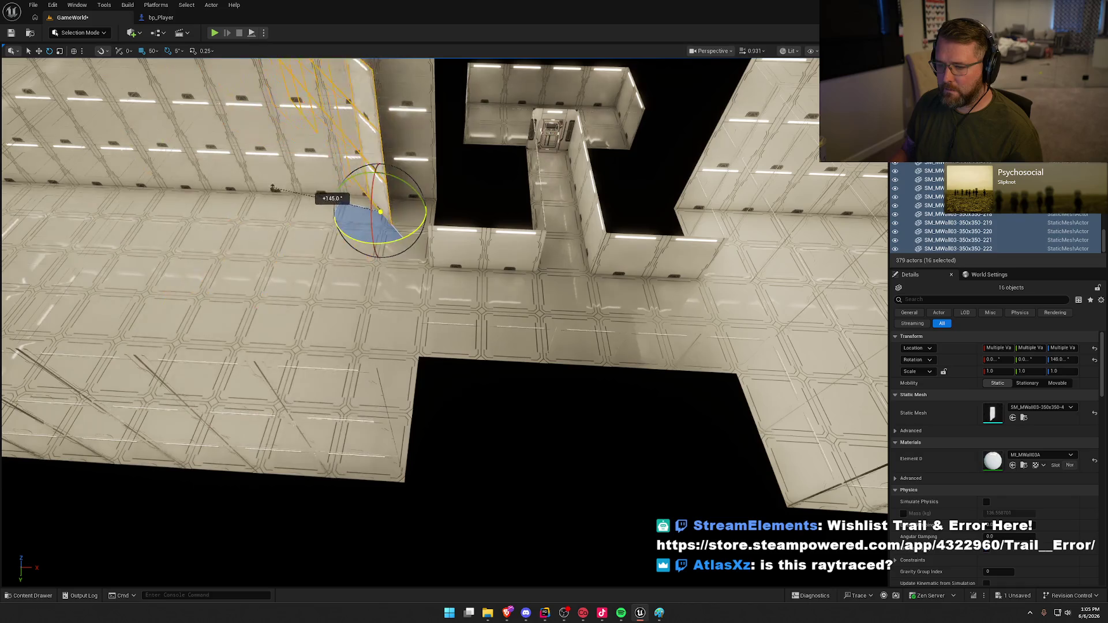
pyautogui.press('w')
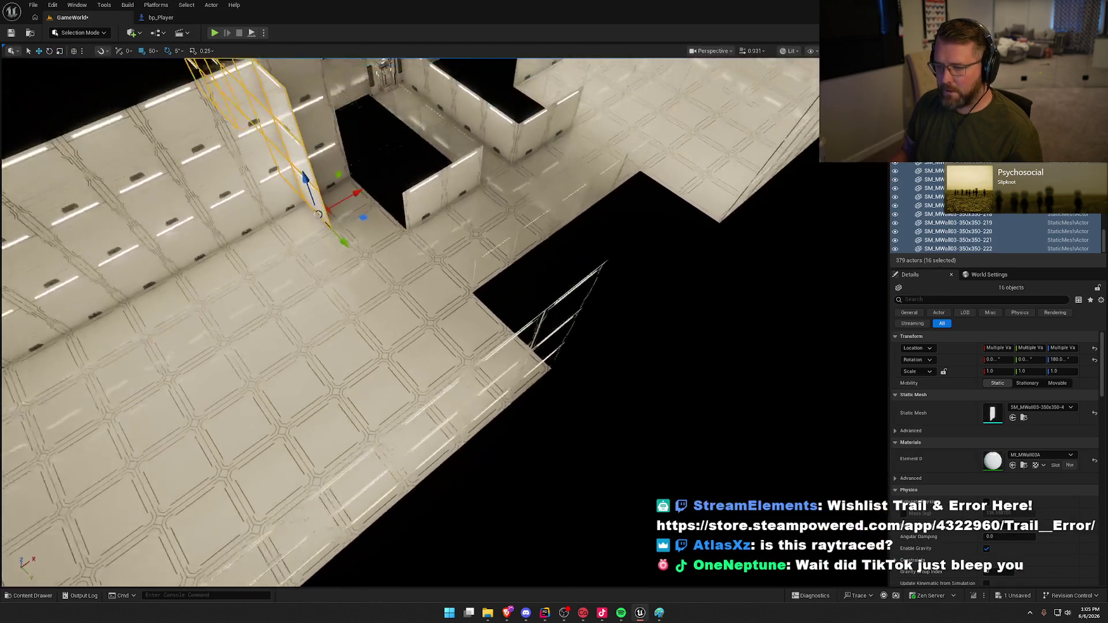
pyautogui.moveTo(421, 231); pyautogui.dragTo(421, 231)
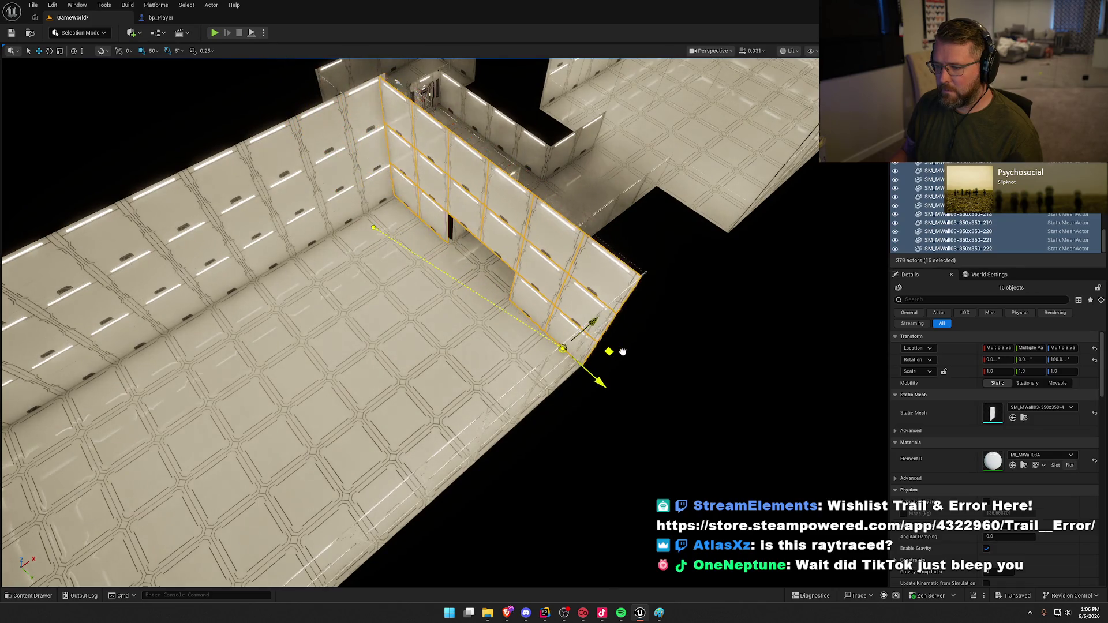
pyautogui.press('Escape')
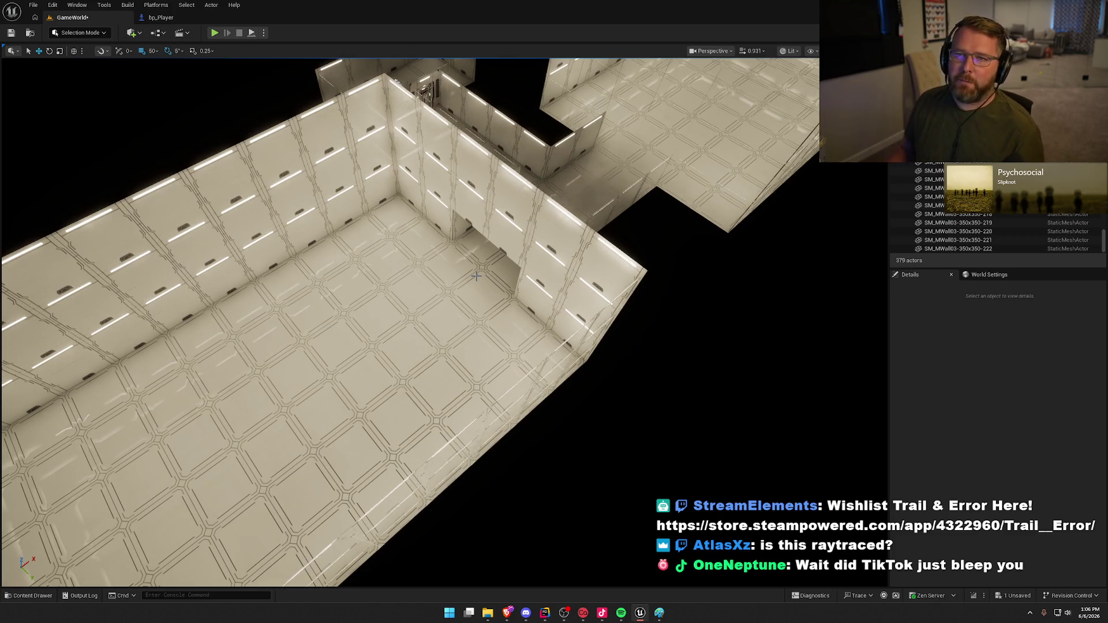
pyautogui.moveTo(428, 241); pyautogui.dragTo(430, 242)
# - Save the level with Ctrl+S, then review the lit room and select a ceiling tile
pyautogui.hotkey('ctrl', 's')
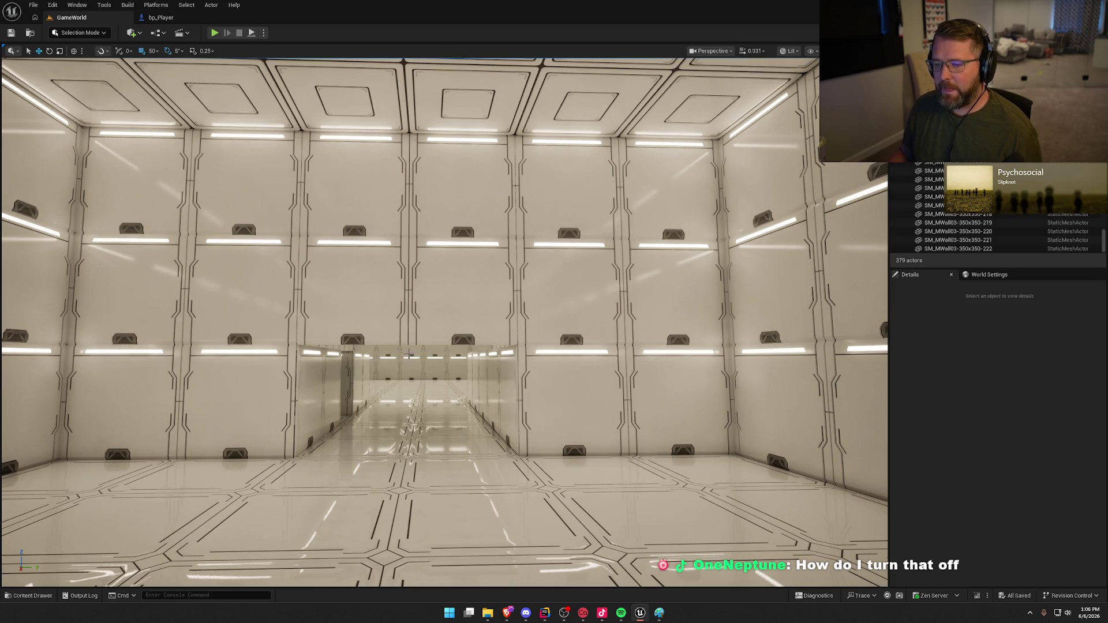
pyautogui.press('w')
pyautogui.scroll(-1, 408, 356)
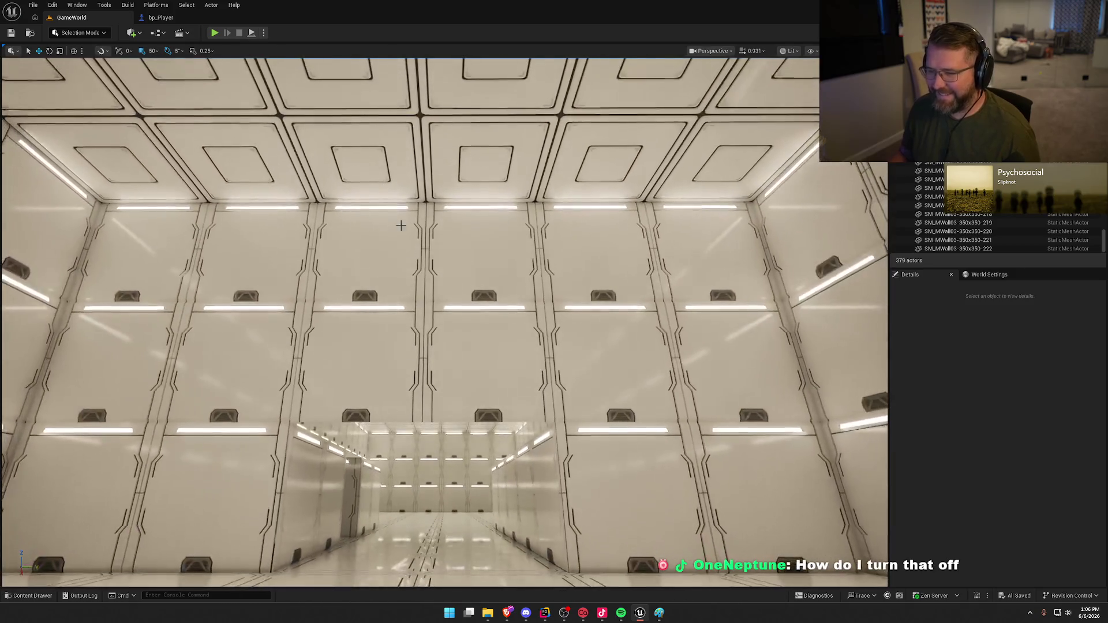
pyautogui.click(381, 173)
pyautogui.press('s')
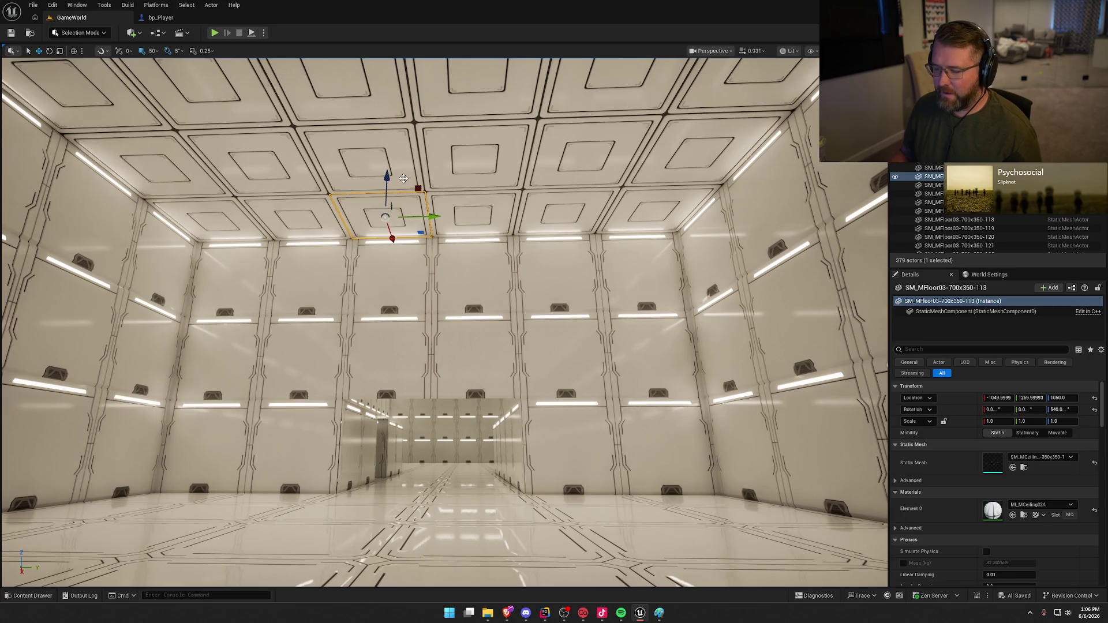
# - Copy two ceiling tiles, lower them 7.0 m and carry them along the corridor
pyautogui.keyDown('ctrl'); pyautogui.click(403, 179); pyautogui.keyUp('ctrl')
pyautogui.moveTo(472, 184); pyautogui.dragTo(460, 348)
pyautogui.press('w')
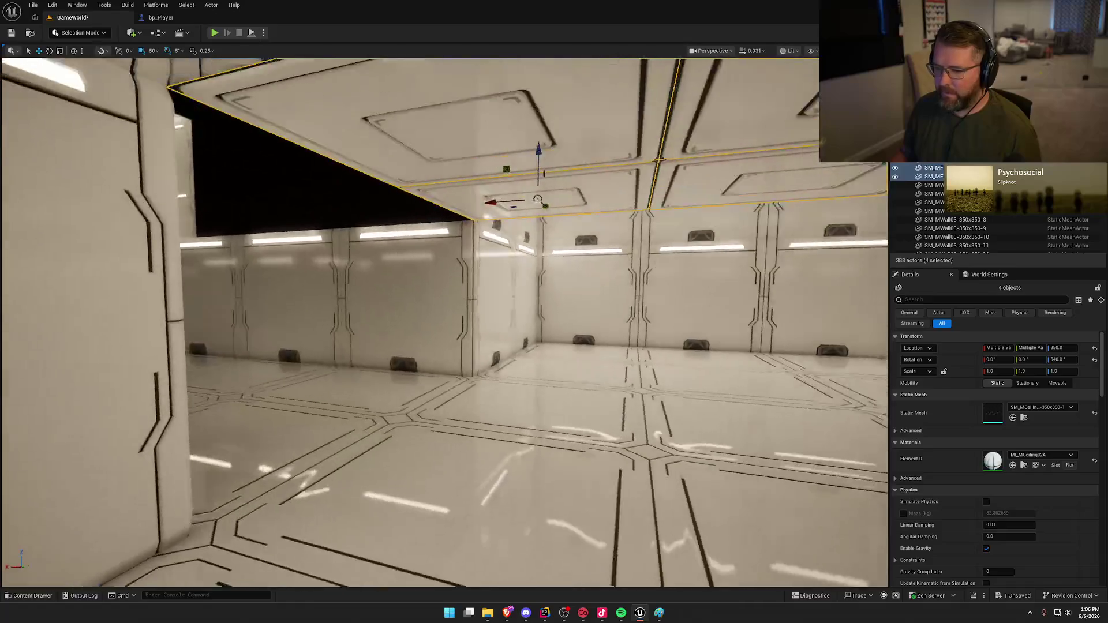
pyautogui.moveTo(473, 217); pyautogui.dragTo(472, 218)
pyautogui.press('w')
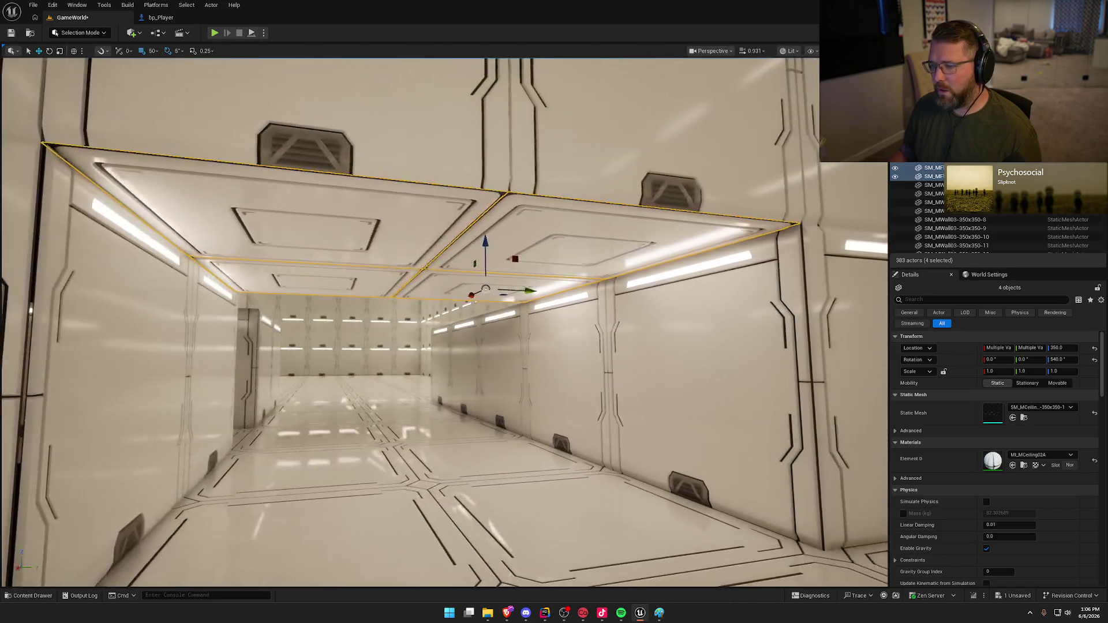
pyautogui.press('w')
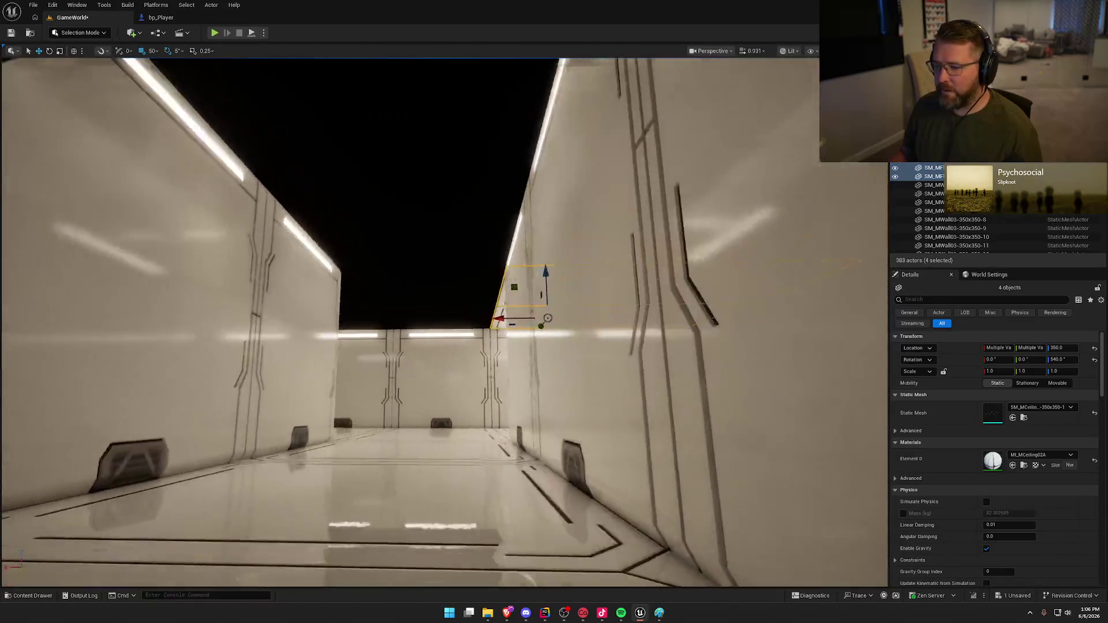
pyautogui.press('s')
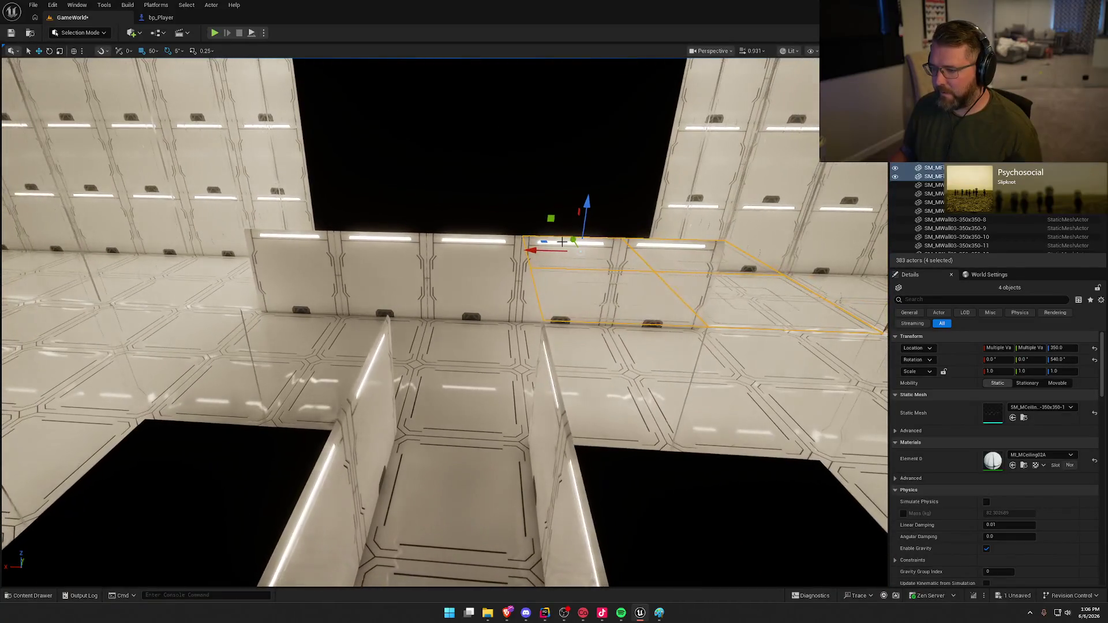
# - Copy the selected ceiling tiles to the left and slide them into place
pyautogui.moveTo(580, 251); pyautogui.dragTo(360, 238)
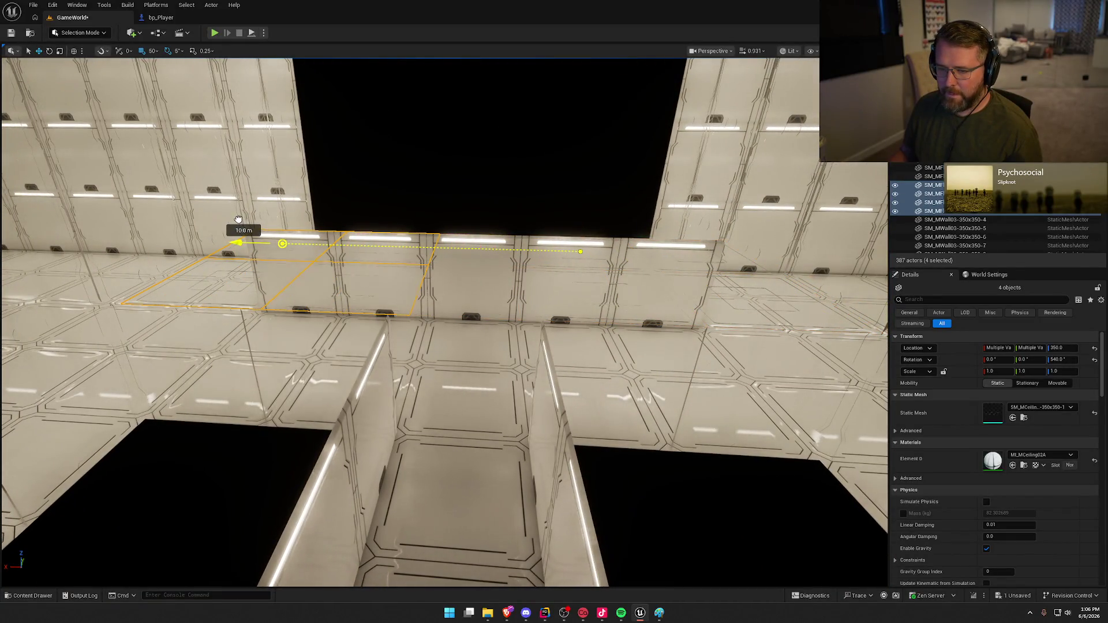
pyautogui.moveTo(232, 218); pyautogui.dragTo(232, 219)
pyautogui.press('w')
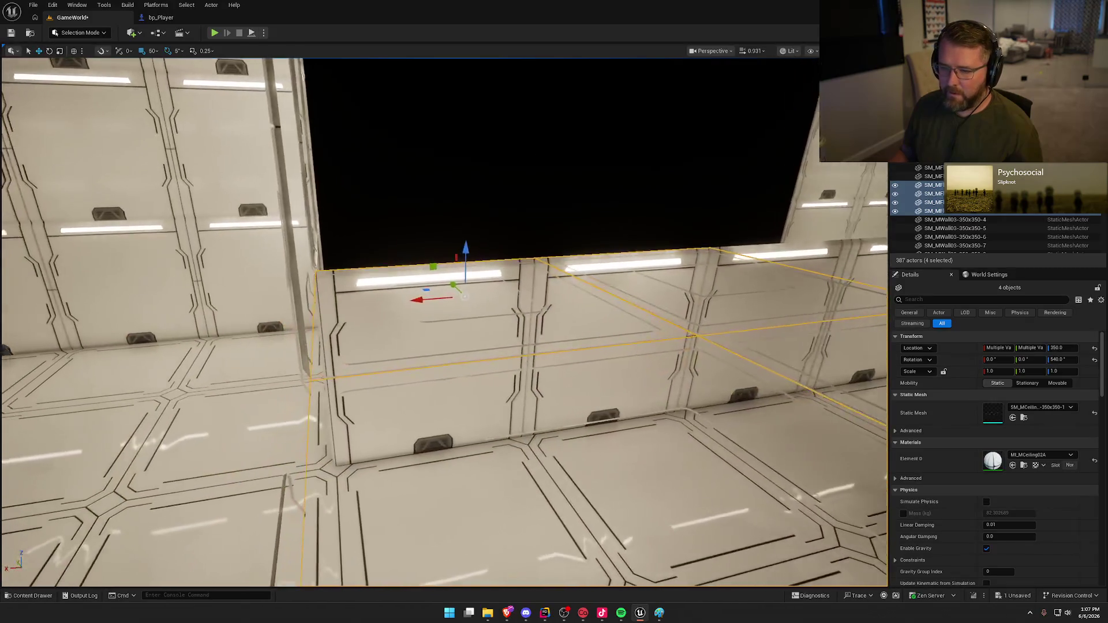
pyautogui.press('s')
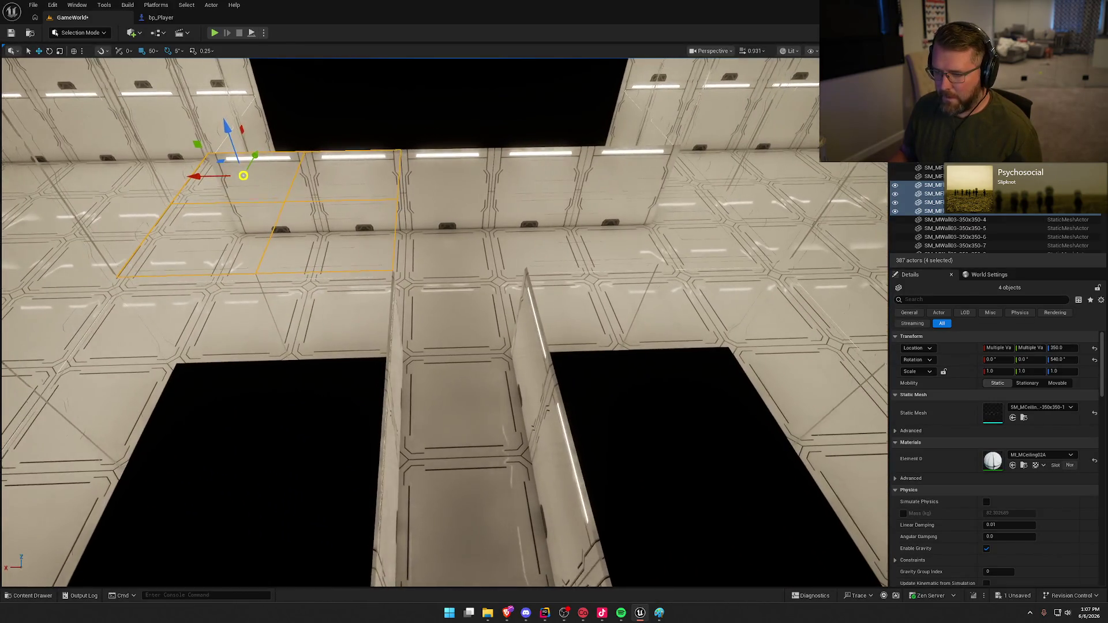
pyautogui.press('w')
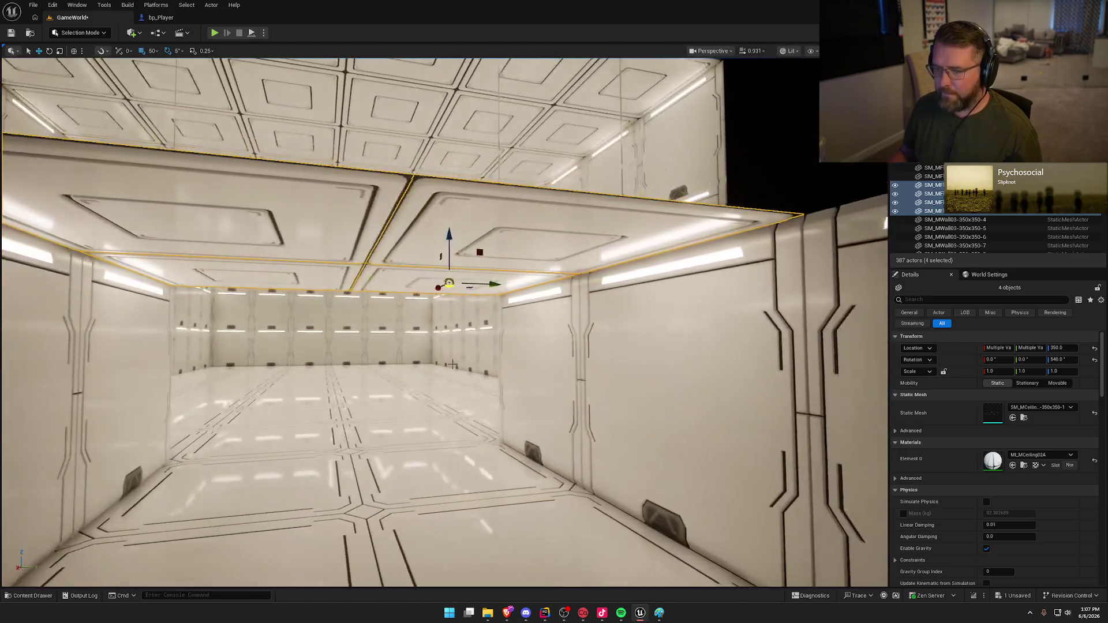
# - Copy two ceiling pieces in the room about 3 m over, restoring the selection afterwards
pyautogui.click(448, 281)
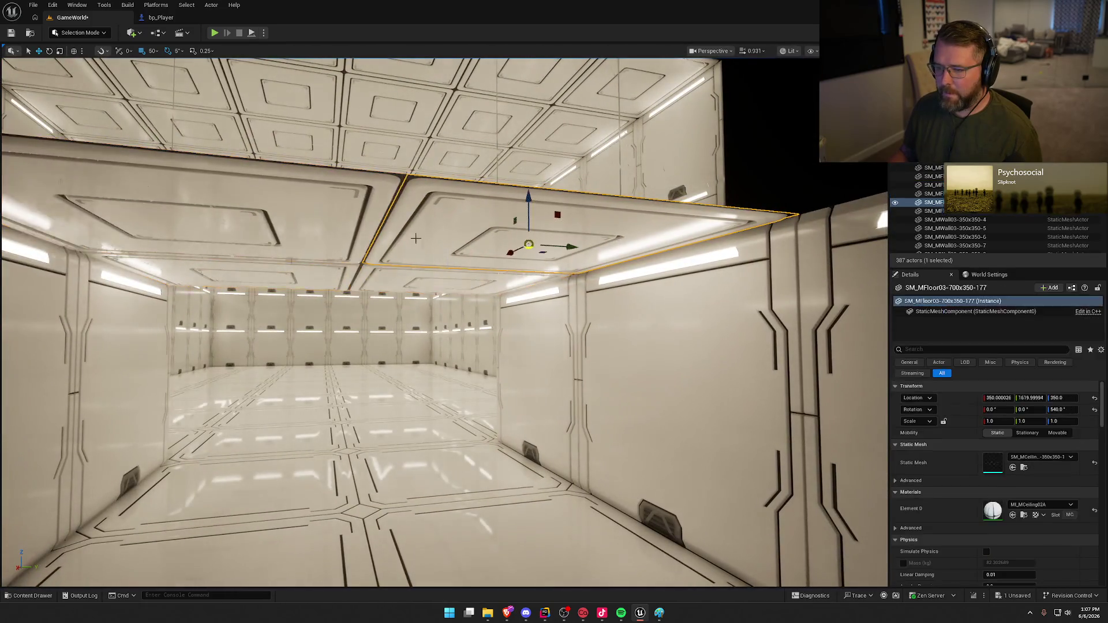
pyautogui.press('e')
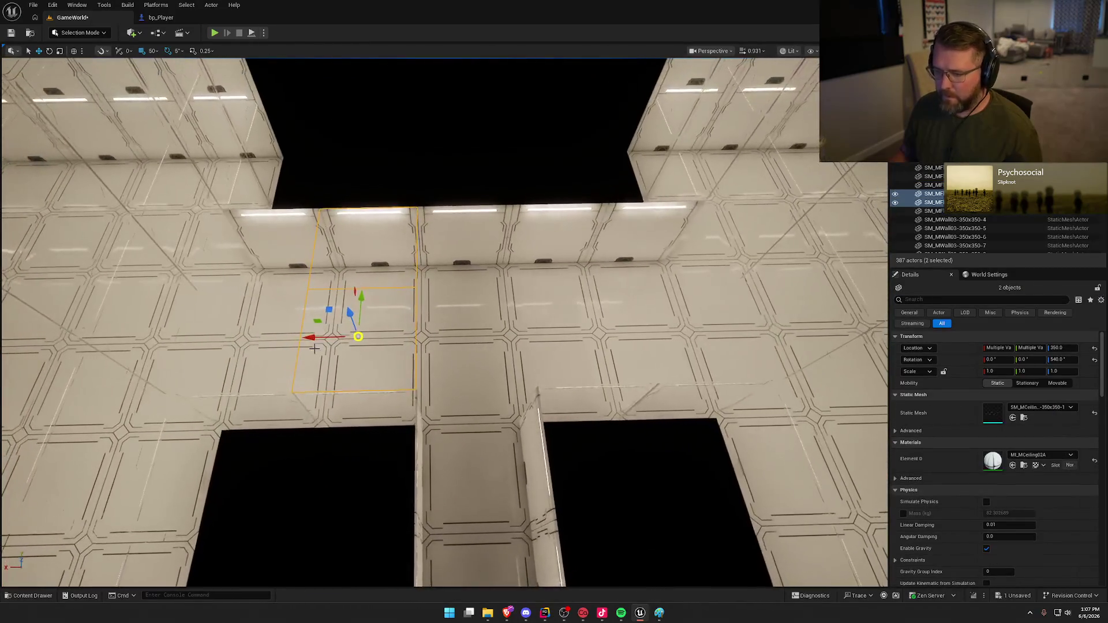
pyautogui.moveTo(310, 337); pyautogui.dragTo(554, 366)
pyautogui.press('Escape')
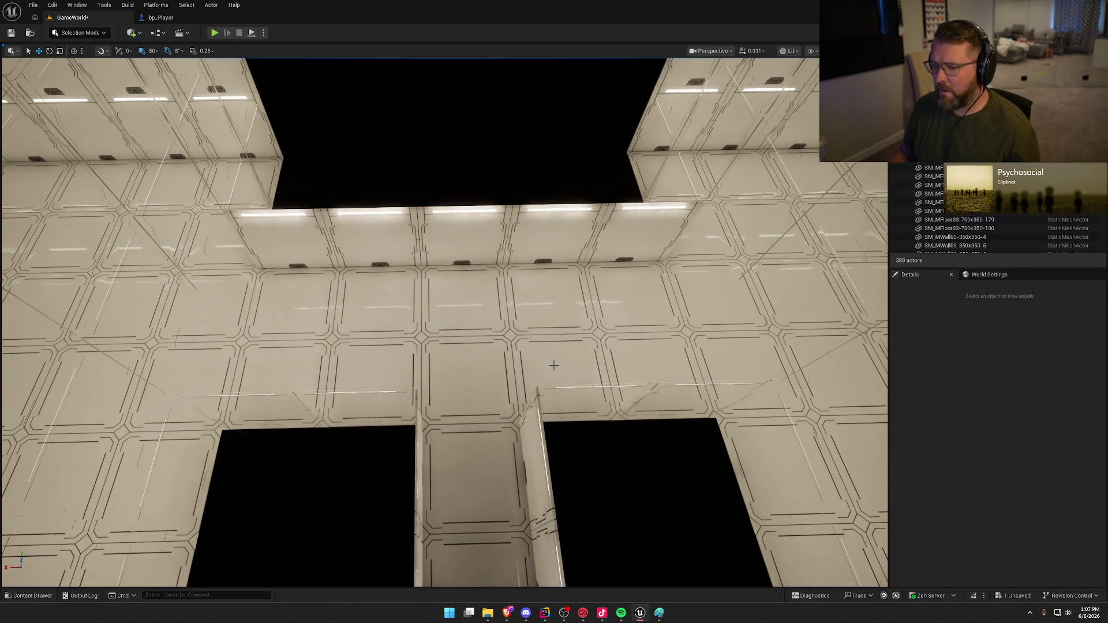
pyautogui.hotkey('ctrl', 'z')
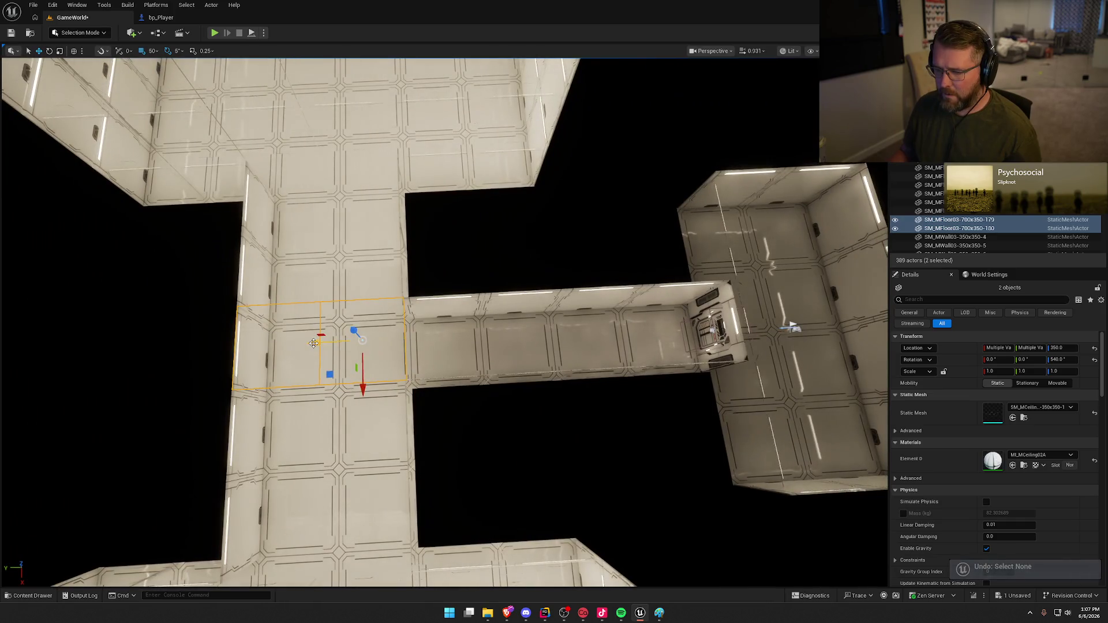
# - Copy the two ceiling pieces about 8 m along the corridor, then again further on
pyautogui.moveTo(314, 343); pyautogui.dragTo(513, 349)
pyautogui.moveTo(543, 422); pyautogui.dragTo(536, 410)
pyautogui.moveTo(296, 276); pyautogui.dragTo(501, 296)
pyautogui.click(529, 410)
pyautogui.moveTo(529, 411)
pyautogui.mouseDown()
pyautogui.moveTo(568, 369)
pyautogui.moveTo(540, 360)
pyautogui.moveTo(513, 398)
pyautogui.moveTo(502, 335)
pyautogui.moveTo(499, 381)
pyautogui.moveTo(499, 260)
pyautogui.moveTo(499, 306)
pyautogui.mouseUp()
# - Switch the viewport to Unlit and select a corridor ceiling panel
pyautogui.hotkey('alt', '3')
pyautogui.click(499, 261)
pyautogui.scroll(3, 500, 260)
# - Select two ceiling tiles over the door wall and keep grid snap at 1
pyautogui.keyDown('ctrl'); pyautogui.click(369, 271); pyautogui.keyUp('ctrl')
pyautogui.moveTo(377, 219)
pyautogui.mouseDown()
pyautogui.moveTo(376, 173)
pyautogui.moveTo(376, 218)
pyautogui.mouseUp()
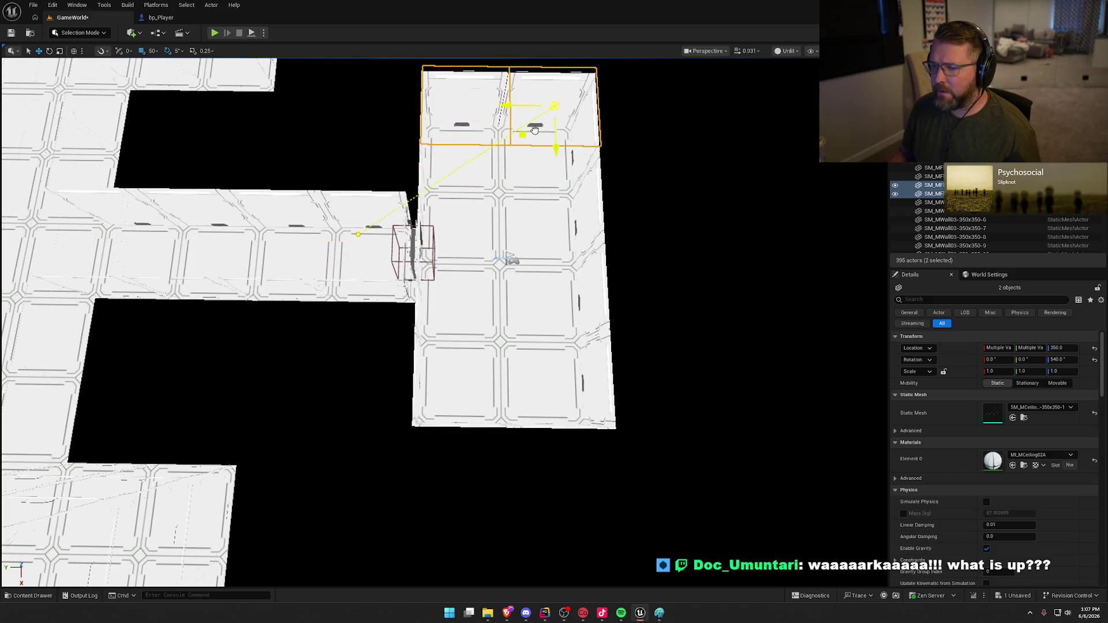
pyautogui.moveTo(536, 249)
pyautogui.mouseDown()
pyautogui.moveTo(536, 190)
pyautogui.moveTo(537, 254)
pyautogui.mouseUp()
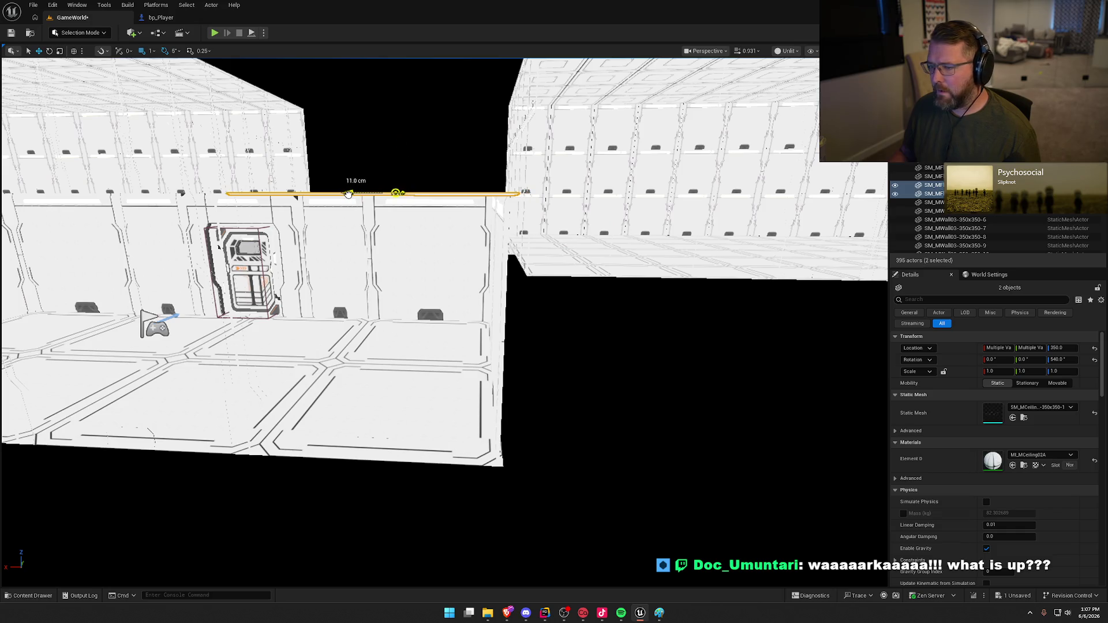
pyautogui.moveTo(382, 254)
pyautogui.mouseDown()
pyautogui.moveTo(293, 141)
pyautogui.moveTo(255, 147)
pyautogui.moveTo(285, 254)
pyautogui.mouseUp()
pyautogui.click(154, 54)
pyautogui.click(174, 104)
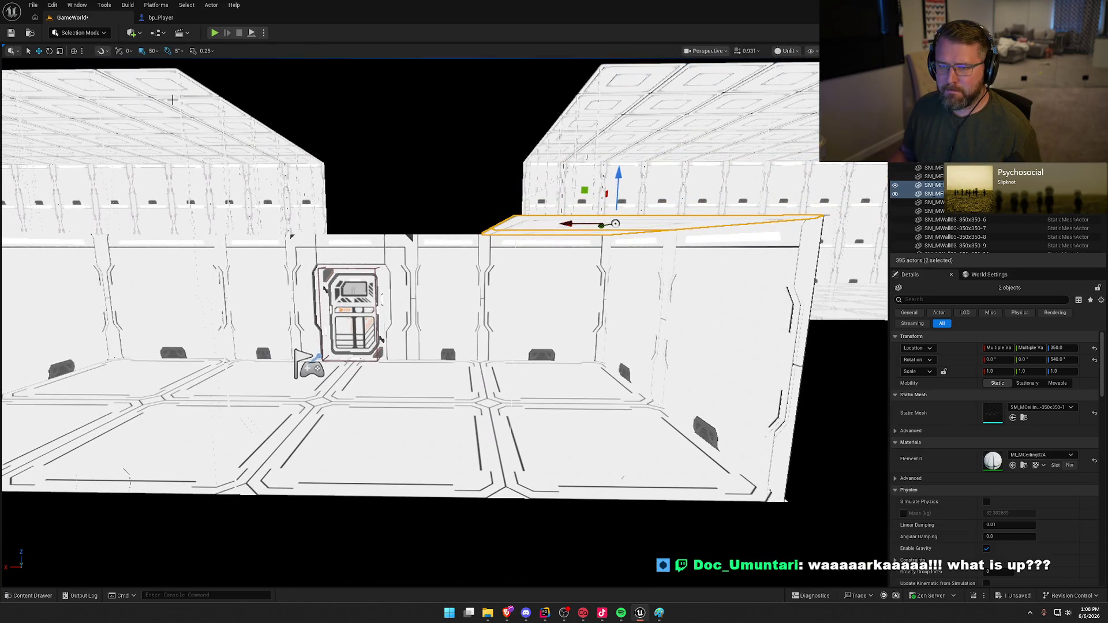
pyautogui.moveTo(532, 312); pyautogui.dragTo(437, 431)
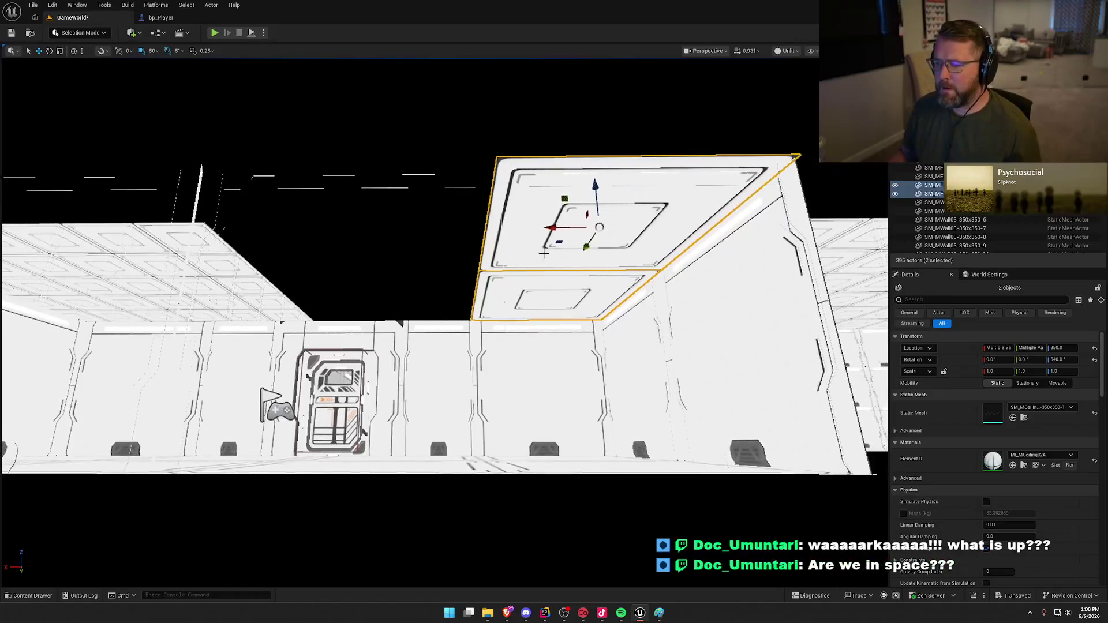
# - Copy the tiles beside the originals and 3.5 m to the left, then save the level
pyautogui.moveTo(553, 226)
pyautogui.mouseDown()
pyautogui.moveTo(266, 226)
pyautogui.moveTo(326, 228)
pyautogui.mouseUp()
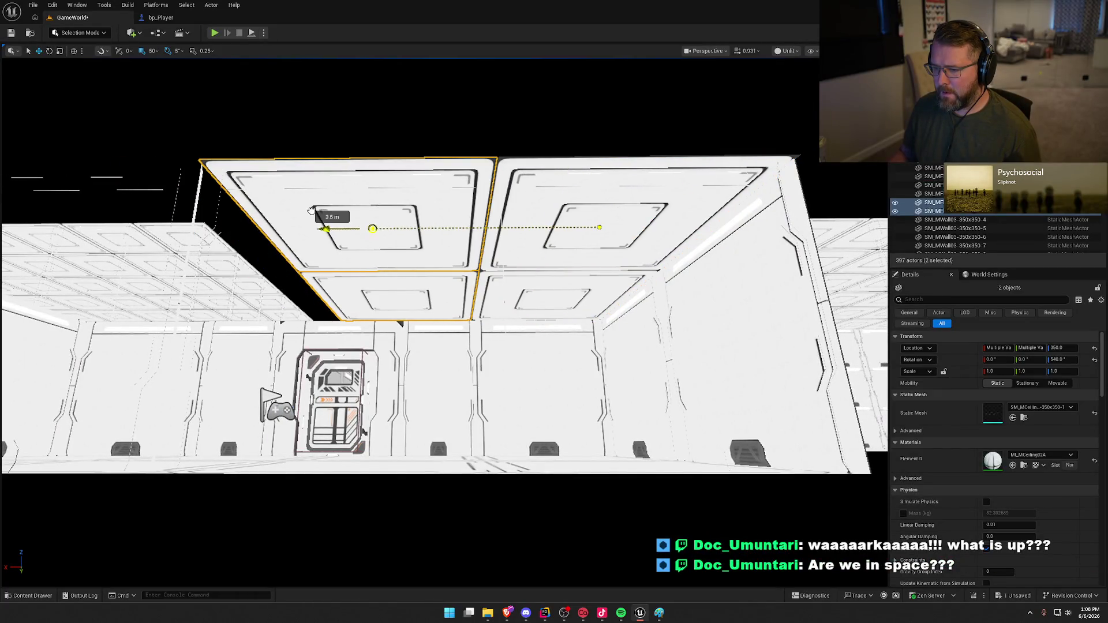
pyautogui.moveTo(434, 436); pyautogui.dragTo(520, 404)
pyautogui.moveTo(753, 235); pyautogui.dragTo(309, 240)
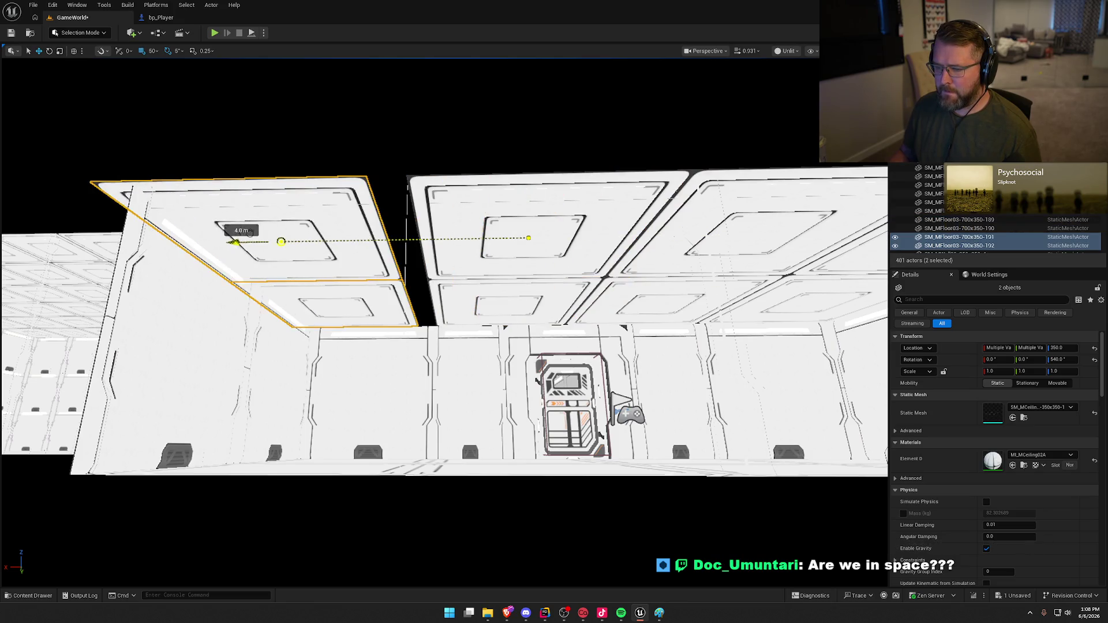
pyautogui.press('Escape')
pyautogui.scroll(5, 371, 354)
pyautogui.scroll(3, 430, 367)
pyautogui.hotkey('ctrl', 's')
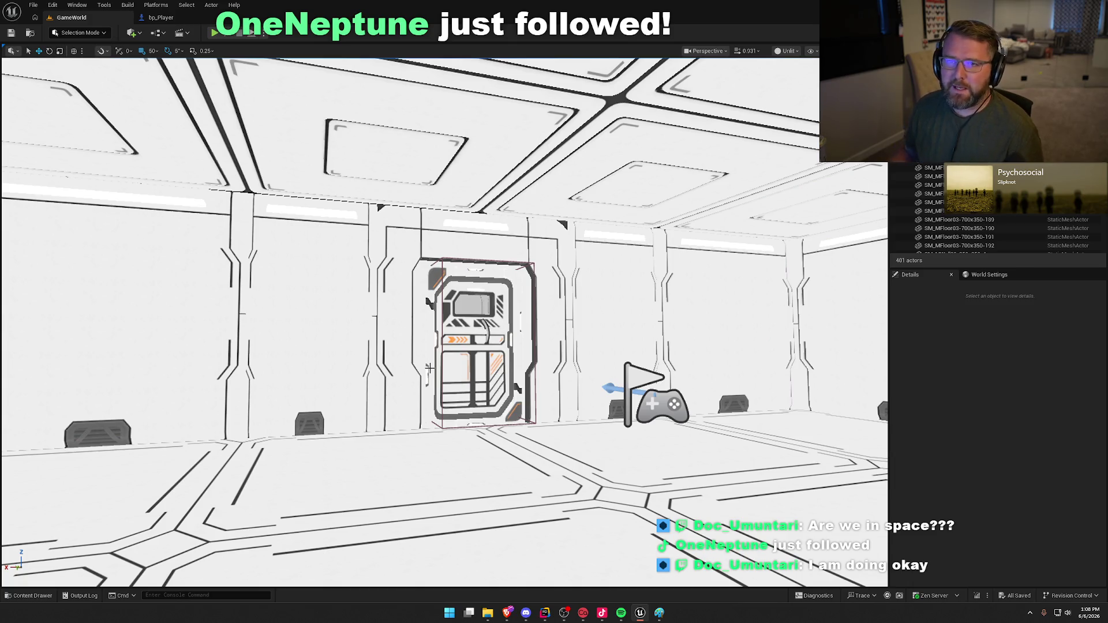
# - Switch the viewport back to Lit shading to see the room fully lit
pyautogui.scroll(-3, 477, 363)
pyautogui.hotkey('alt', '4')
pyautogui.scroll(3, 476, 364)
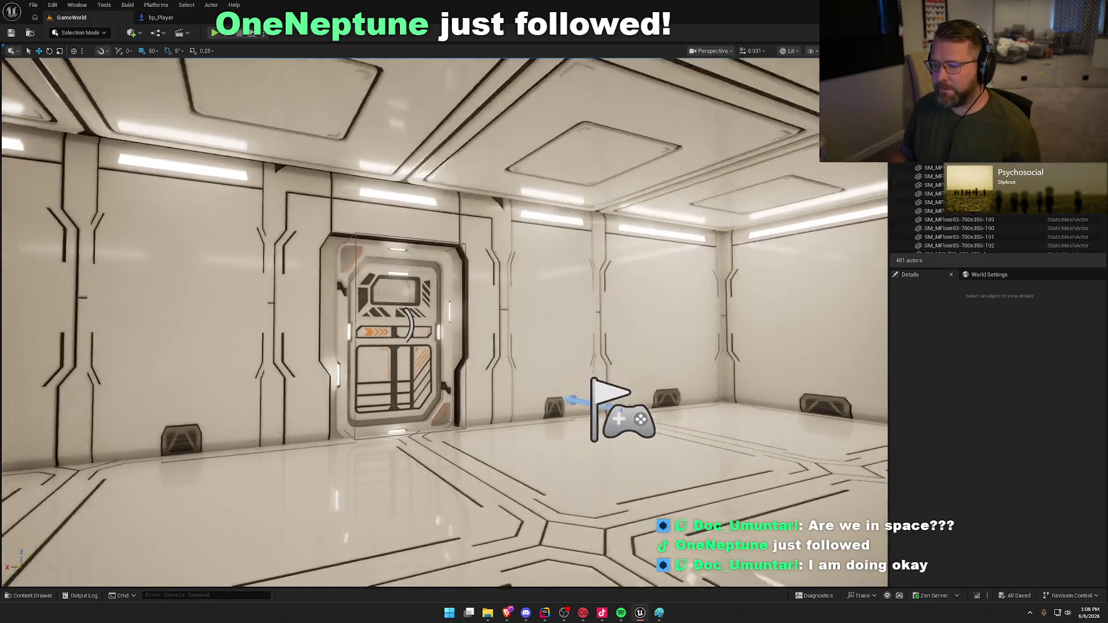
pyautogui.scroll(3, 477, 363)
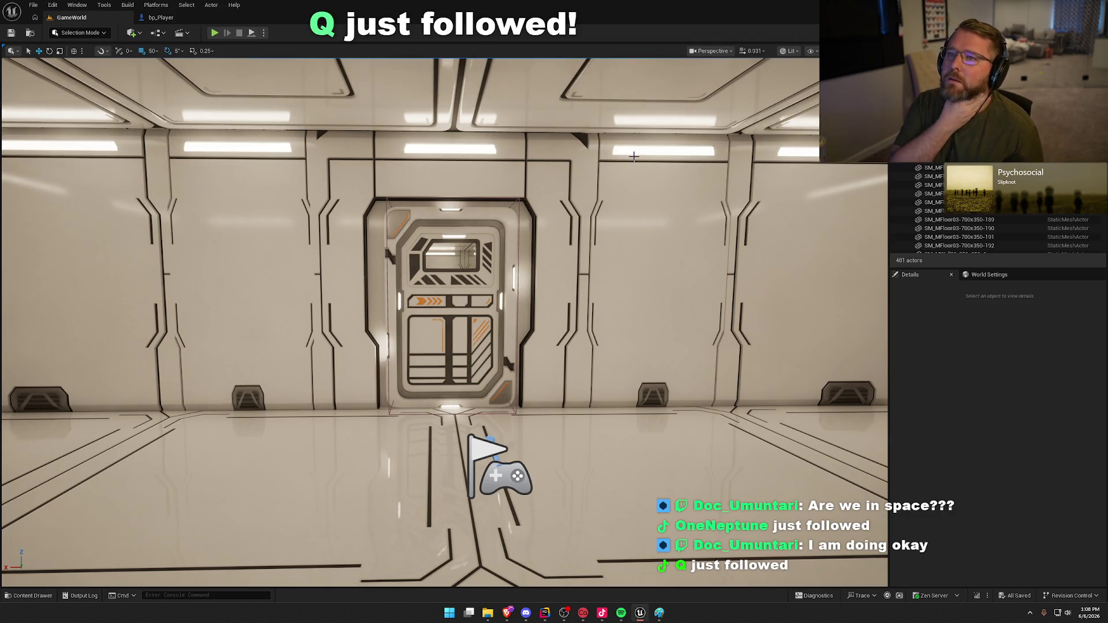
# - Preview the rooms in game view (G), flying through the door and corridor, then start Play In Editor
pyautogui.press('g')
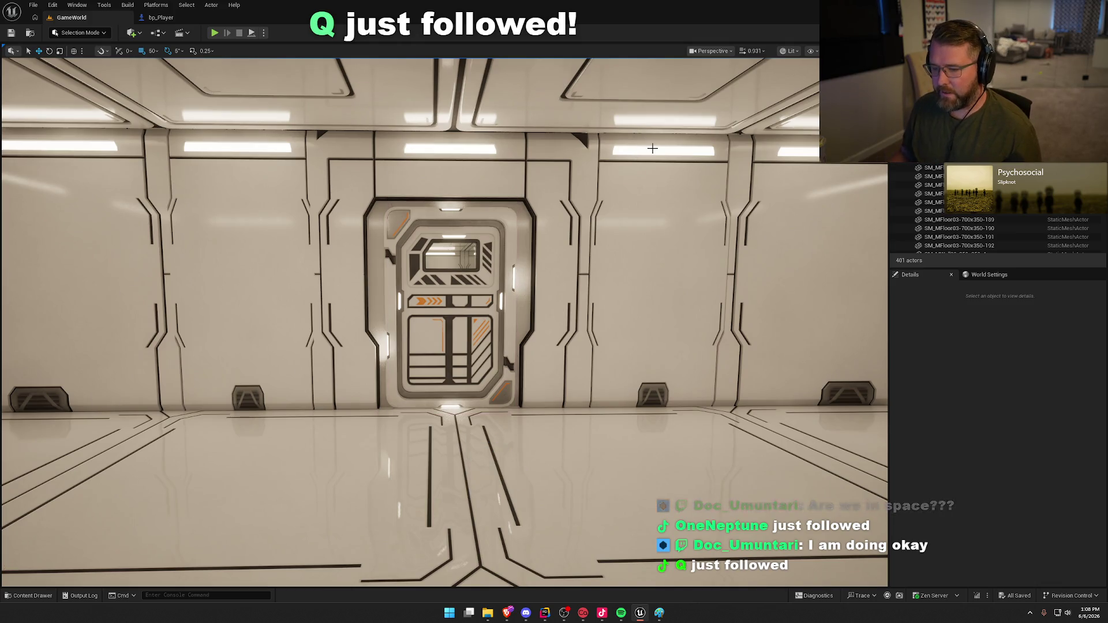
pyautogui.moveTo(521, 283)
pyautogui.mouseDown()
pyautogui.moveTo(502, 200)
pyautogui.moveTo(536, 274)
pyautogui.mouseUp()
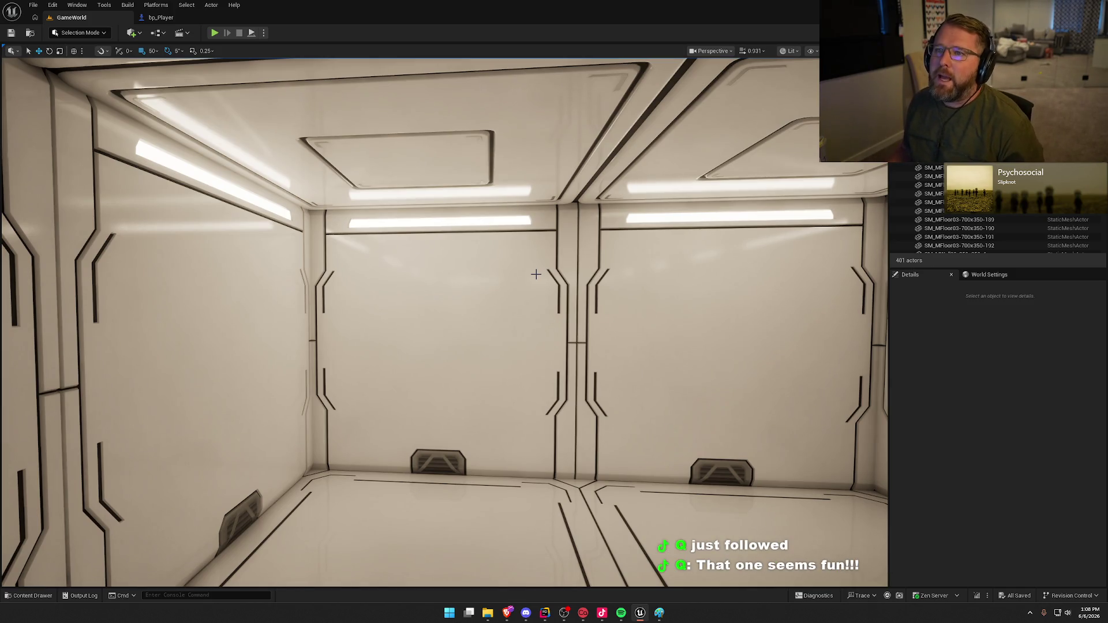
pyautogui.moveTo(598, 260)
pyautogui.mouseDown()
pyautogui.moveTo(519, 259)
pyautogui.moveTo(371, 22)
pyautogui.mouseUp()
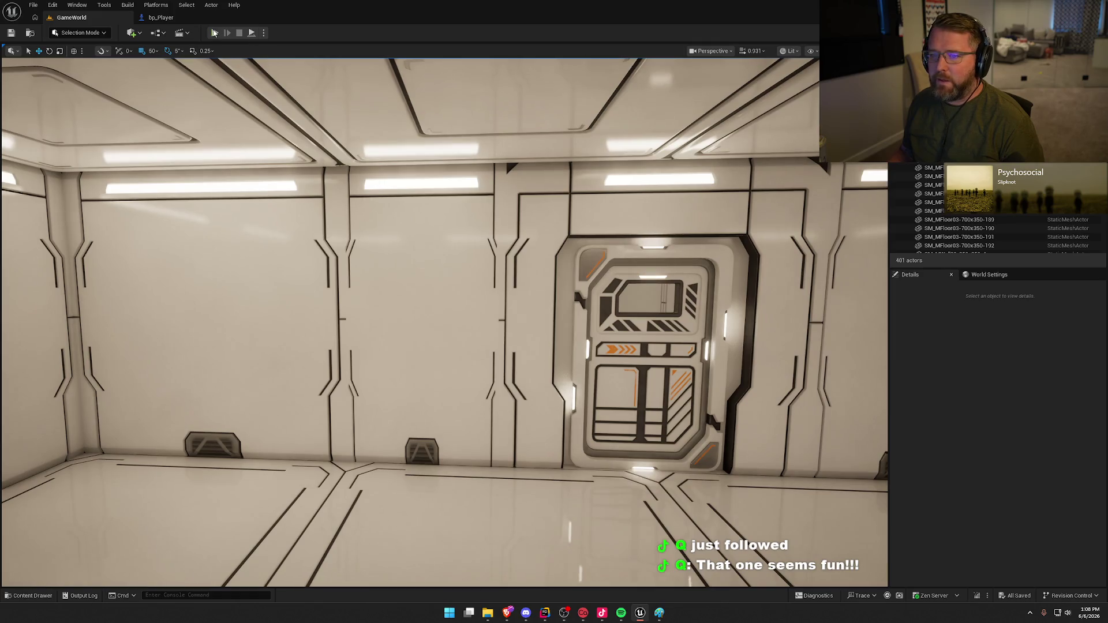
pyautogui.click(214, 33)
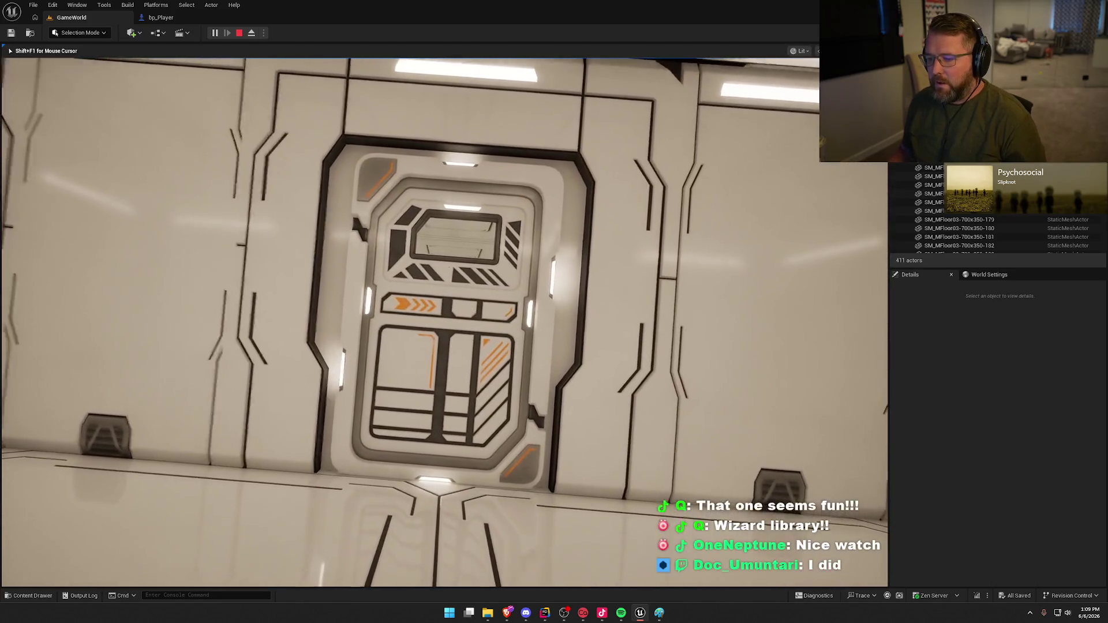
pyautogui.press('w')
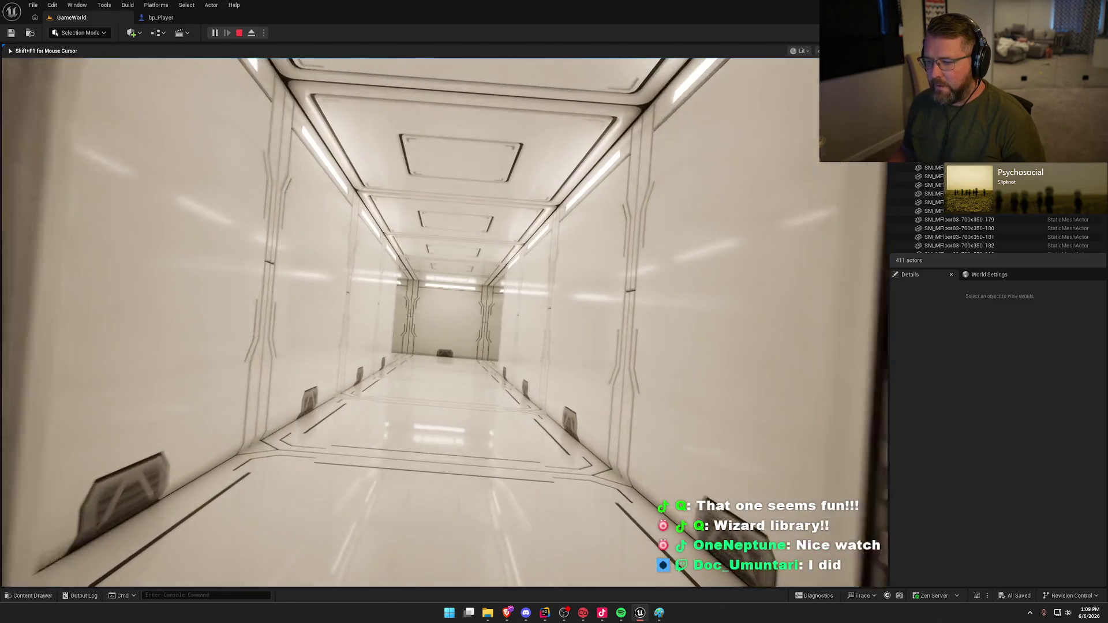
pyautogui.press('w')
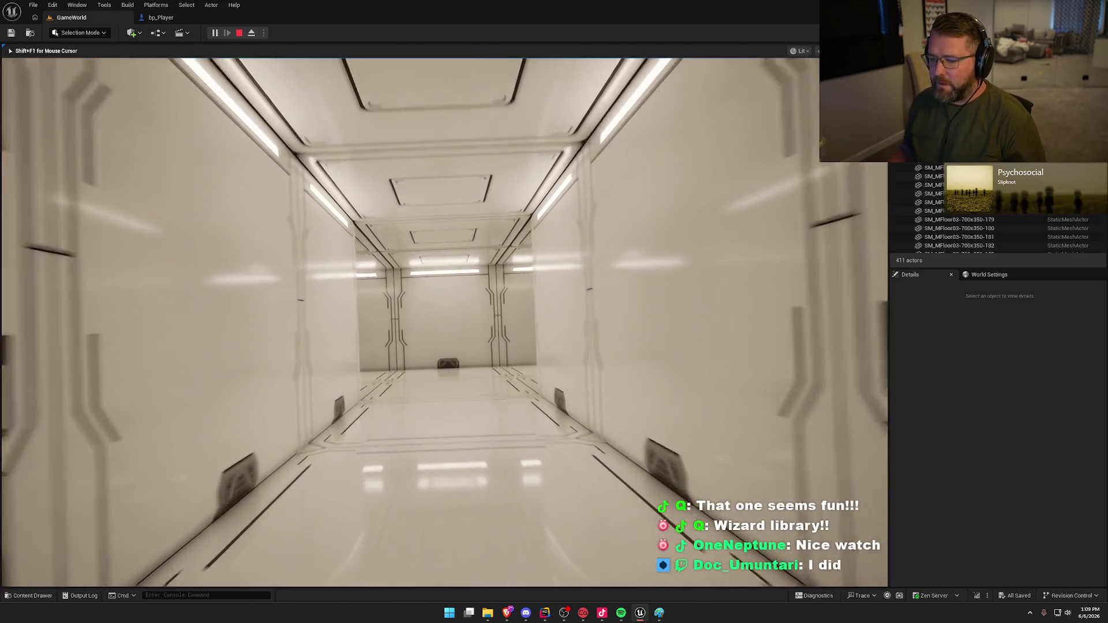
pyautogui.press('w')
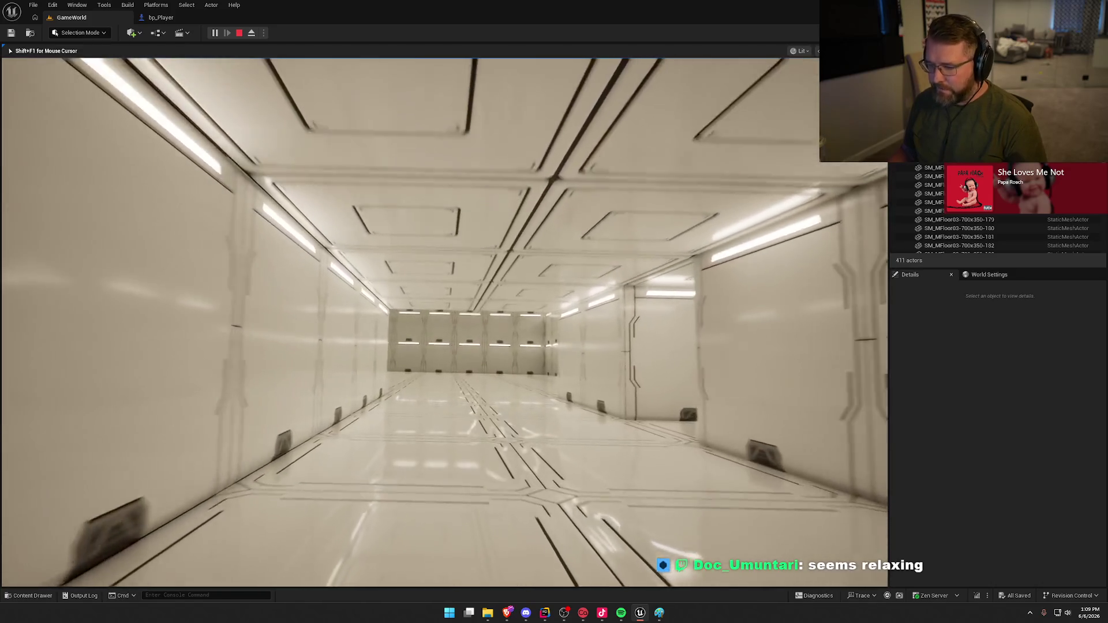
pyautogui.press('w')
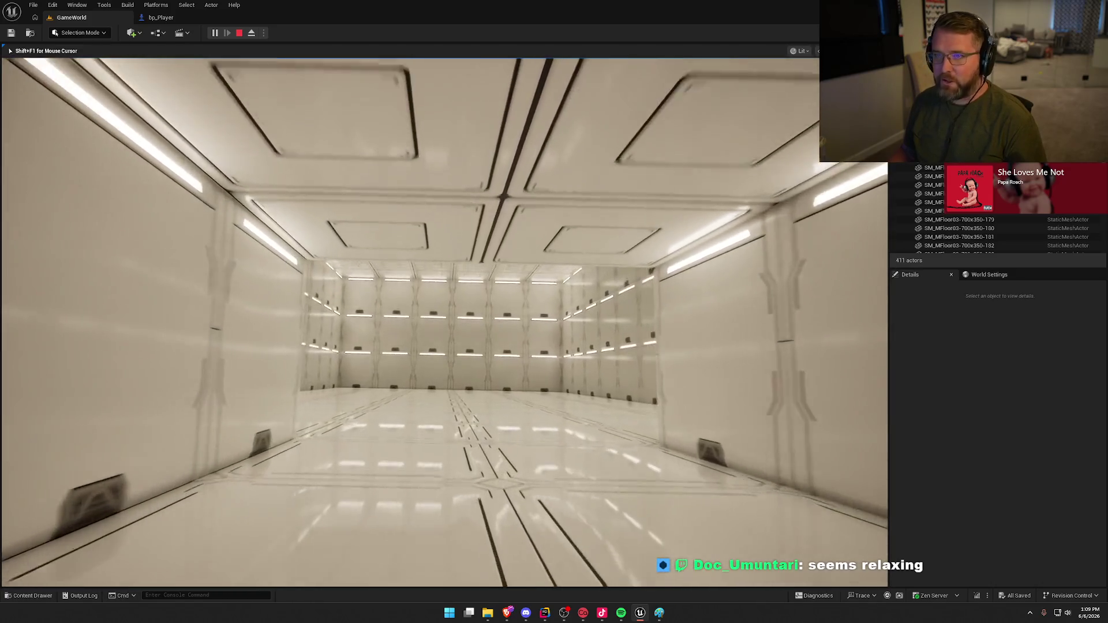
pyautogui.press('w')
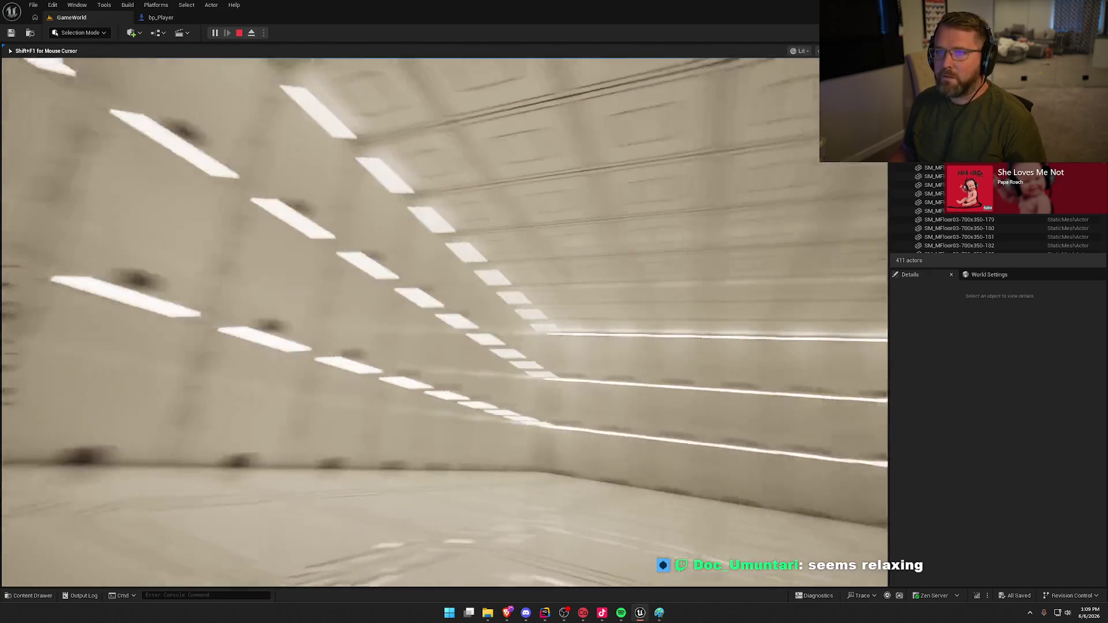
pyautogui.press('w')
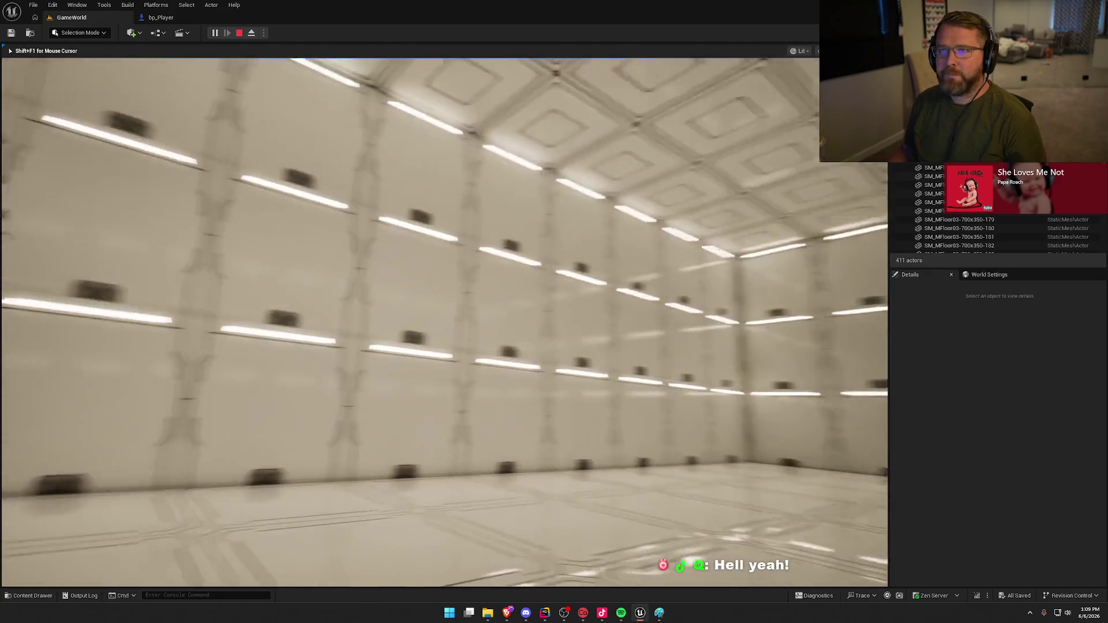
pyautogui.press('w')
pyautogui.press('w')
pyautogui.press('w')
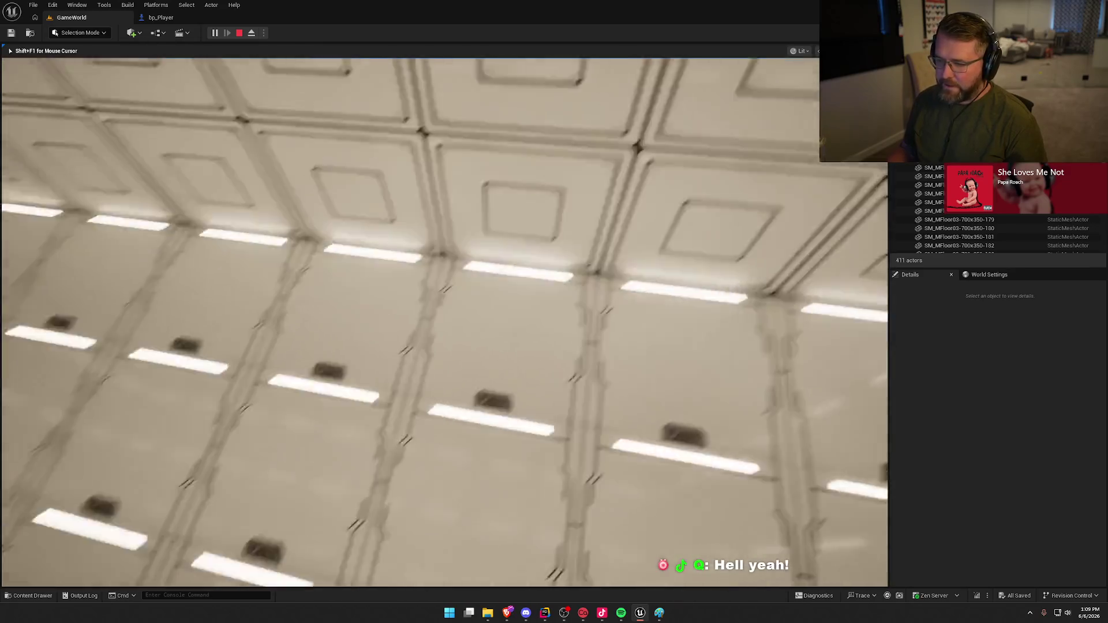
pyautogui.press('w')
pyautogui.press('w')
pyautogui.press('w')
pyautogui.press('w')
pyautogui.press('w')
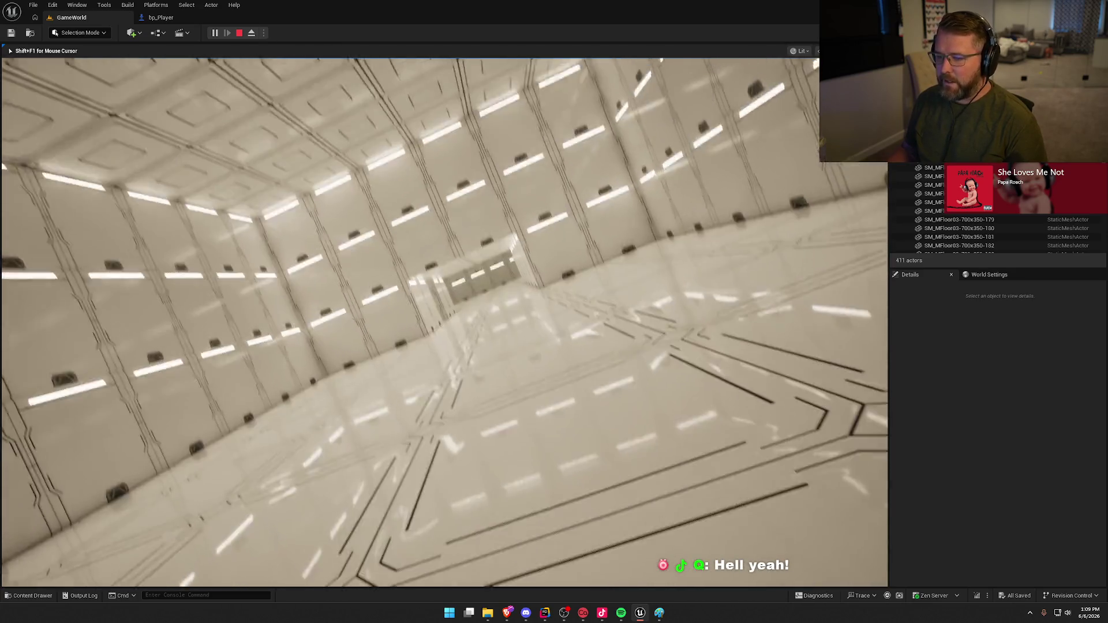
pyautogui.press('w')
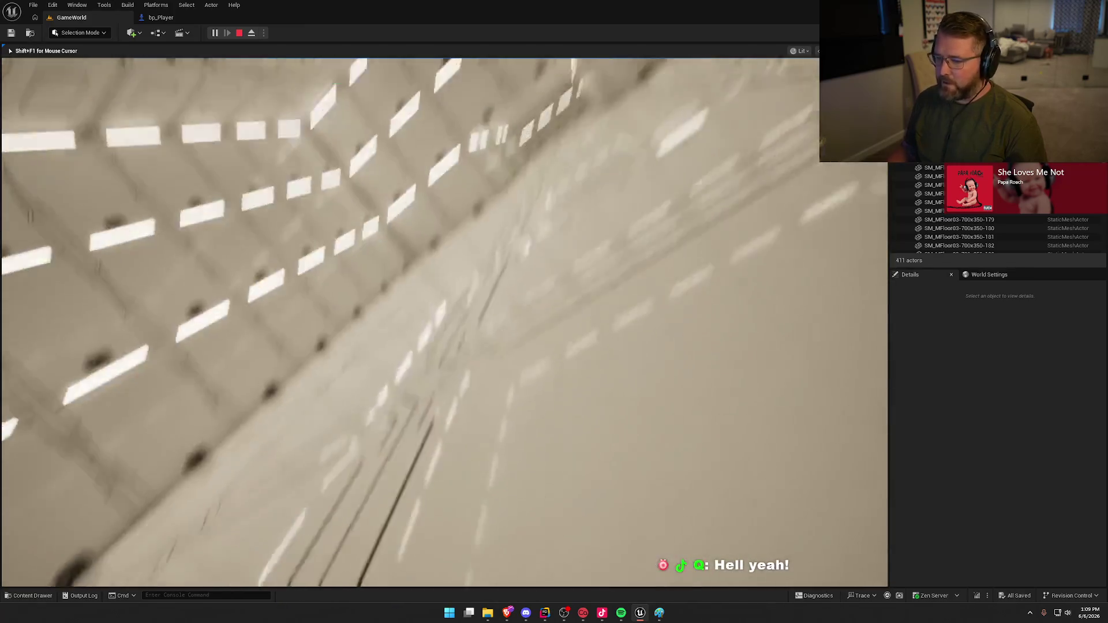
pyautogui.press('w')
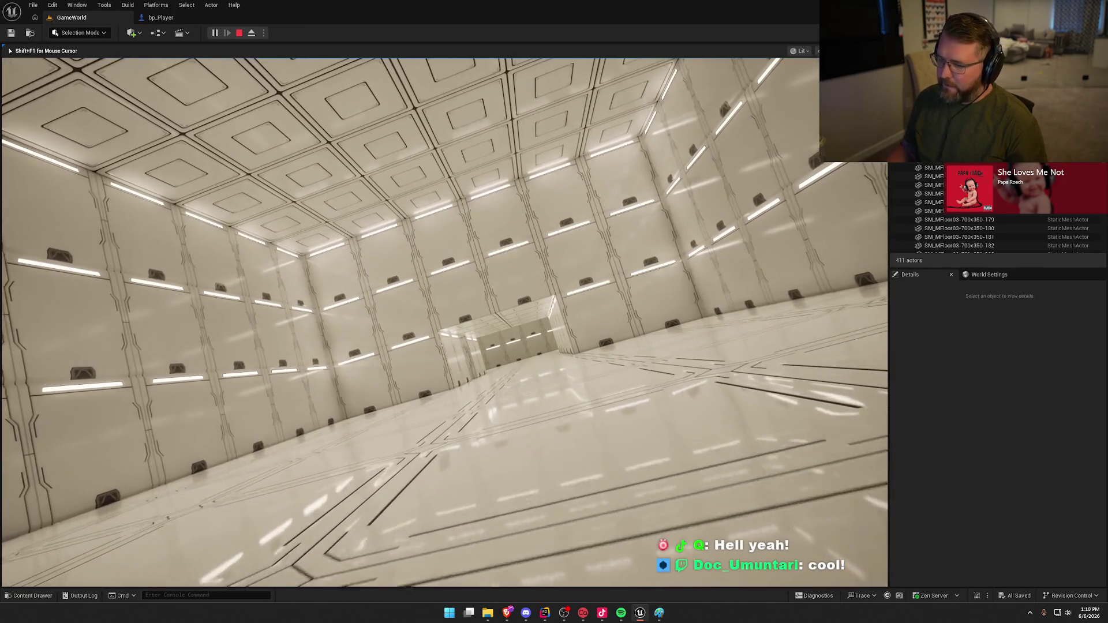
pyautogui.press('w')
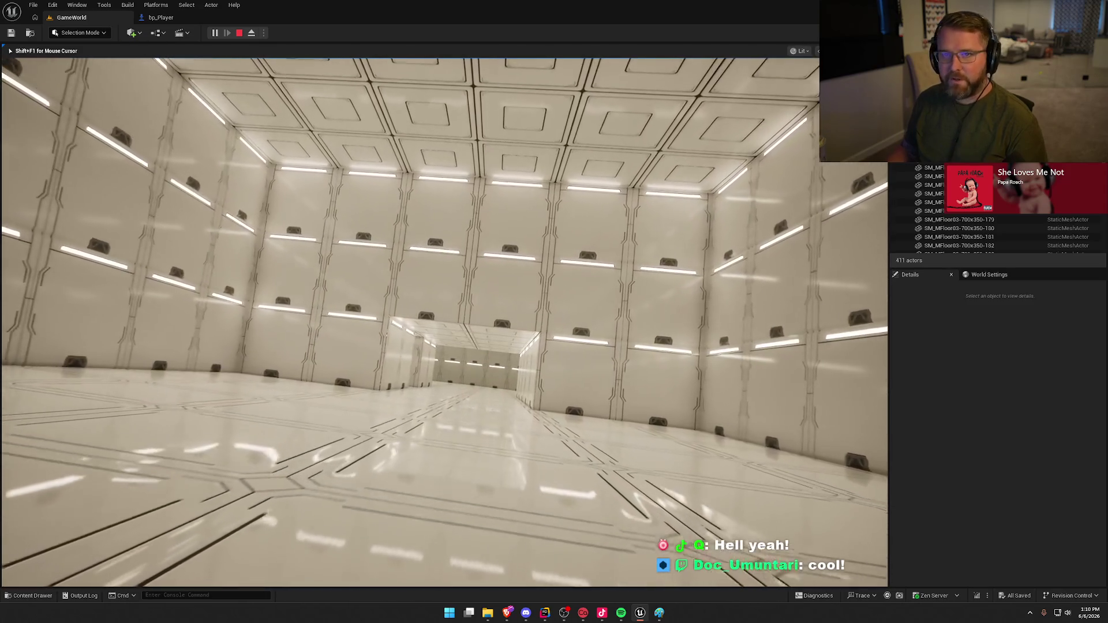
pyautogui.press('w')
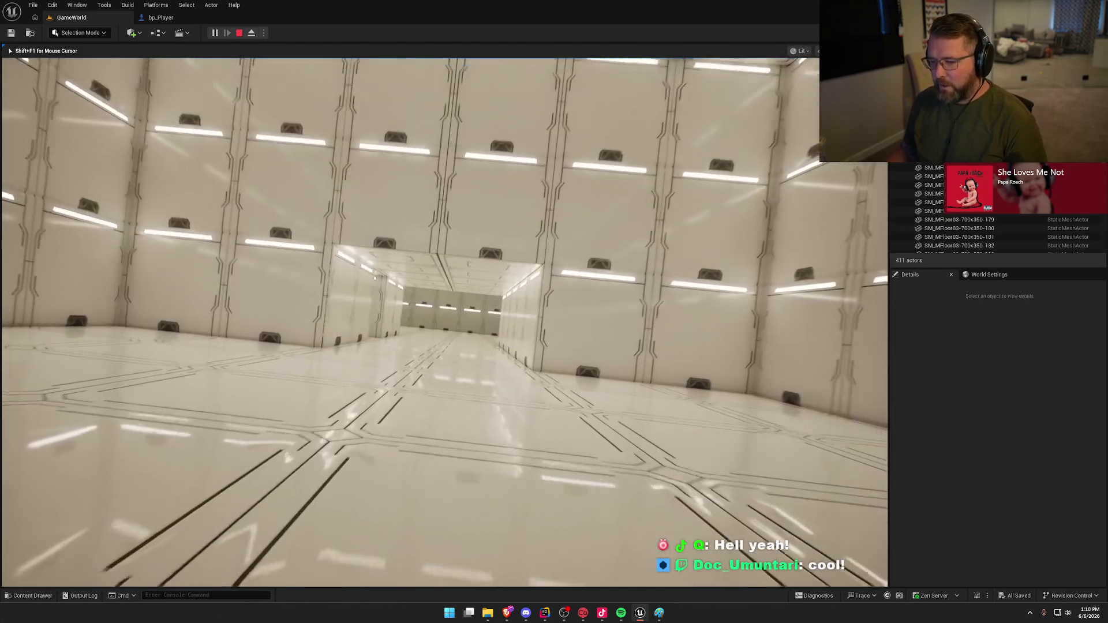
pyautogui.press('w')
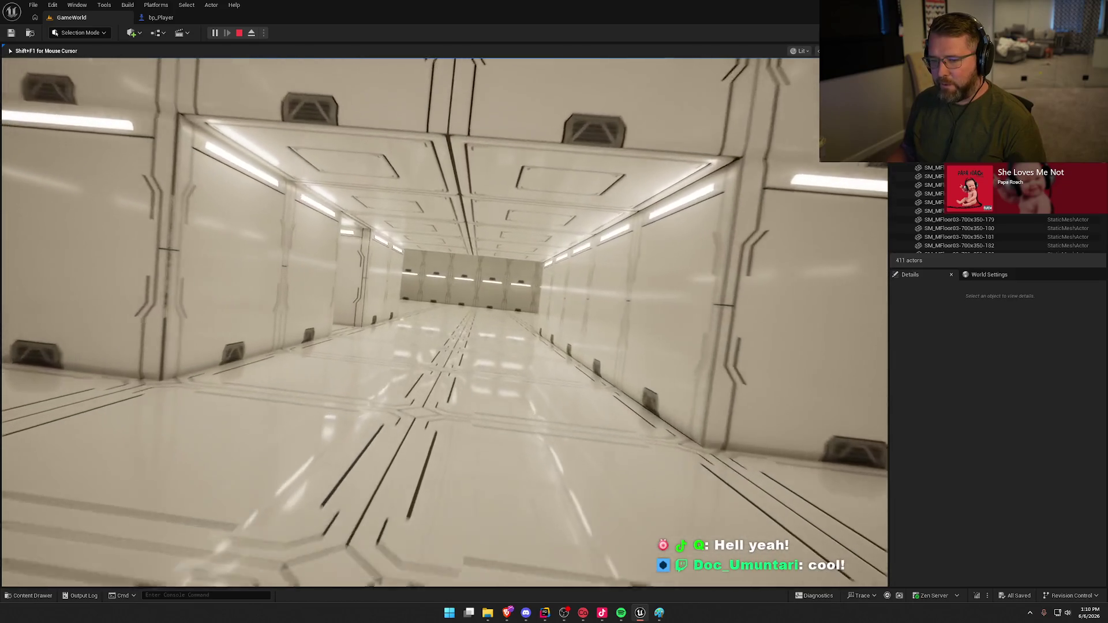
pyautogui.press('w')
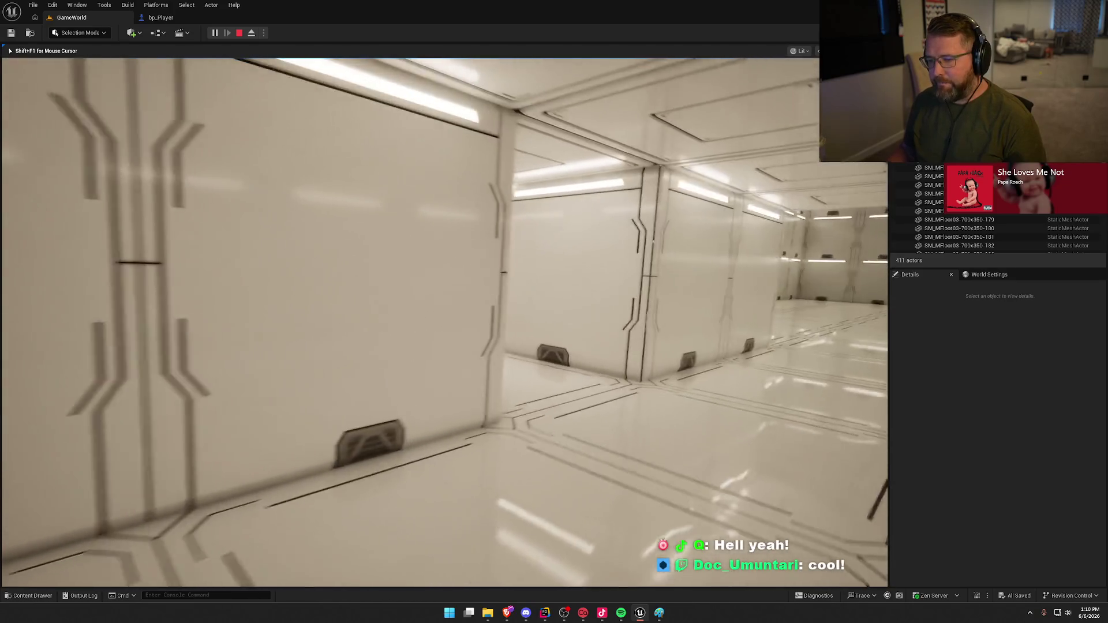
pyautogui.press('w')
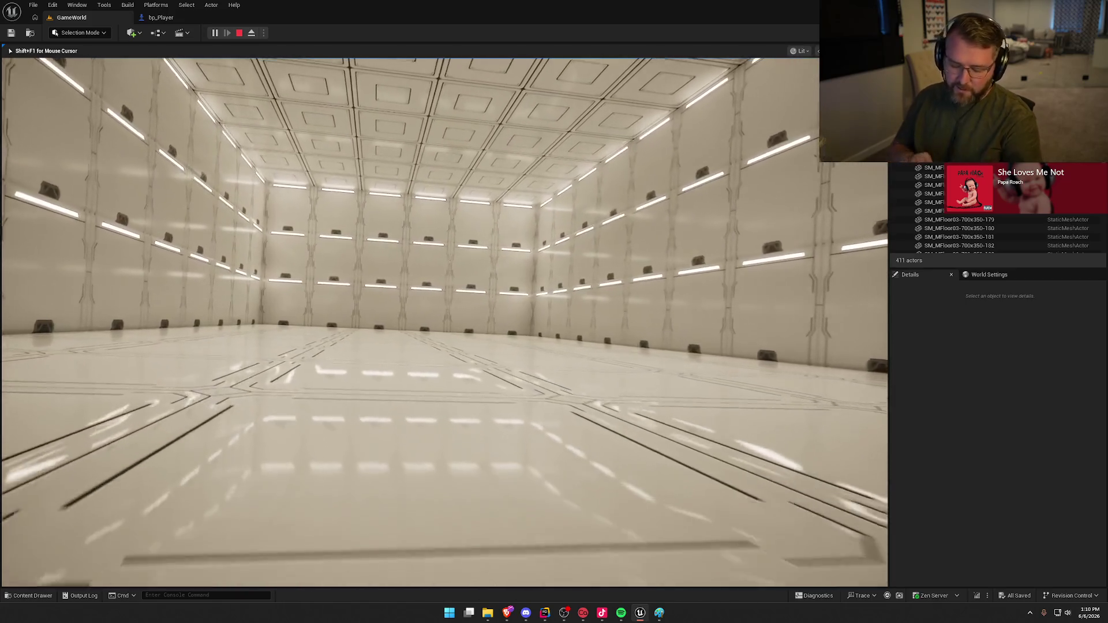
pyautogui.press('w')
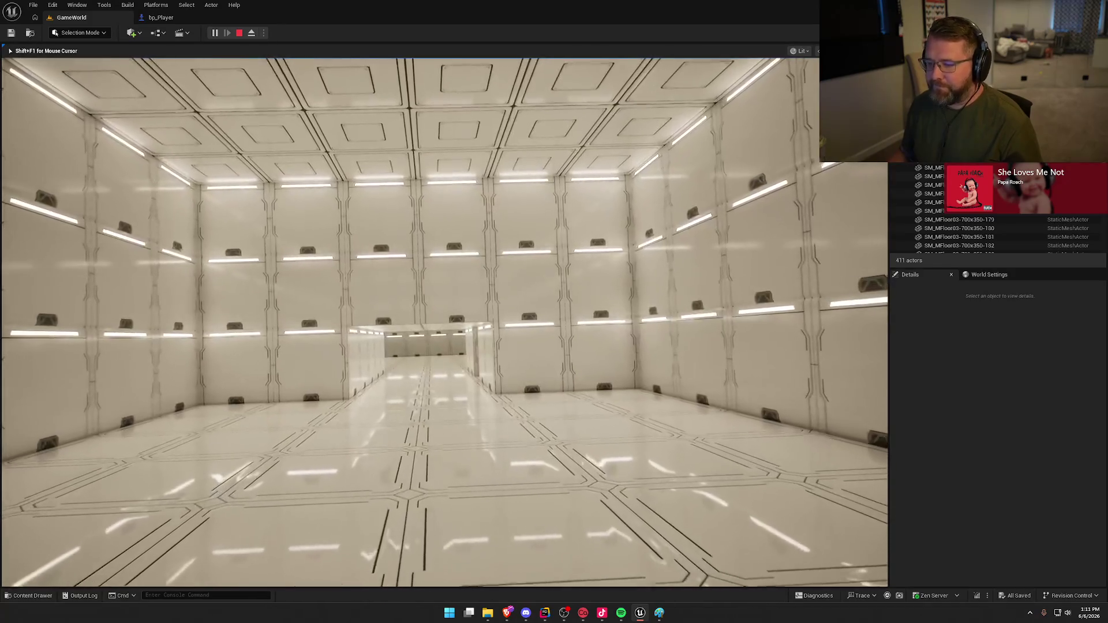
pyautogui.press('w')
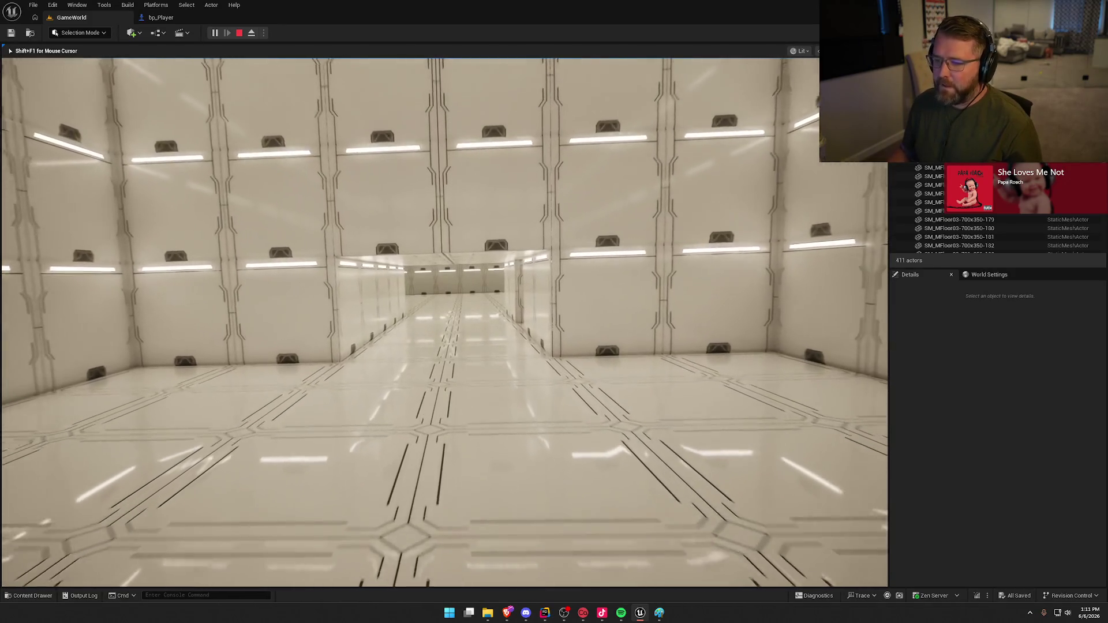
pyautogui.press('w')
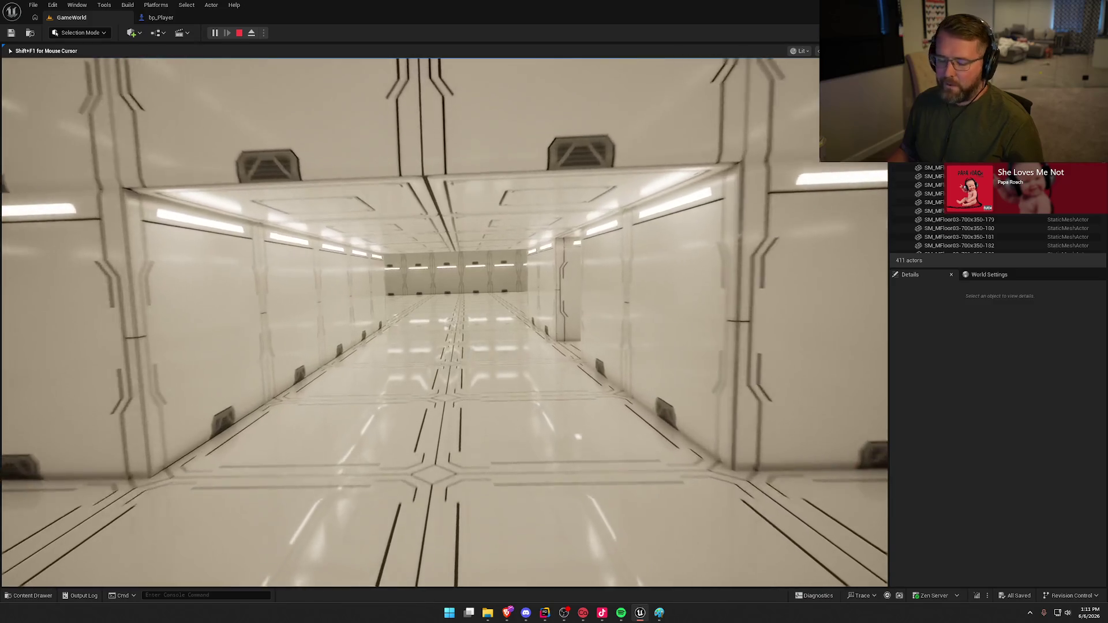
pyautogui.press('w')
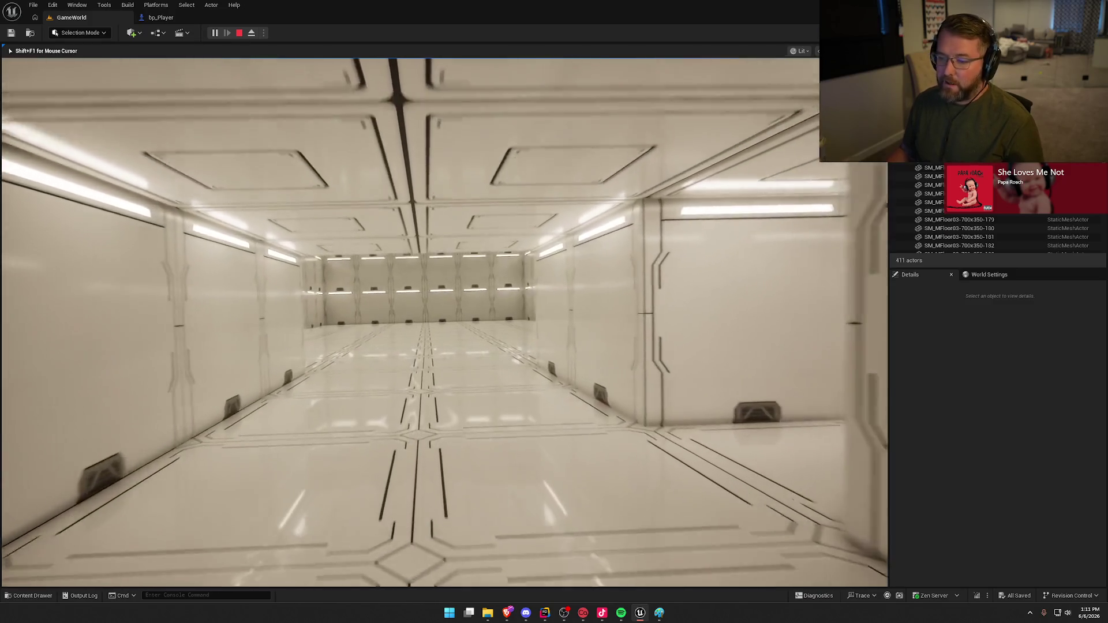
pyautogui.press('w')
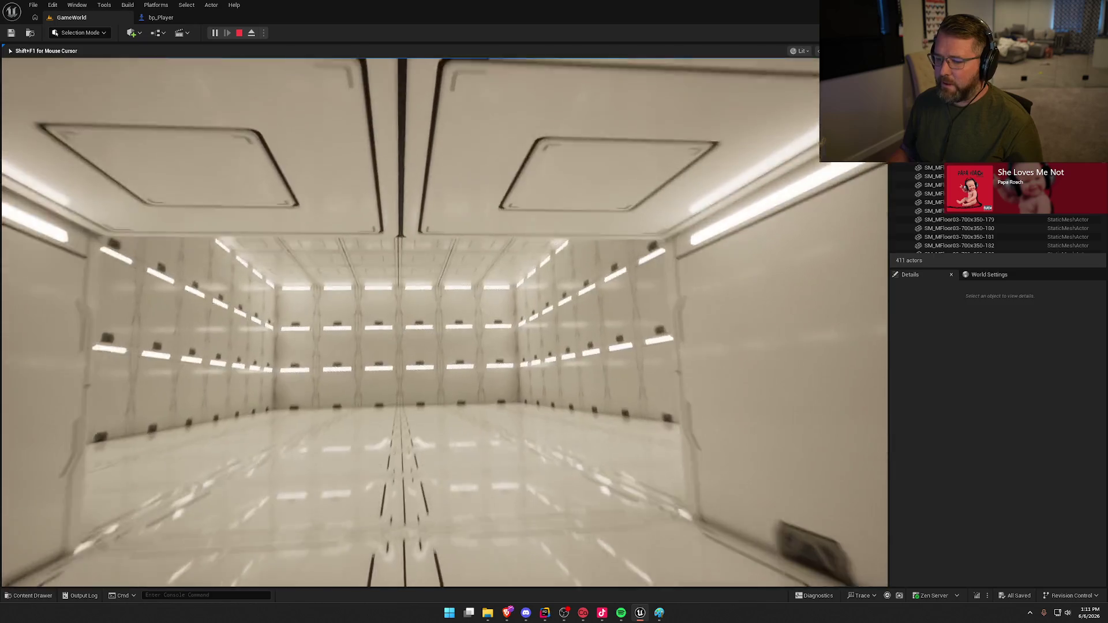
pyautogui.press('w')
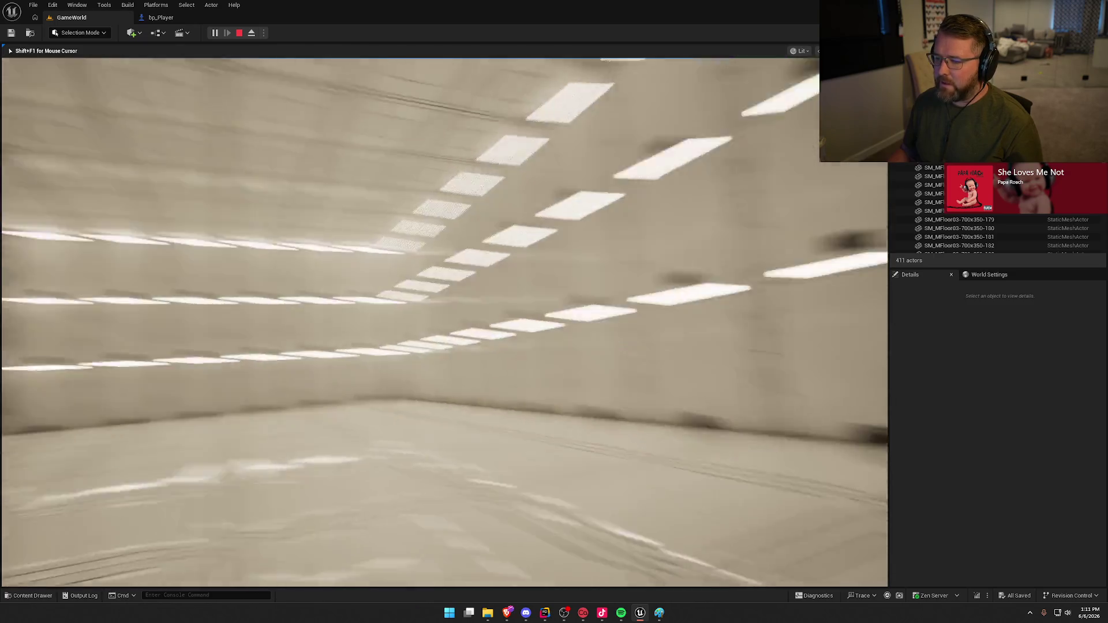
pyautogui.press('w')
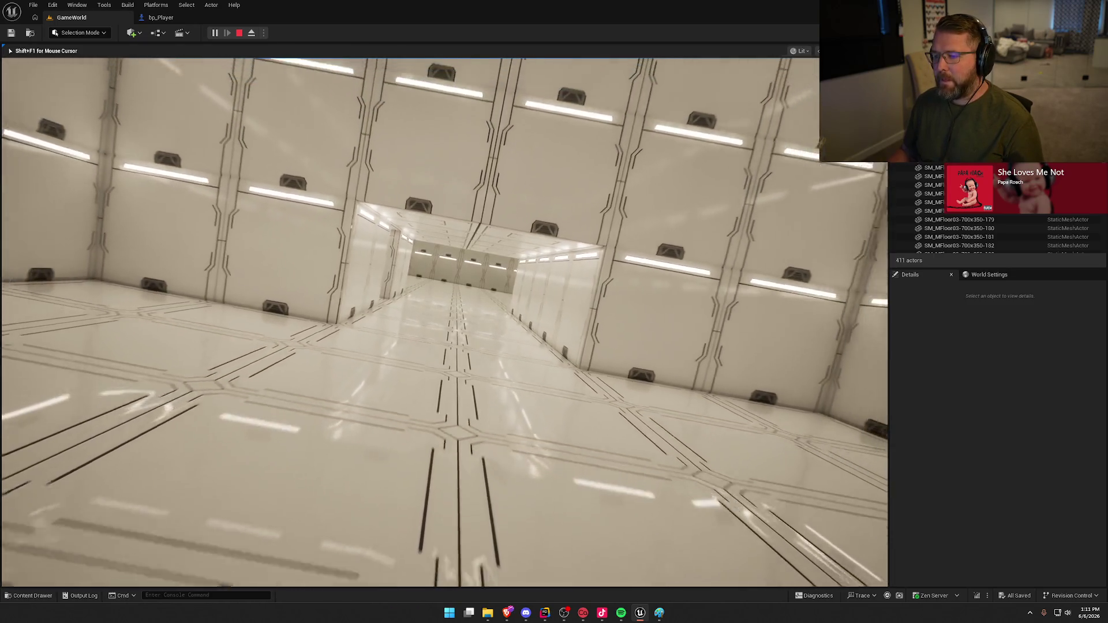
pyautogui.press('s')
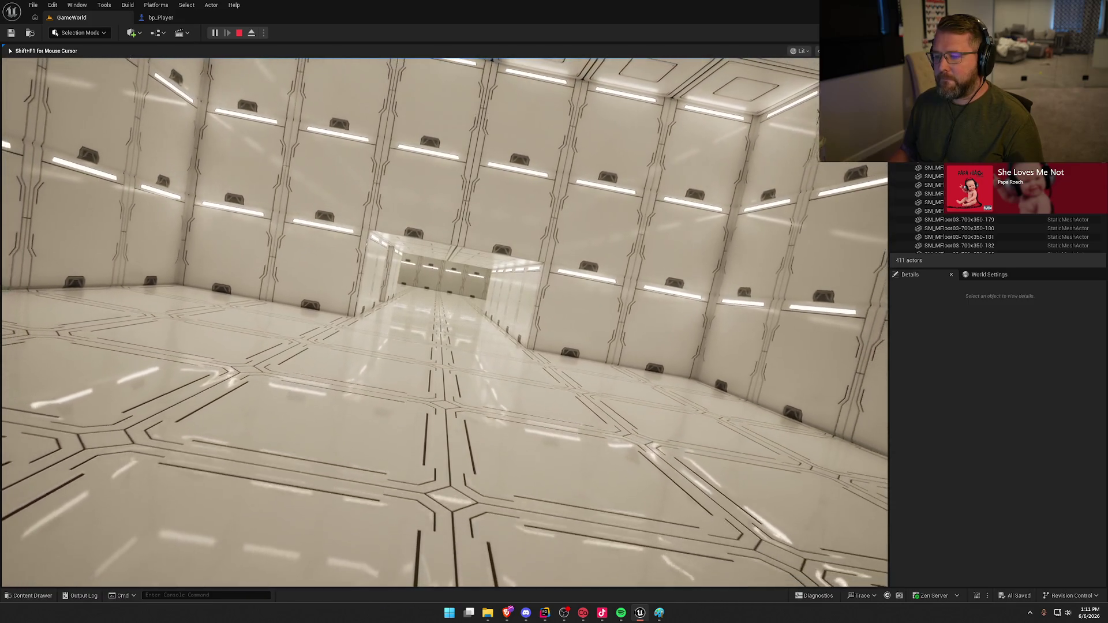
pyautogui.press('w')
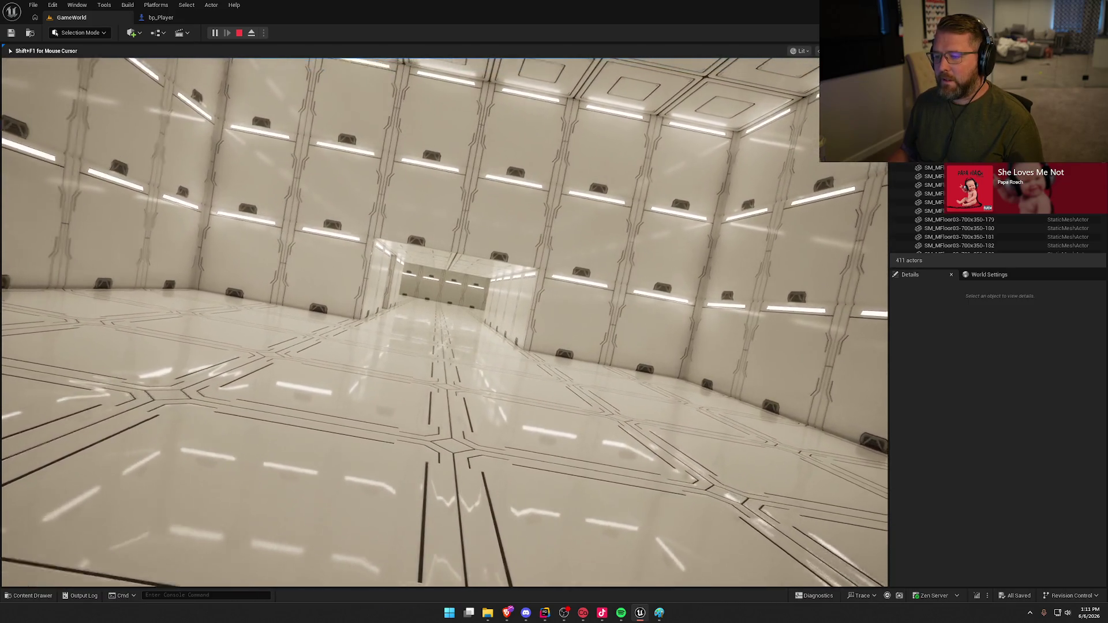
pyautogui.press('w')
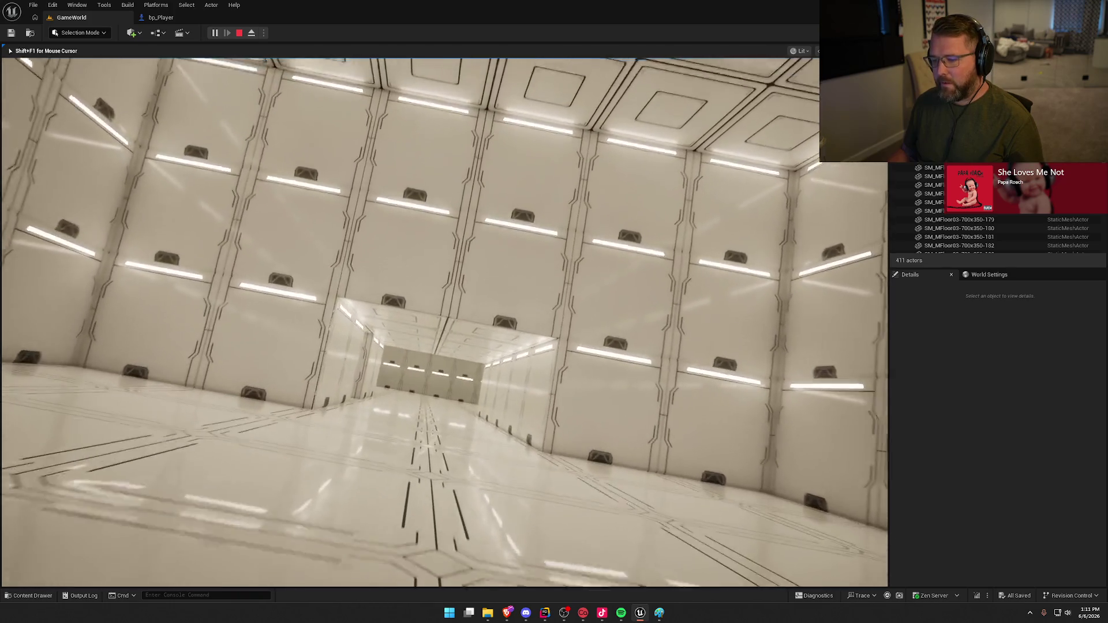
pyautogui.press('w')
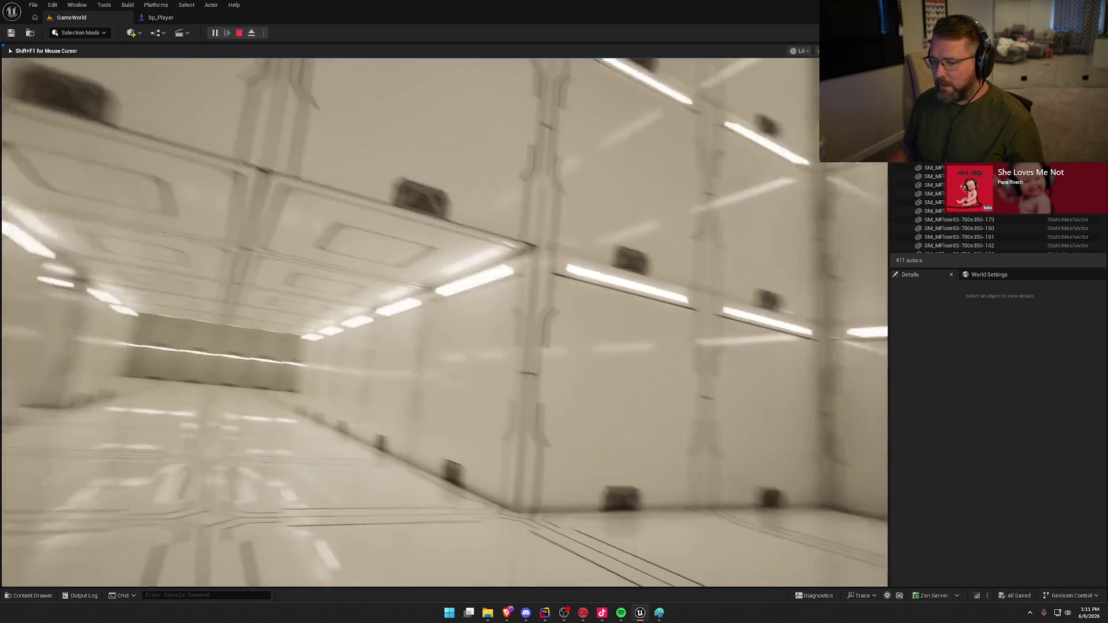
pyautogui.press('w')
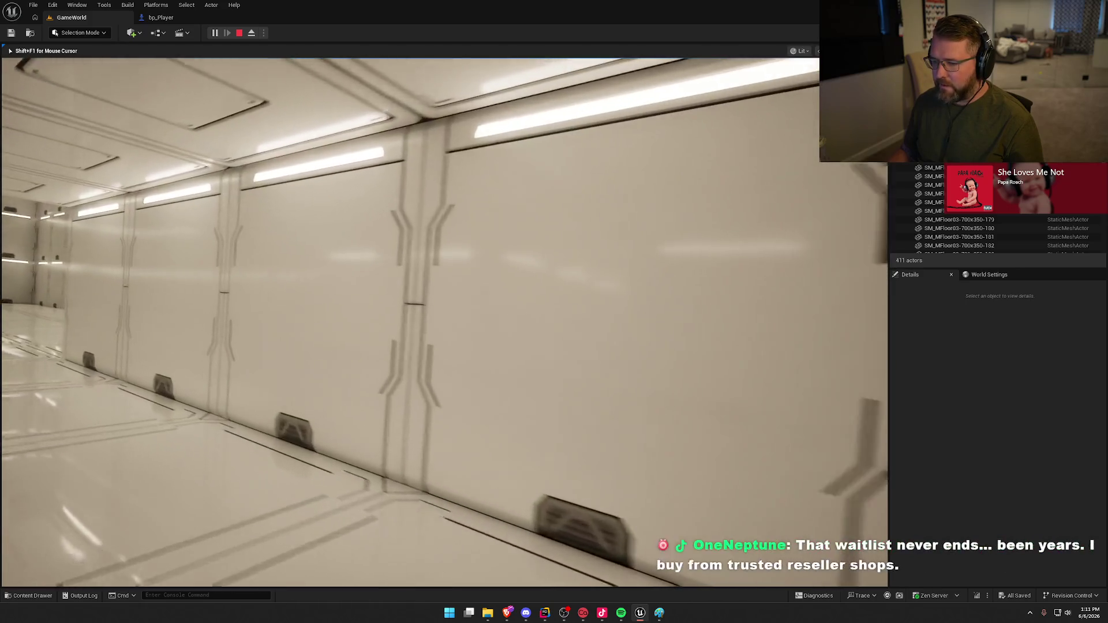
pyautogui.press('w')
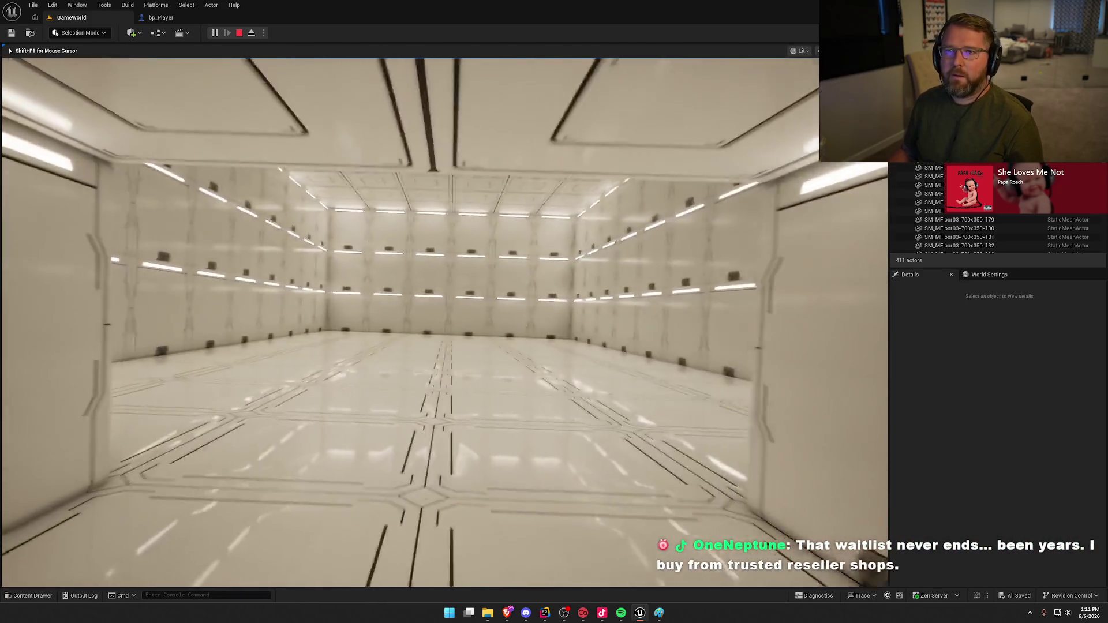
pyautogui.press('w')
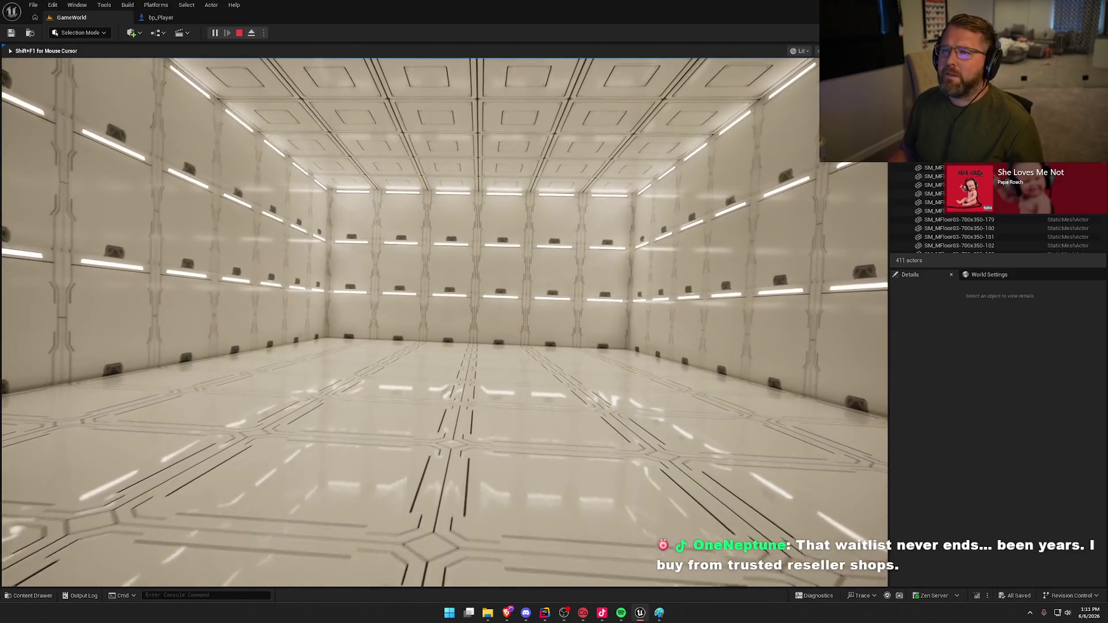
pyautogui.press('w')
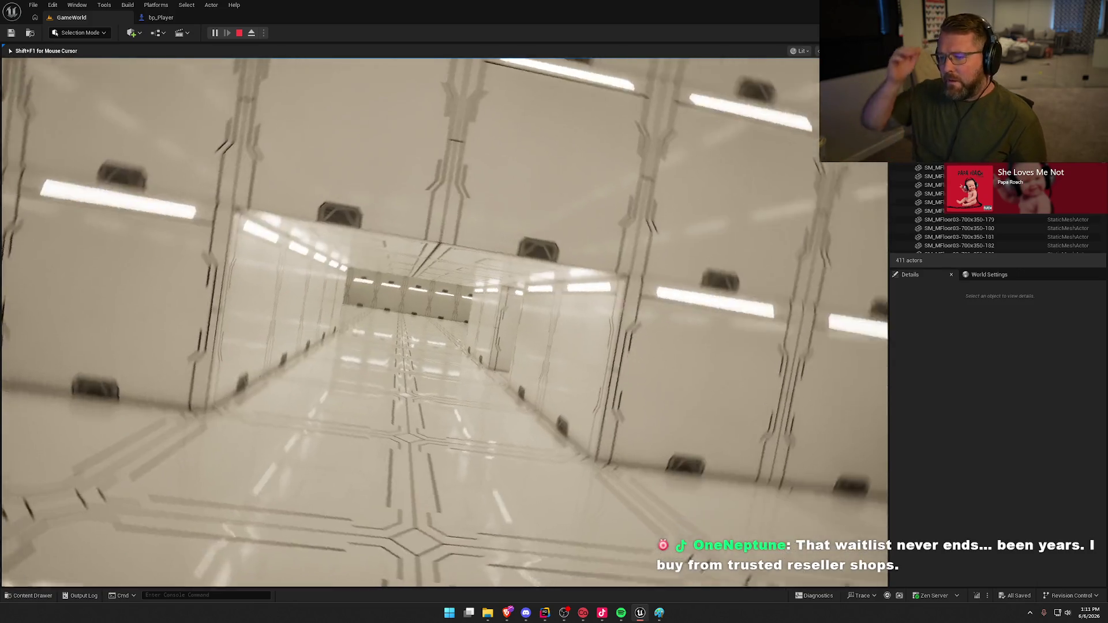
pyautogui.press('w')
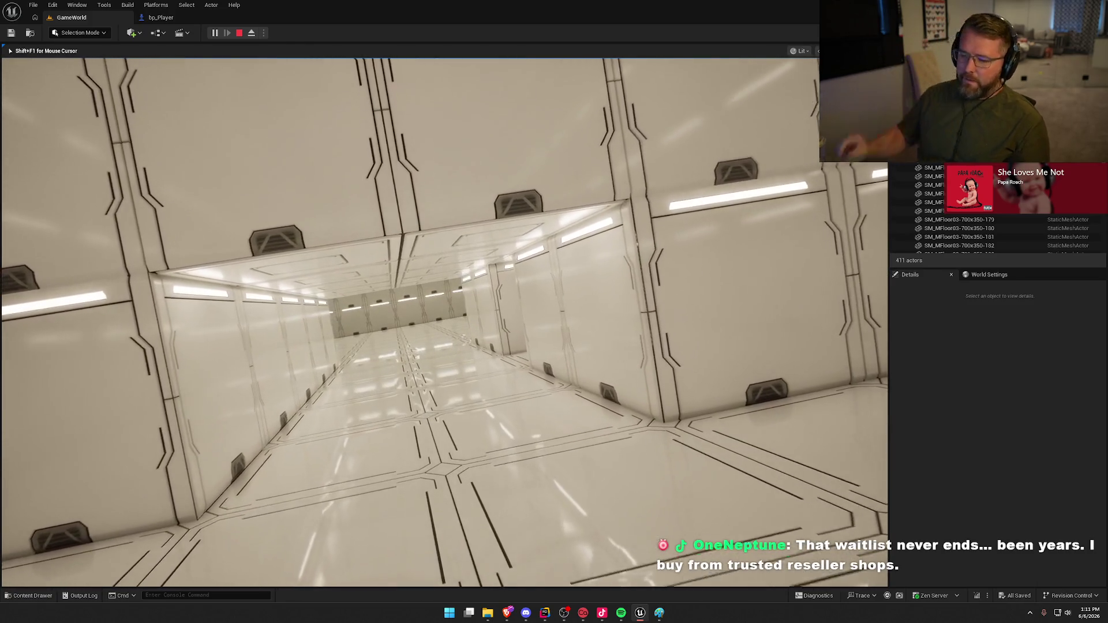
pyautogui.press('w')
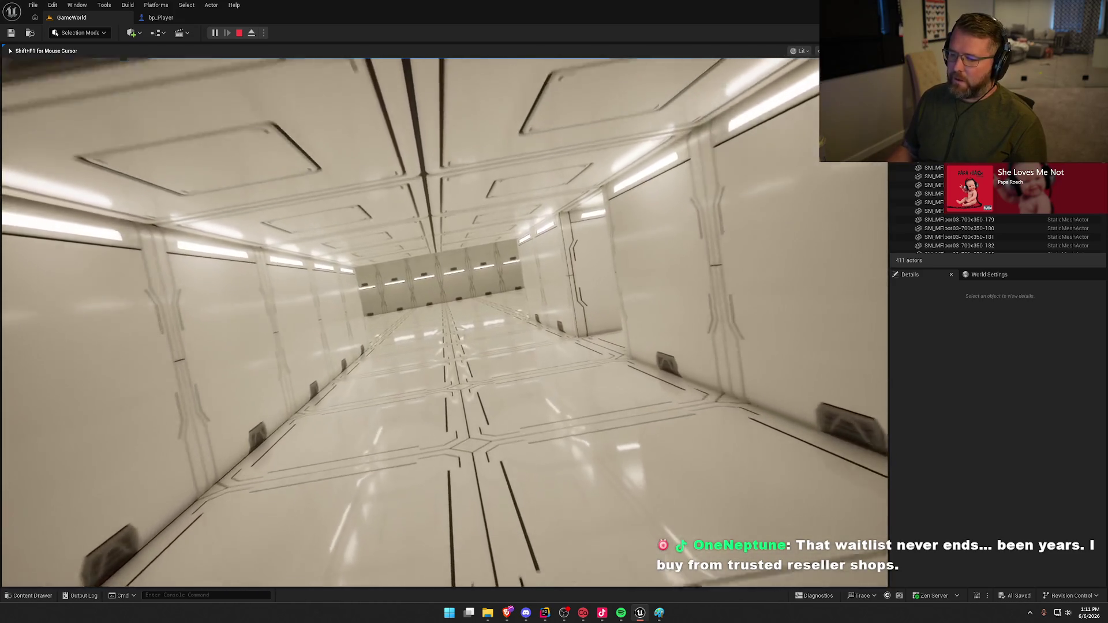
pyautogui.press('w')
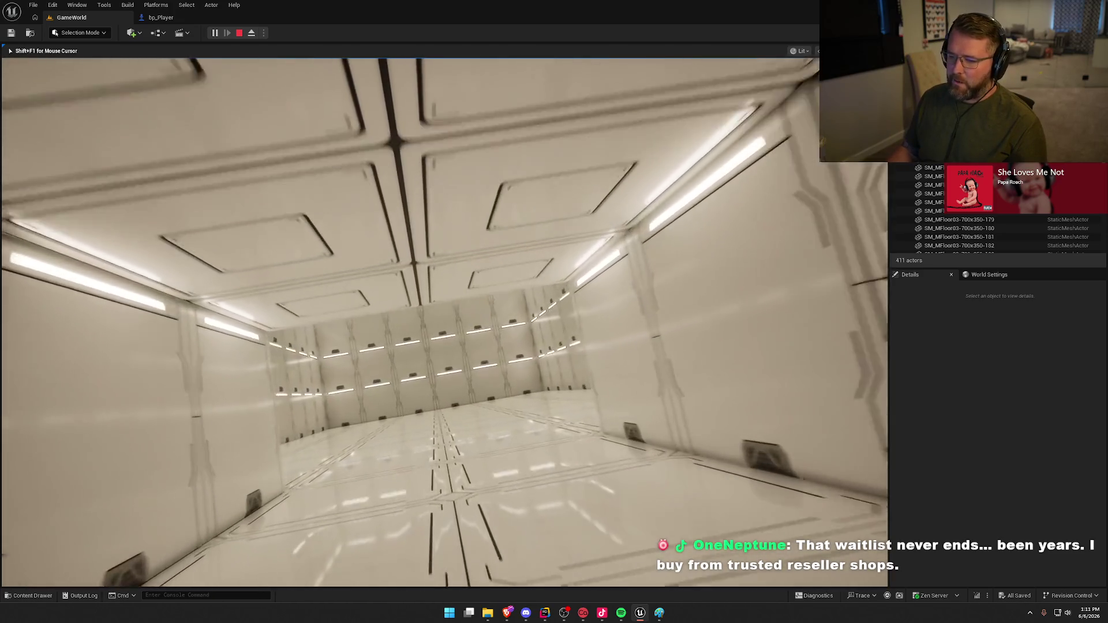
pyautogui.press('w')
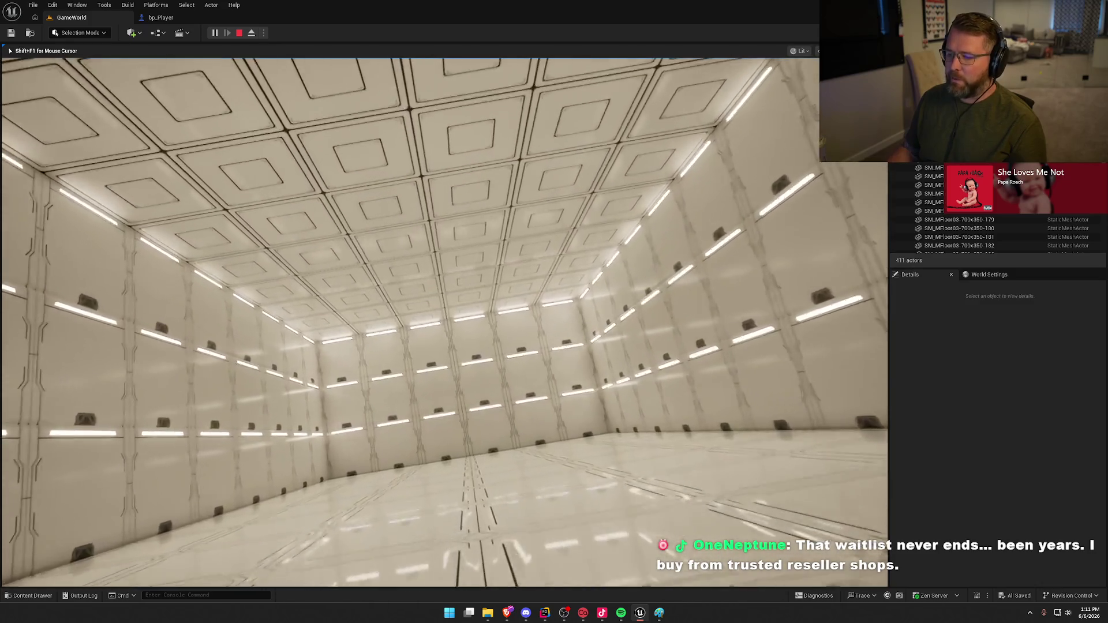
pyautogui.press('w')
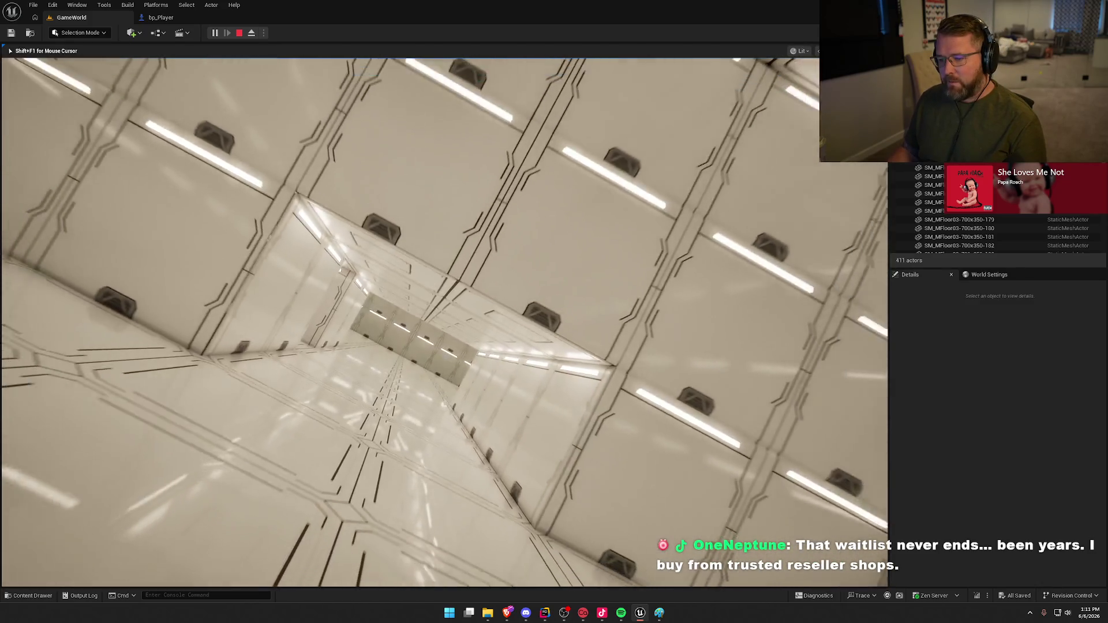
pyautogui.press('w')
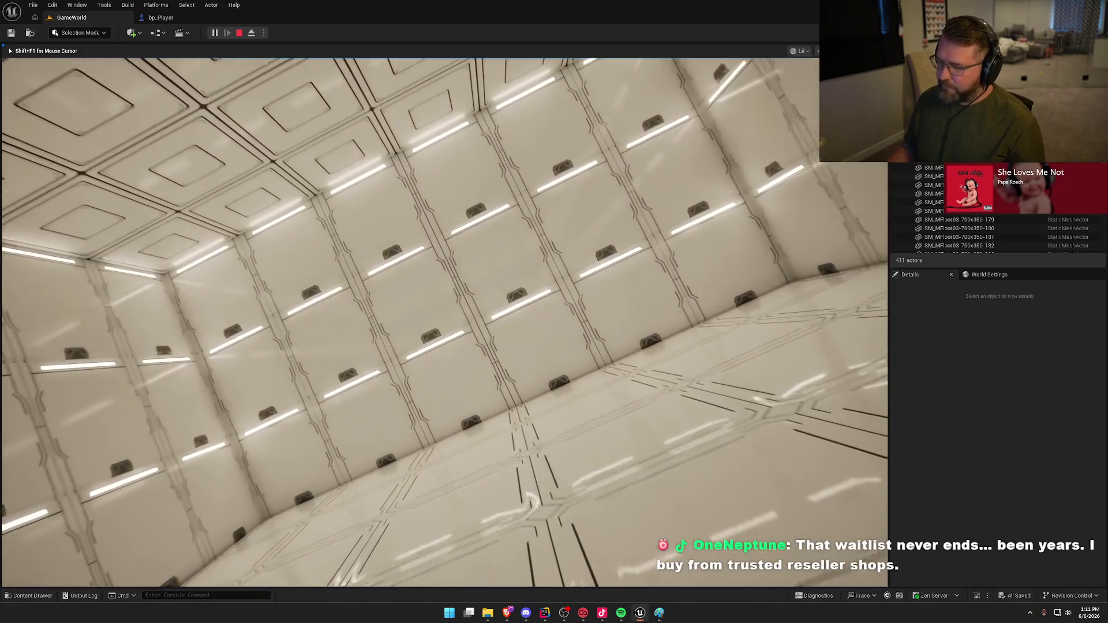
pyautogui.press('w')
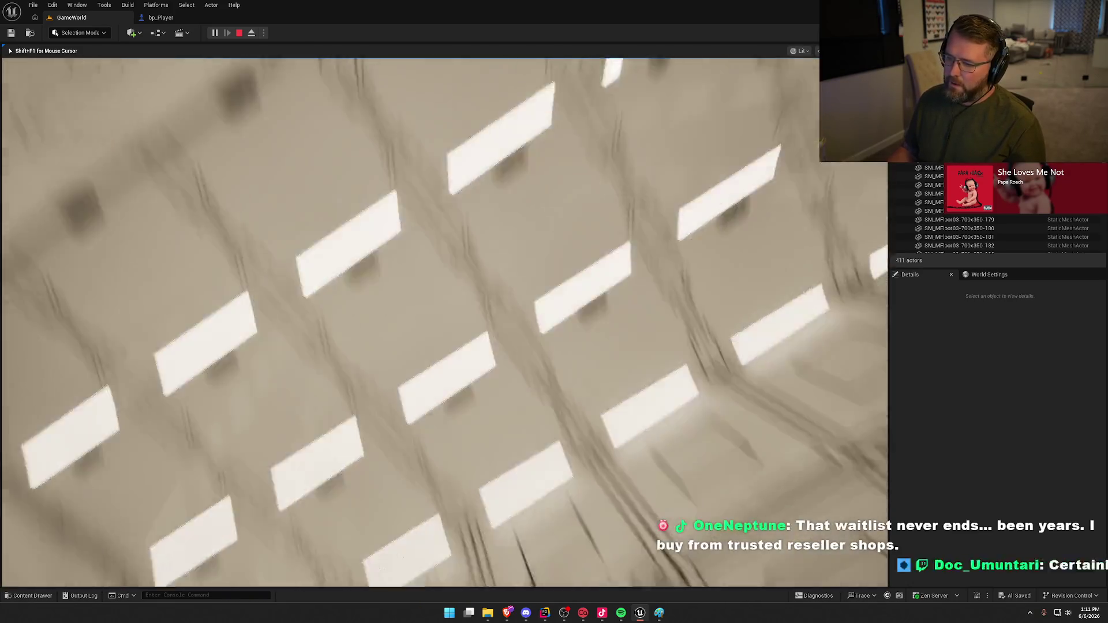
pyautogui.press('w')
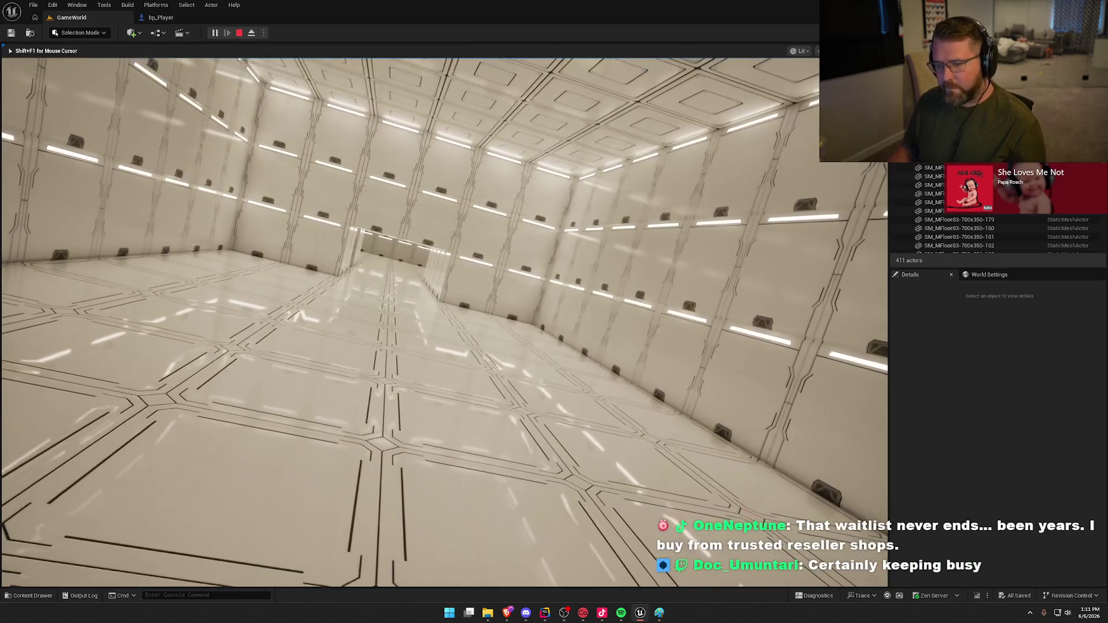
pyautogui.press('w')
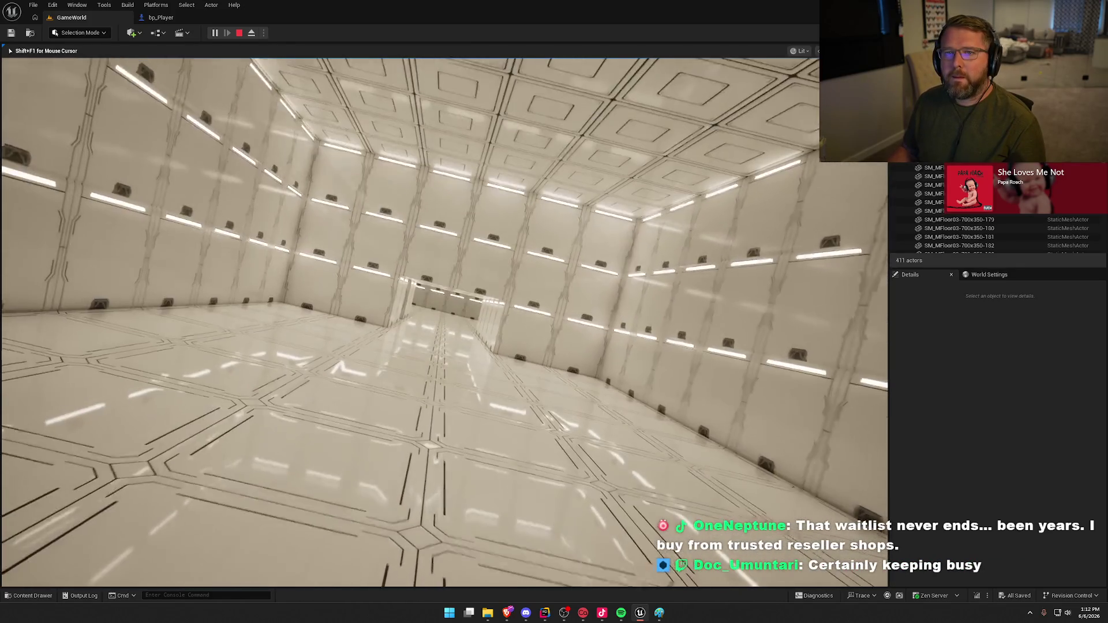
pyautogui.press('w')
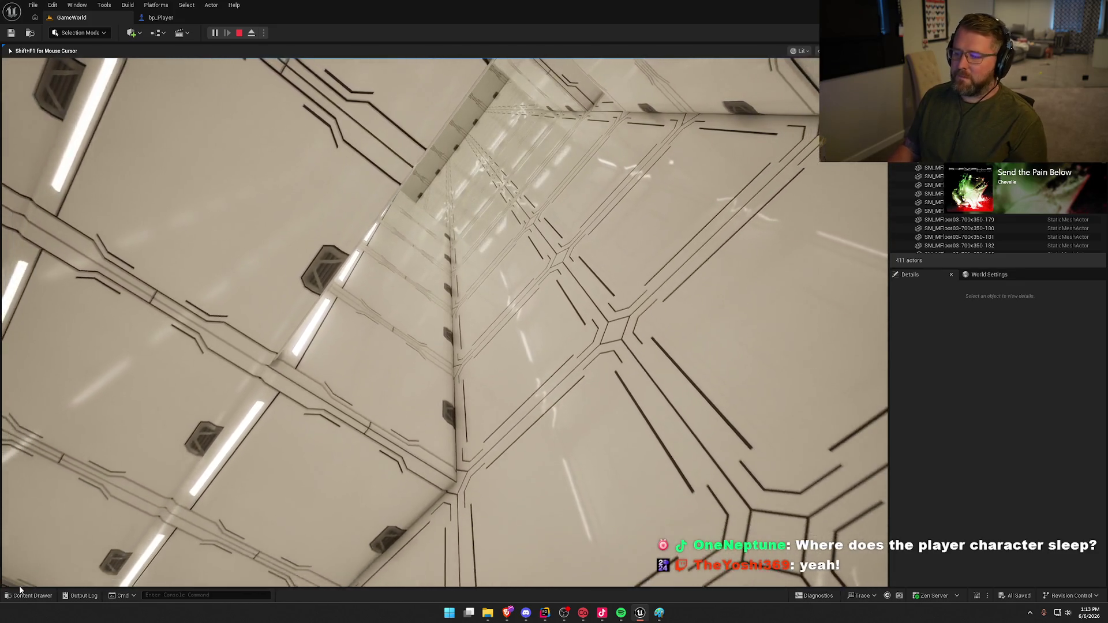
# - Stop the Play In Editor session with Esc and fly the editor camera down the corridor
pyautogui.press('Escape')
pyautogui.press('w')
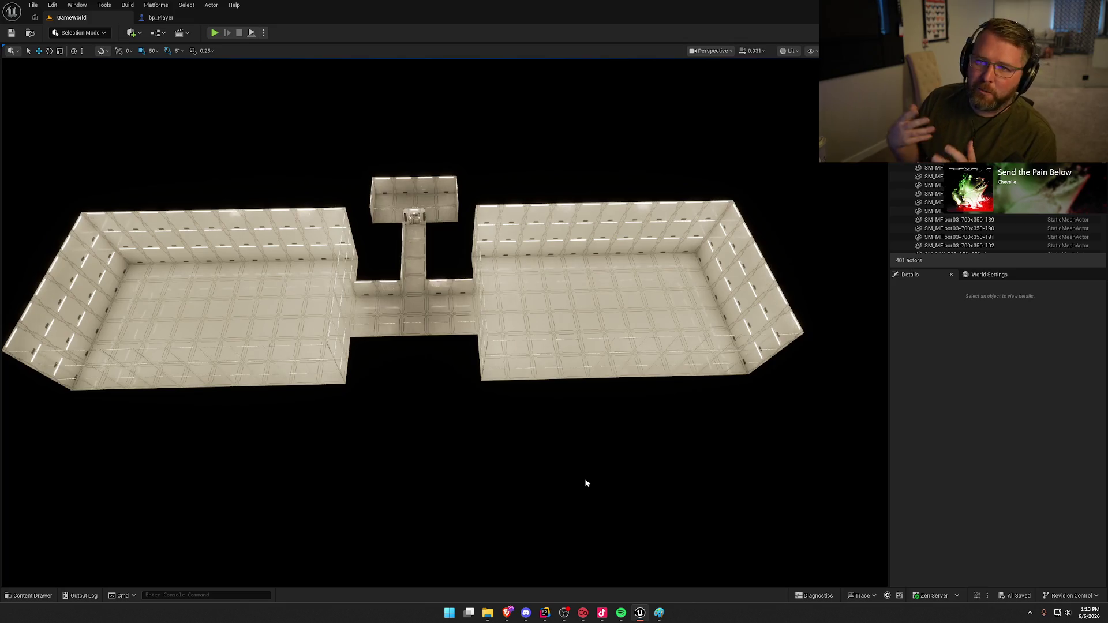
pyautogui.scroll(10, 558, 407)
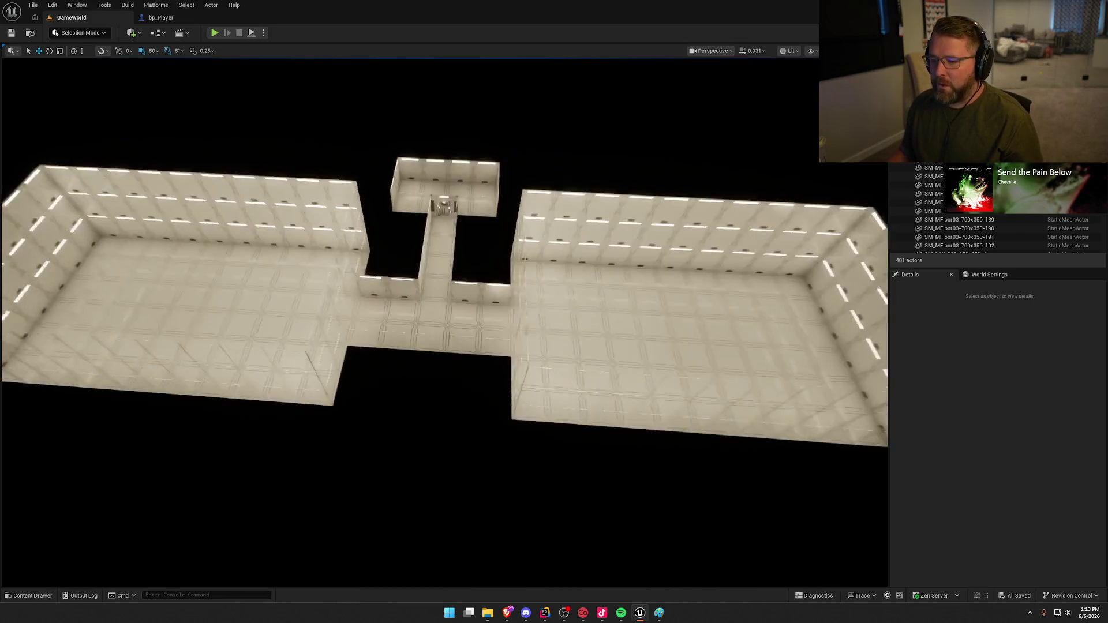
pyautogui.press('w')
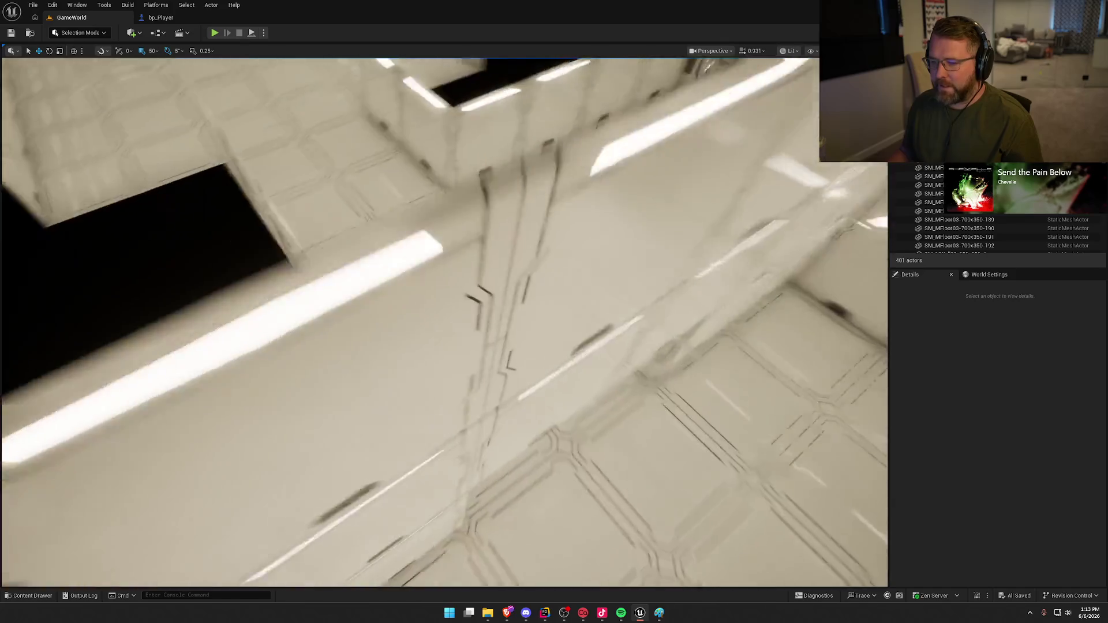
pyautogui.press('w')
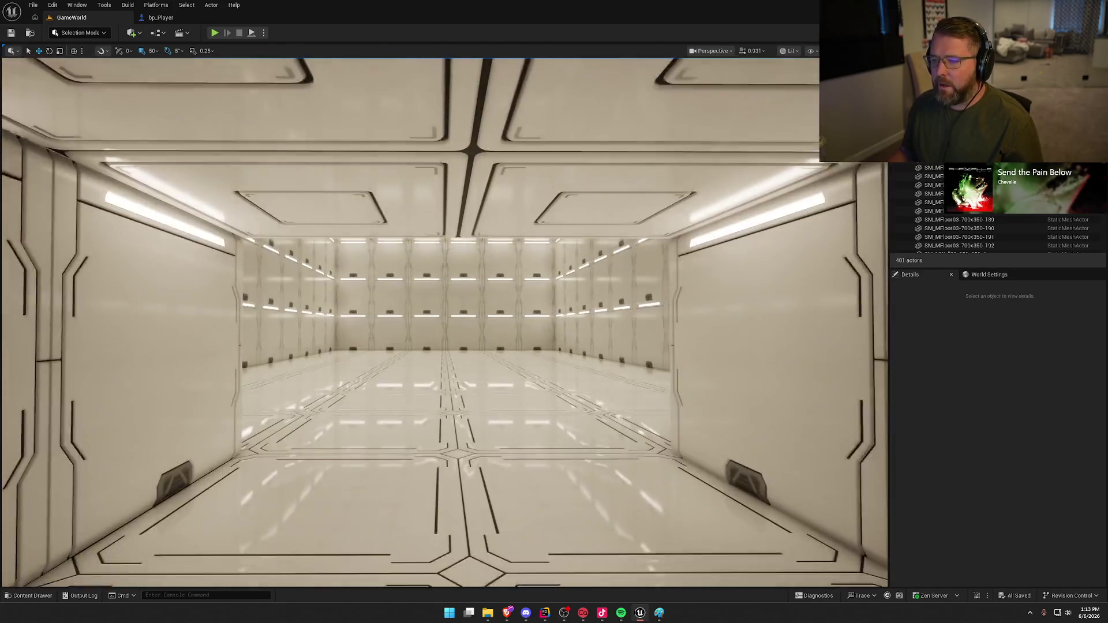
pyautogui.press('w')
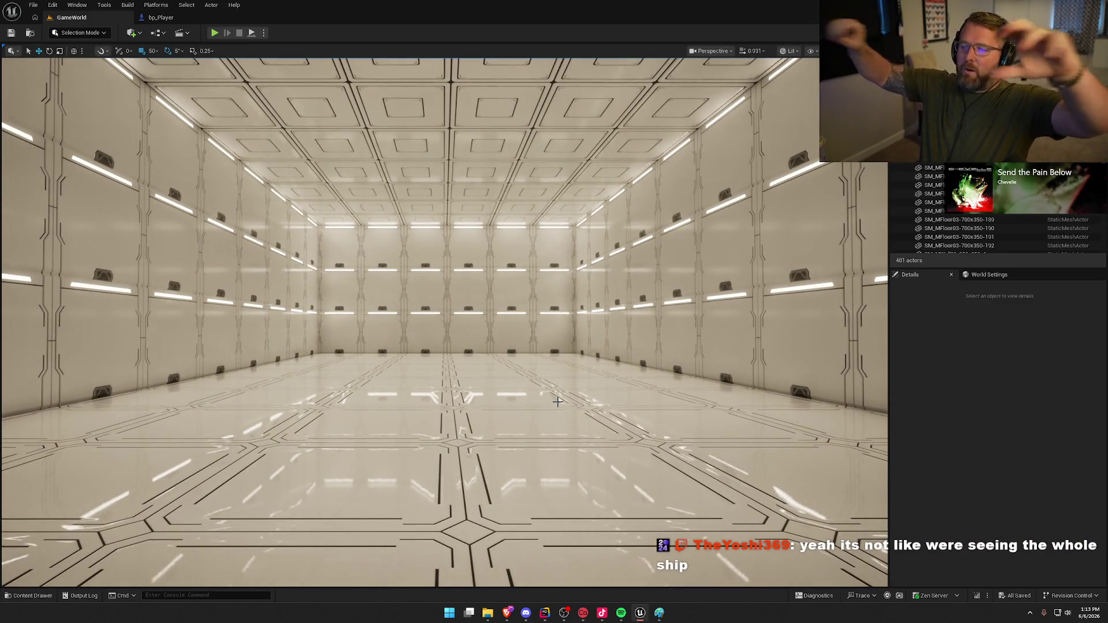
pyautogui.moveTo(557, 402)
pyautogui.mouseDown()
pyautogui.moveTo(461, 404)
pyautogui.moveTo(549, 398)
pyautogui.moveTo(520, 415)
pyautogui.moveTo(554, 404)
pyautogui.moveTo(410, 399)
pyautogui.moveTo(556, 402)
pyautogui.mouseUp()
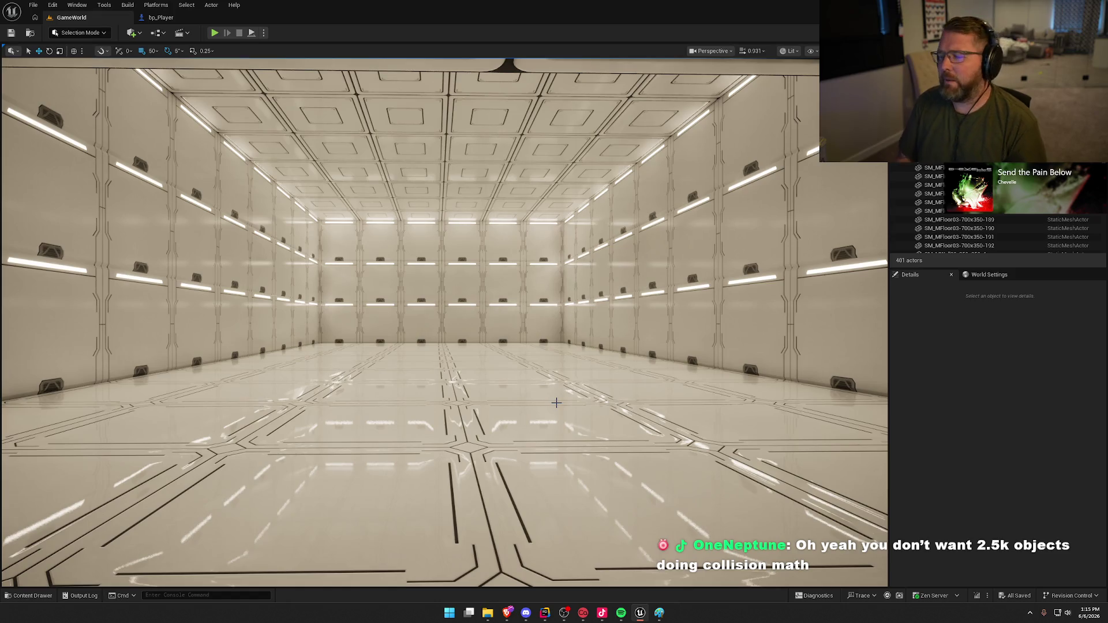
pyautogui.press('s')
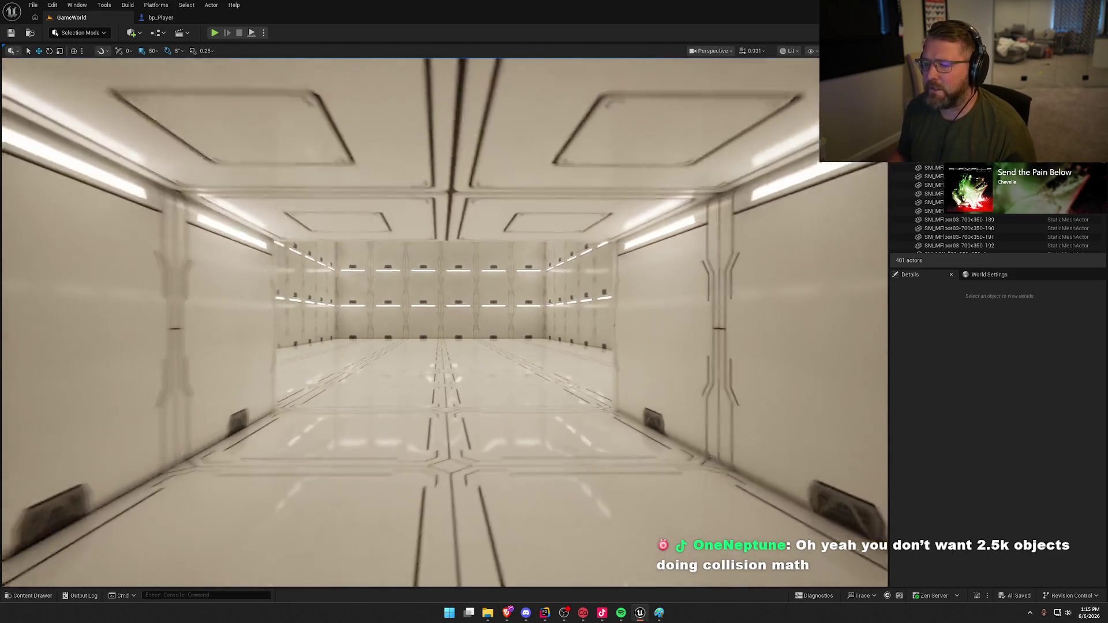
pyautogui.press('s')
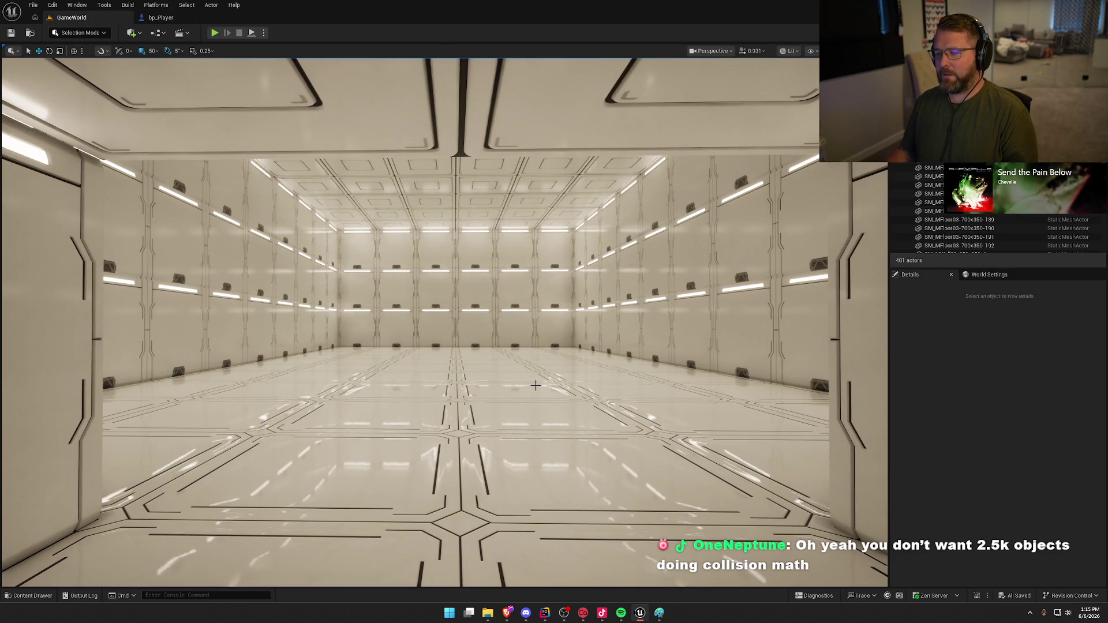
pyautogui.press('w')
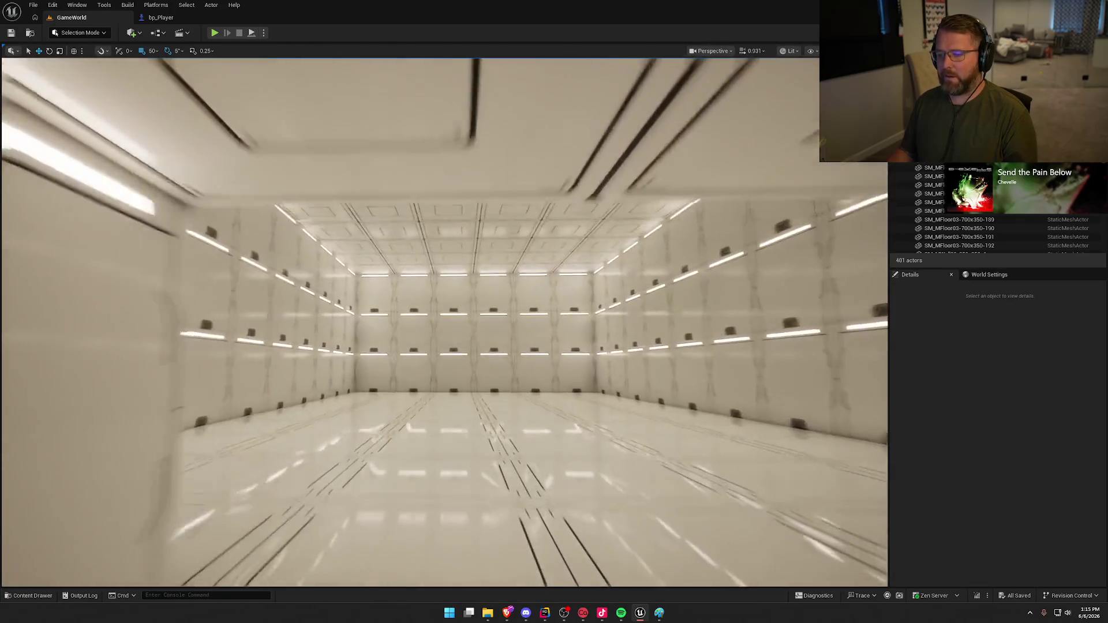
pyautogui.press('w')
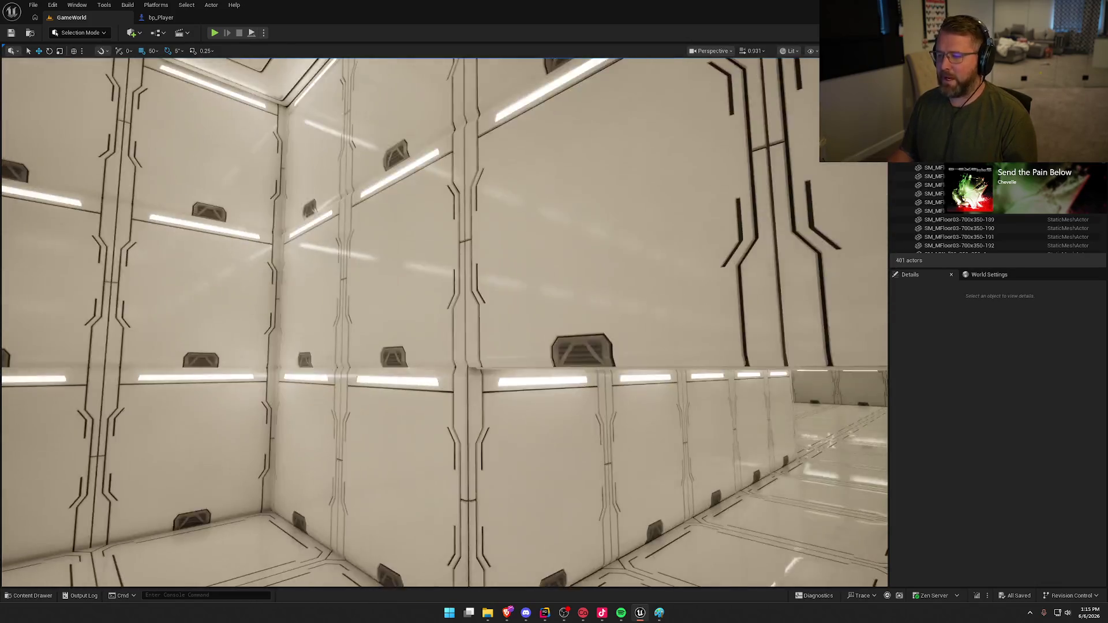
pyautogui.press('s')
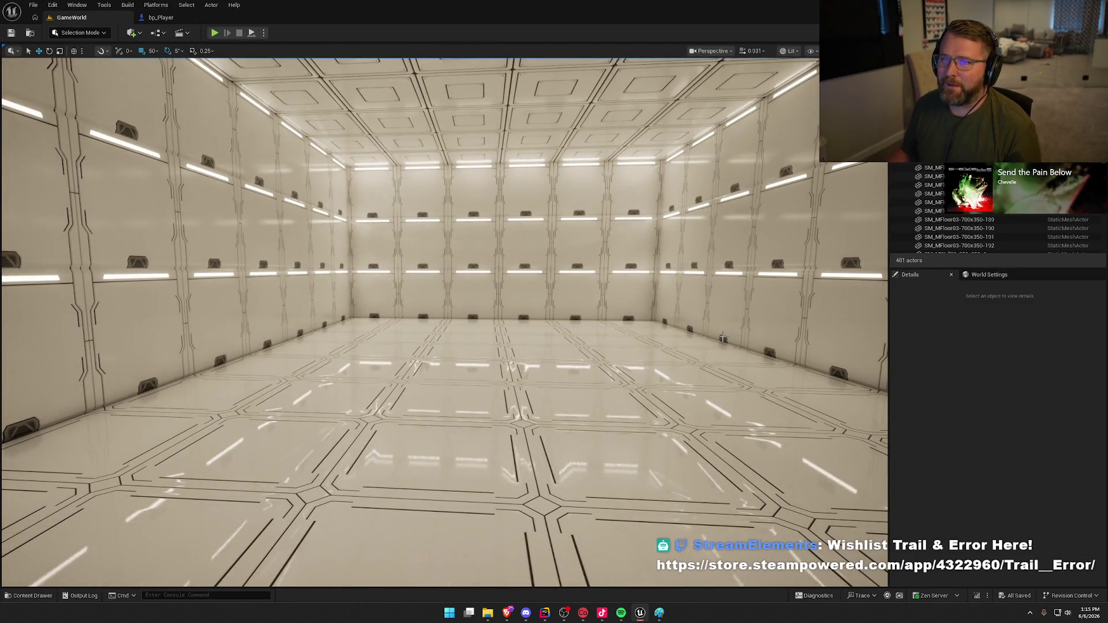
pyautogui.press('w')
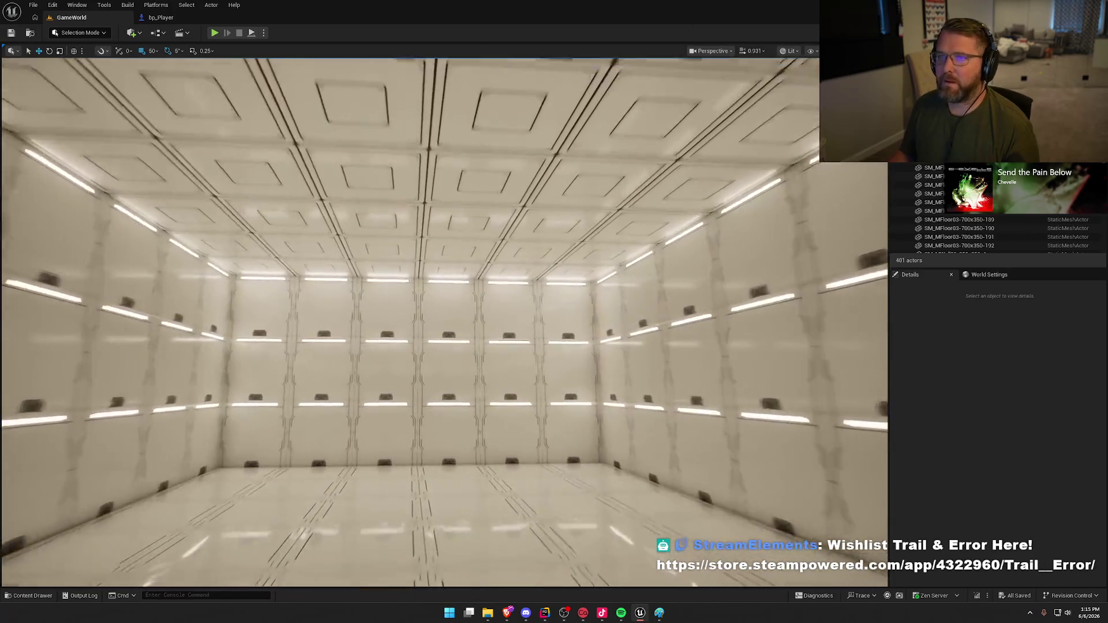
pyautogui.press('s')
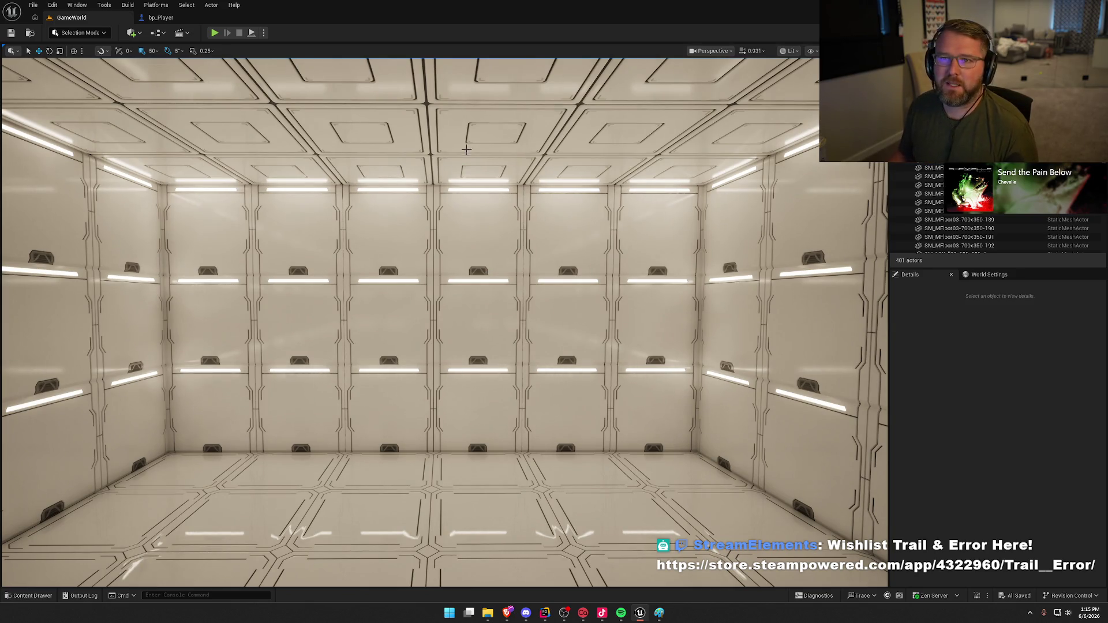
pyautogui.moveTo(494, 245)
pyautogui.mouseDown()
pyautogui.moveTo(404, 257)
pyautogui.moveTo(390, 224)
pyautogui.moveTo(458, 285)
pyautogui.mouseUp()
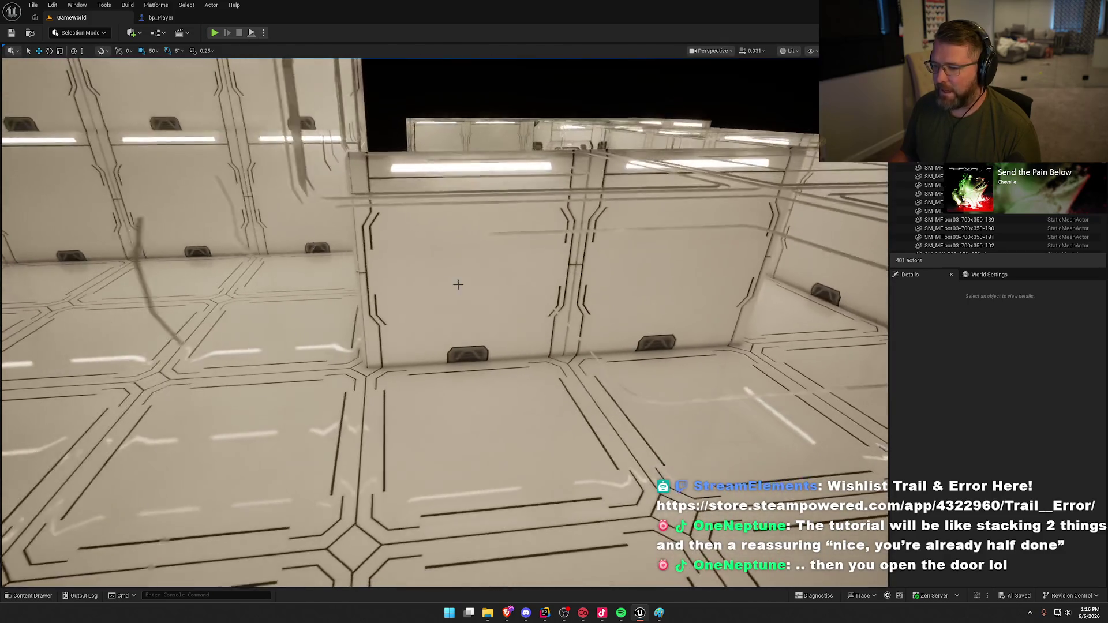
pyautogui.click(638, 287)
pyautogui.moveTo(638, 286)
pyautogui.mouseDown()
pyautogui.moveTo(606, 265)
pyautogui.moveTo(561, 328)
pyautogui.mouseUp()
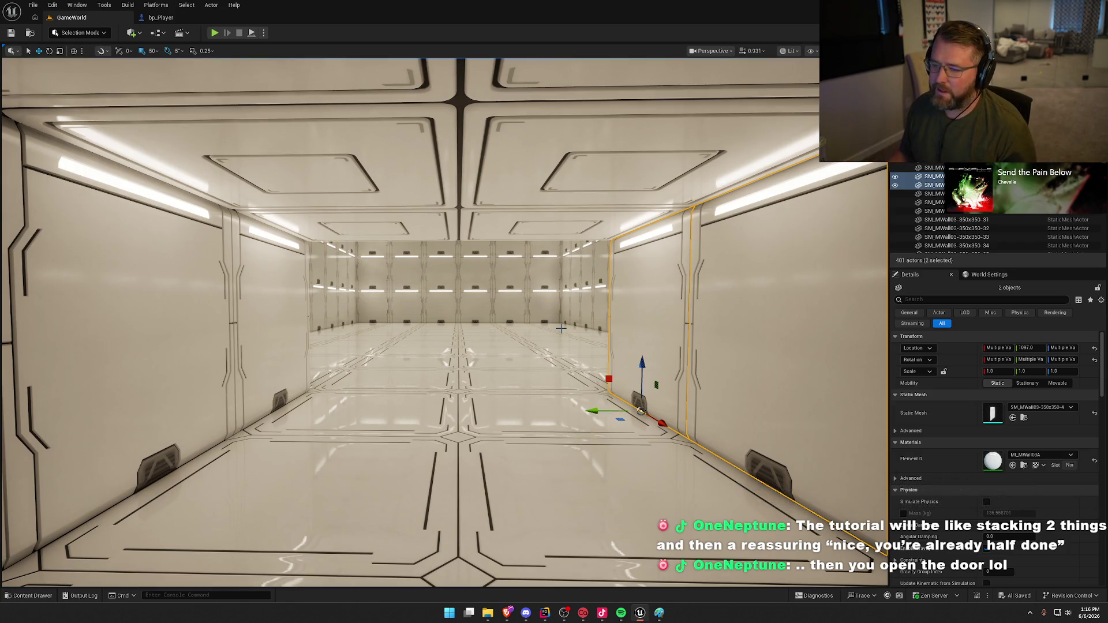
# - In Unlit view, select the corridor-end door, its frame and surrounding wall, and open their context menu
pyautogui.moveTo(527, 278)
pyautogui.mouseDown()
pyautogui.moveTo(571, 268)
pyautogui.moveTo(543, 260)
pyautogui.moveTo(537, 242)
pyautogui.moveTo(520, 260)
pyautogui.mouseUp()
pyautogui.click(433, 277)
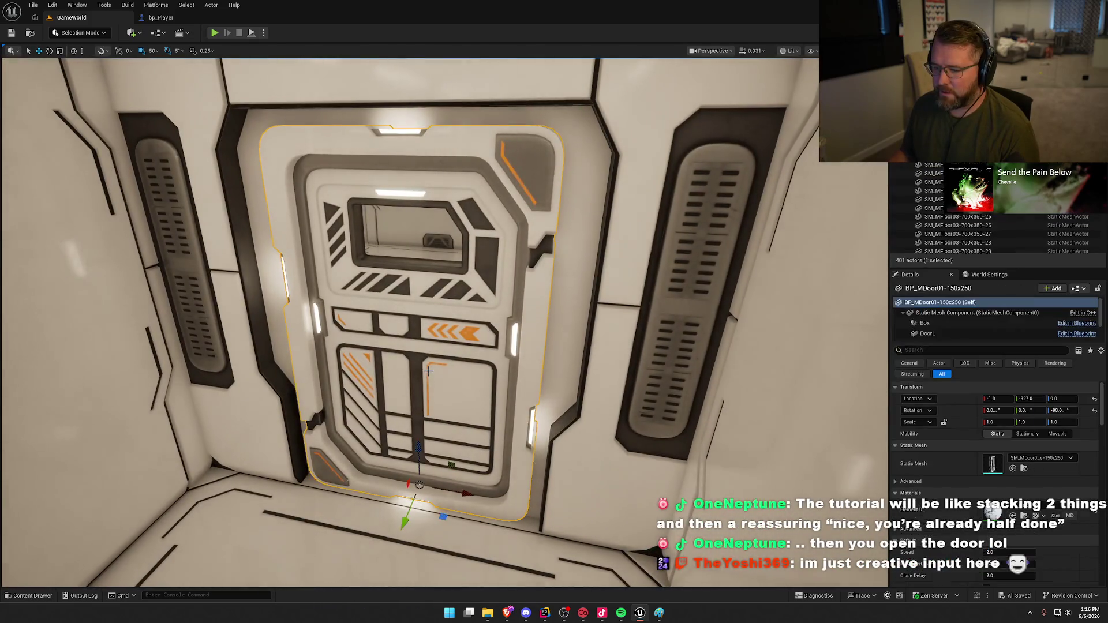
pyautogui.moveTo(433, 277)
pyautogui.mouseDown()
pyautogui.moveTo(425, 268)
pyautogui.moveTo(451, 231)
pyautogui.mouseUp()
pyautogui.hotkey('alt', '3')
pyautogui.keyDown('ctrl'); pyautogui.click(526, 376); pyautogui.keyUp('ctrl')
pyautogui.press('f')
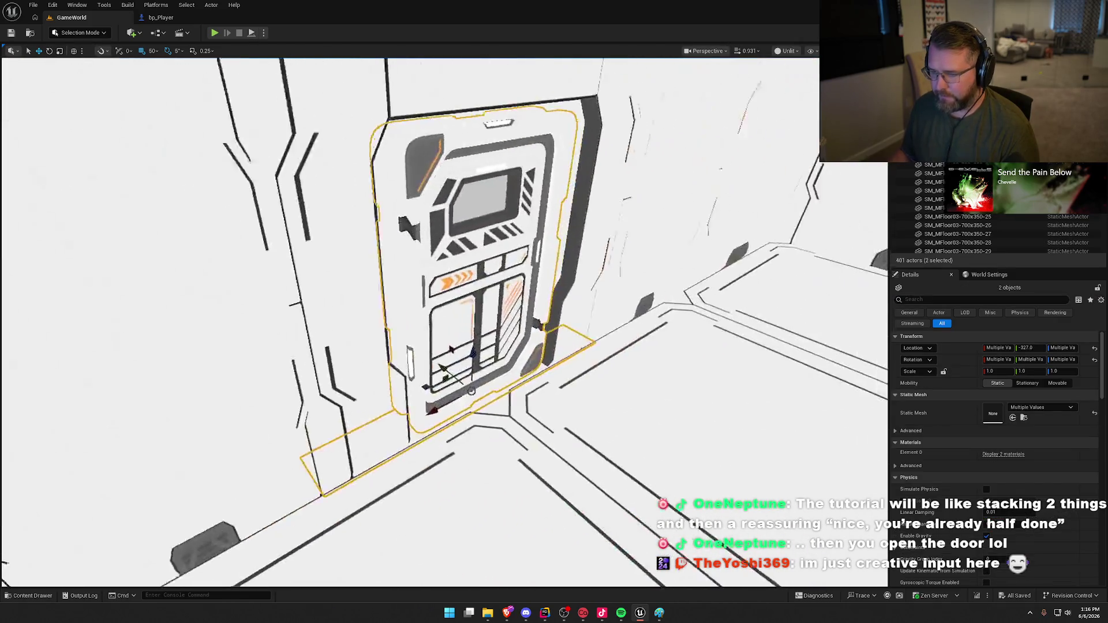
pyautogui.keyDown('ctrl'); pyautogui.click(427, 277); pyautogui.keyUp('ctrl')
pyautogui.rightClick(427, 277)
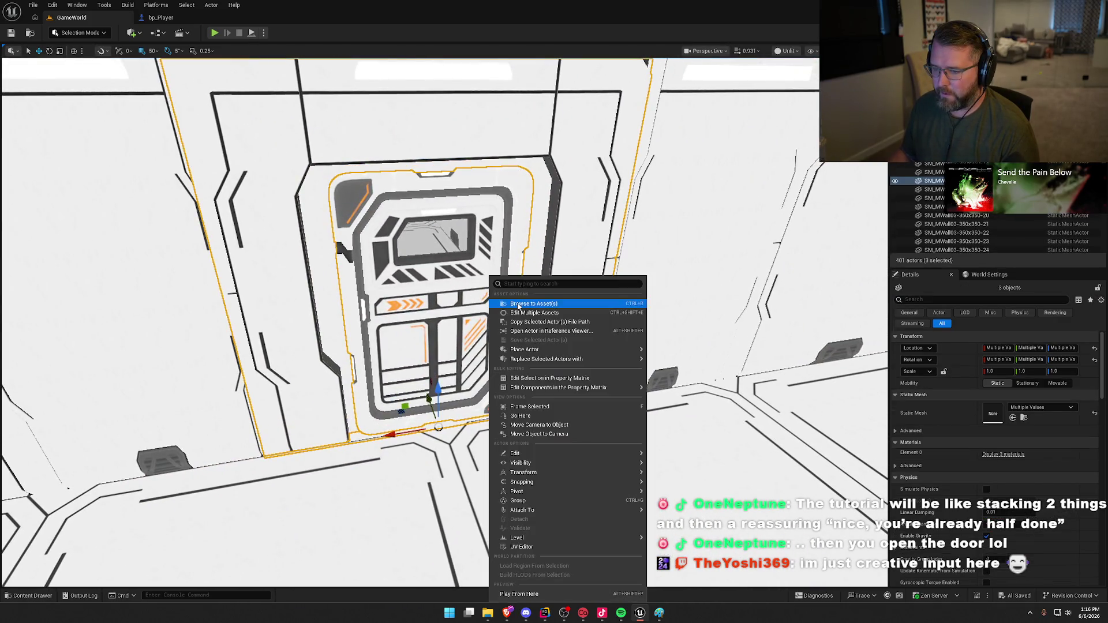
# - Alt-drag a copy of the door, frame and wall pieces and group the copies
pyautogui.press('Escape')
pyautogui.moveTo(428, 278)
pyautogui.mouseDown()
pyautogui.moveTo(479, 122)
pyautogui.moveTo(416, 191)
pyautogui.mouseUp()
pyautogui.moveTo(544, 319)
pyautogui.mouseDown()
pyautogui.moveTo(479, 254)
pyautogui.moveTo(438, 242)
pyautogui.mouseUp()
pyautogui.press('f')
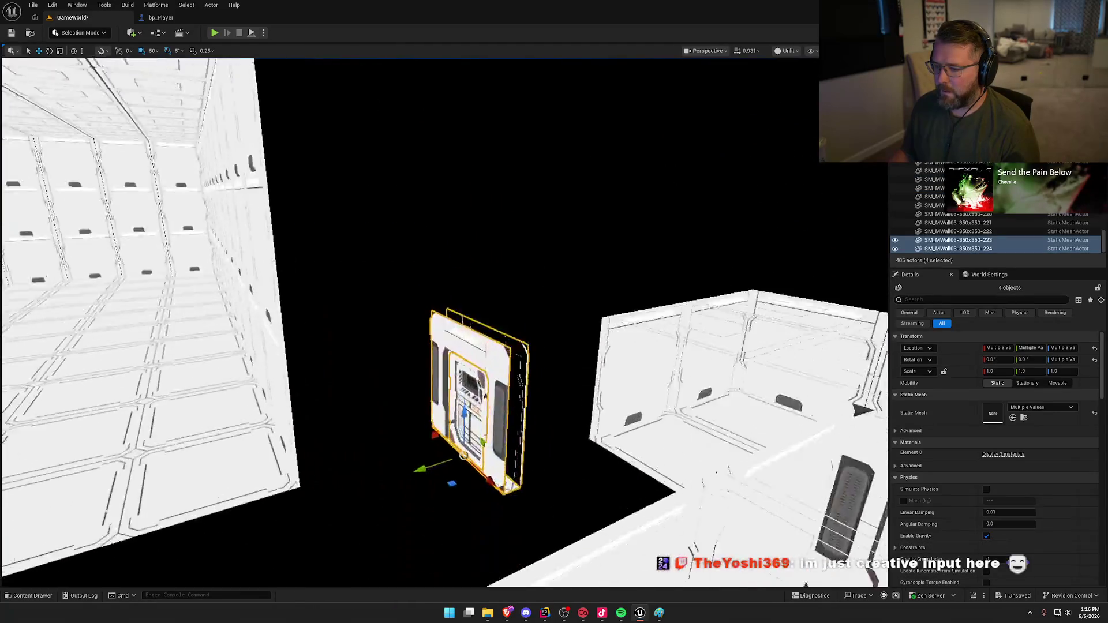
pyautogui.rightClick(473, 263)
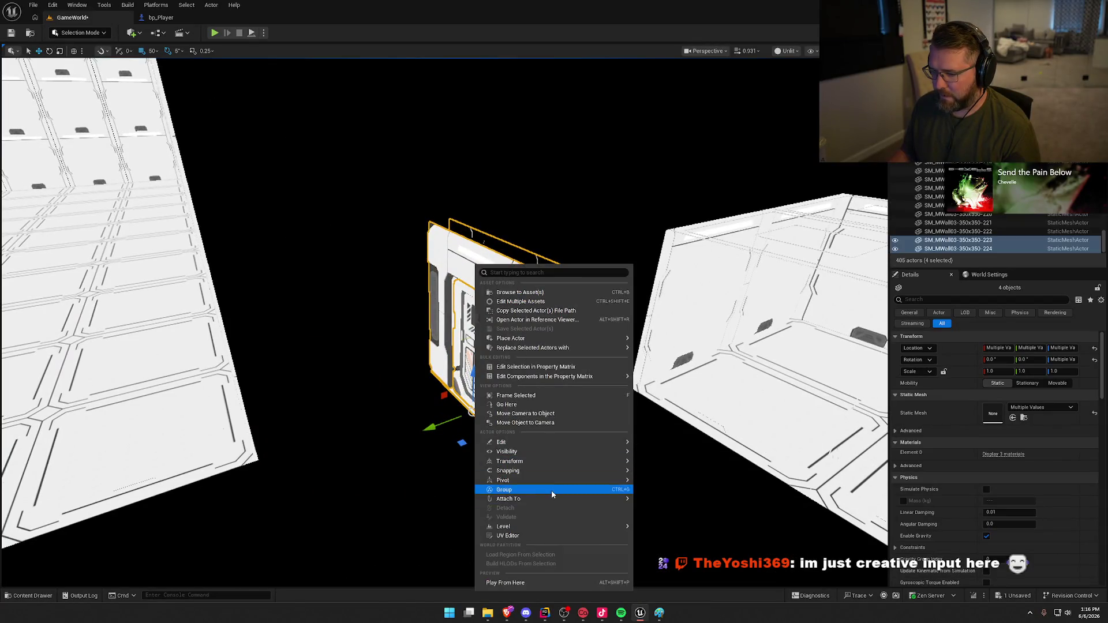
pyautogui.click(551, 490)
# - Move the door group left and rotate it about -80° to face down the corridor
pyautogui.scroll(-5, 498, 356)
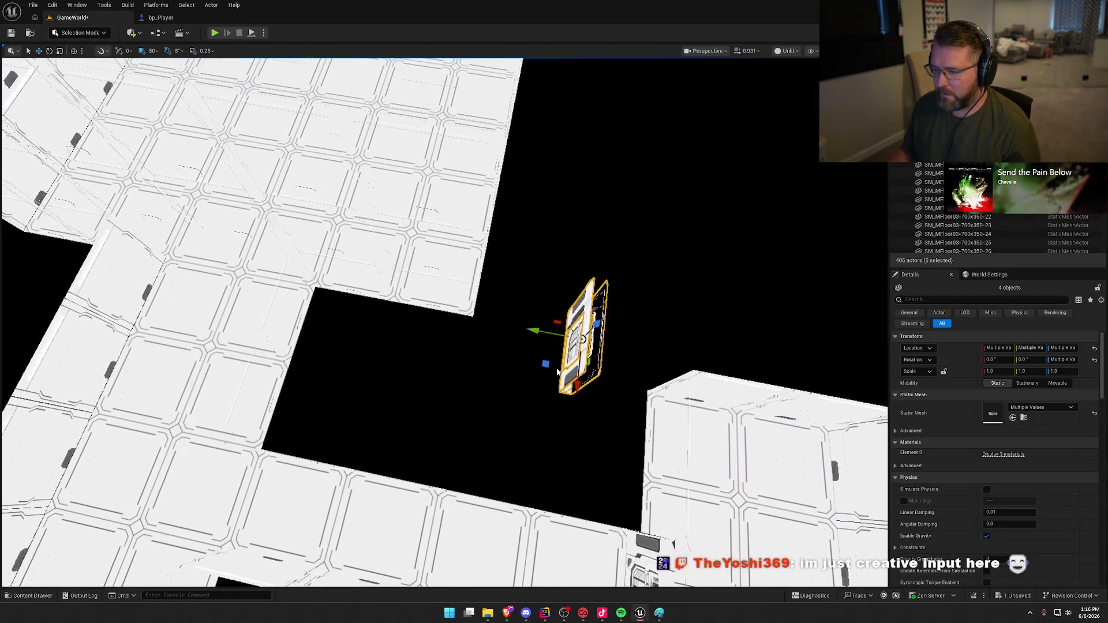
pyautogui.moveTo(497, 357); pyautogui.dragTo(225, 265)
pyautogui.press('f')
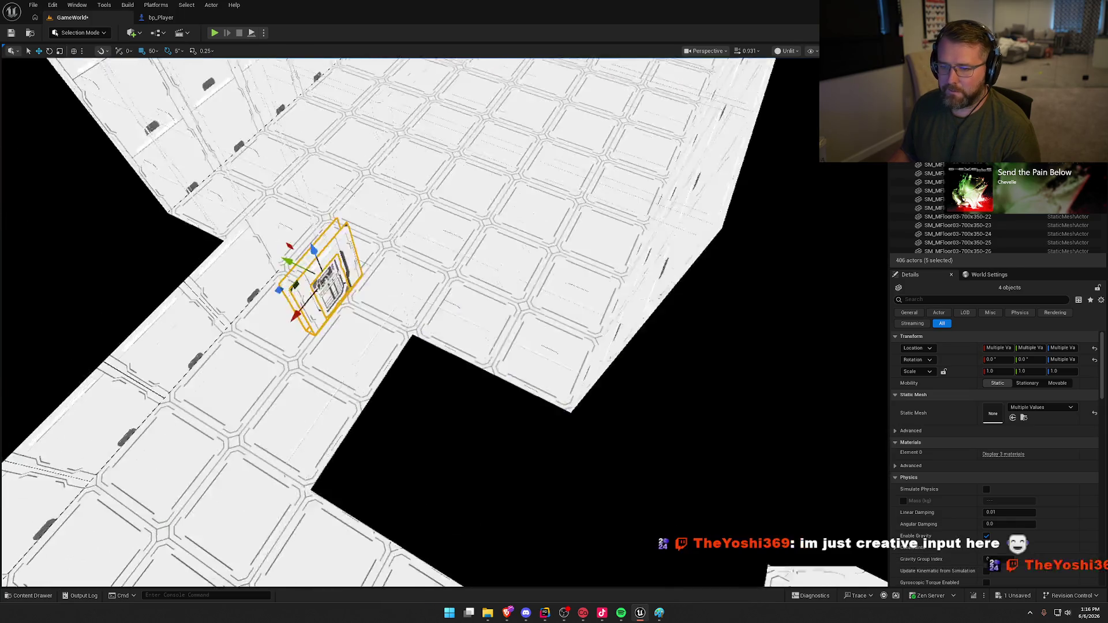
pyautogui.press('e')
pyautogui.moveTo(462, 228); pyautogui.dragTo(534, 226)
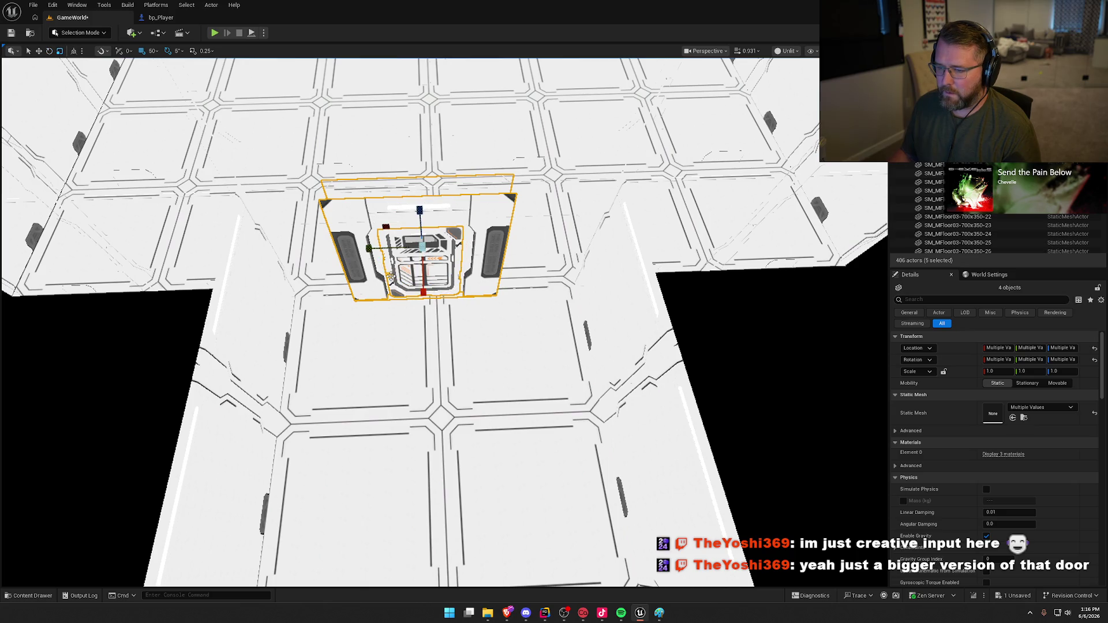
pyautogui.moveTo(403, 267)
pyautogui.mouseDown()
pyautogui.moveTo(404, 208)
pyautogui.moveTo(404, 248)
pyautogui.mouseUp()
# - Set the grid snap size to 1 and return the viewport to Lit shading
pyautogui.click(148, 51)
pyautogui.click(167, 75)
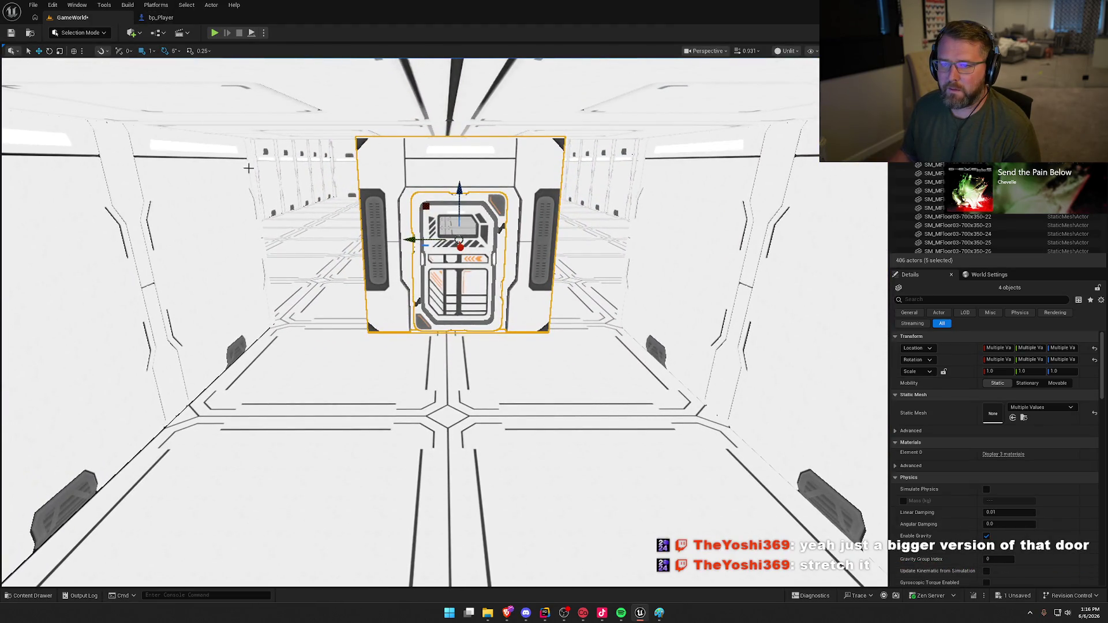
pyautogui.hotkey('alt', '4')
pyautogui.moveTo(396, 302)
pyautogui.mouseDown()
pyautogui.moveTo(425, 153)
pyautogui.moveTo(421, 277)
pyautogui.moveTo(375, 300)
pyautogui.moveTo(352, 297)
pyautogui.moveTo(444, 294)
pyautogui.moveTo(469, 253)
pyautogui.mouseUp()
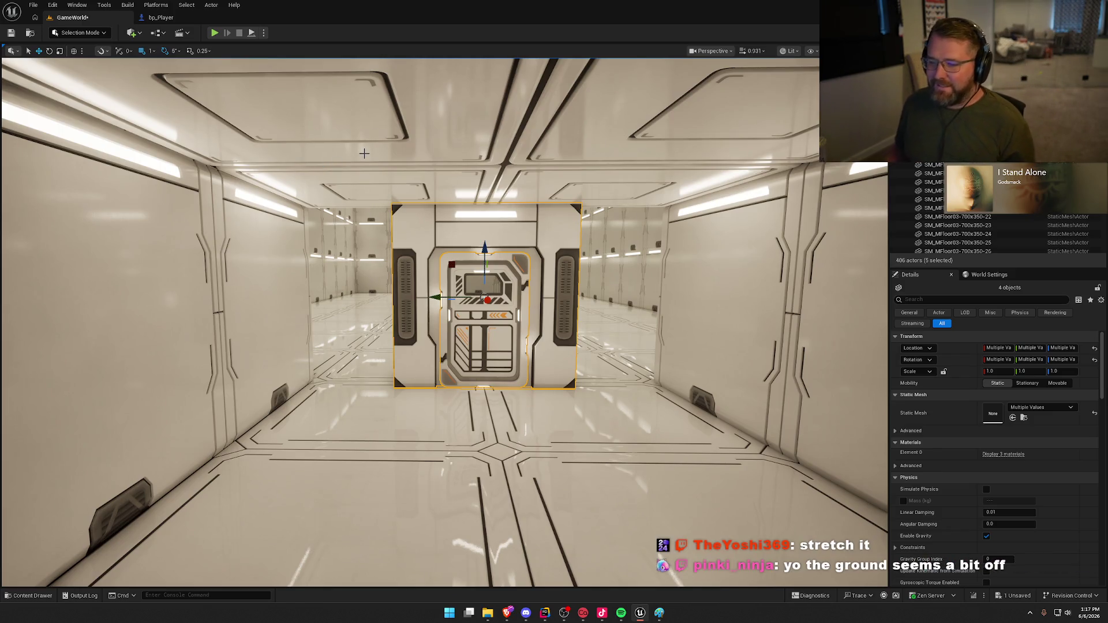
# - Fly to the selected door and Alt-drag a duplicate farther along the corridor wall
pyautogui.press('w')
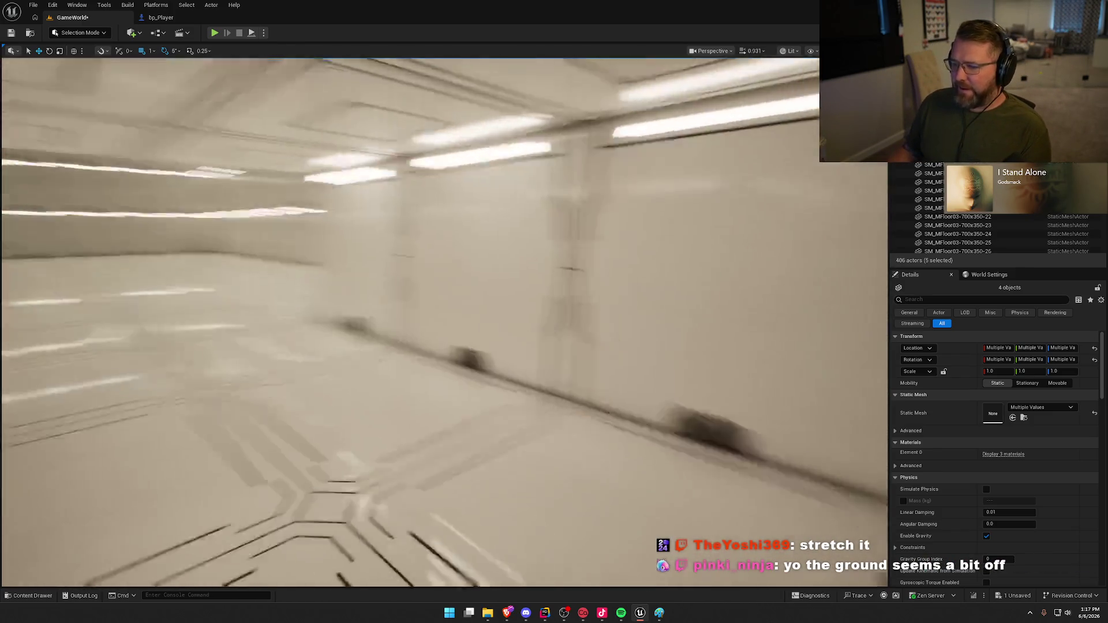
pyautogui.press('w')
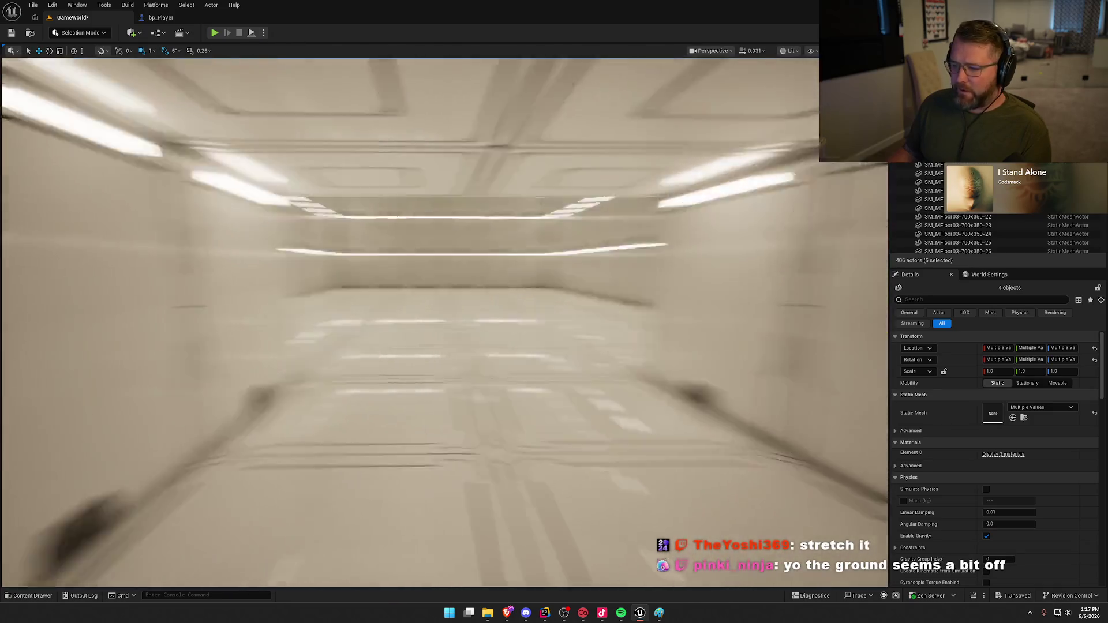
pyautogui.press('w')
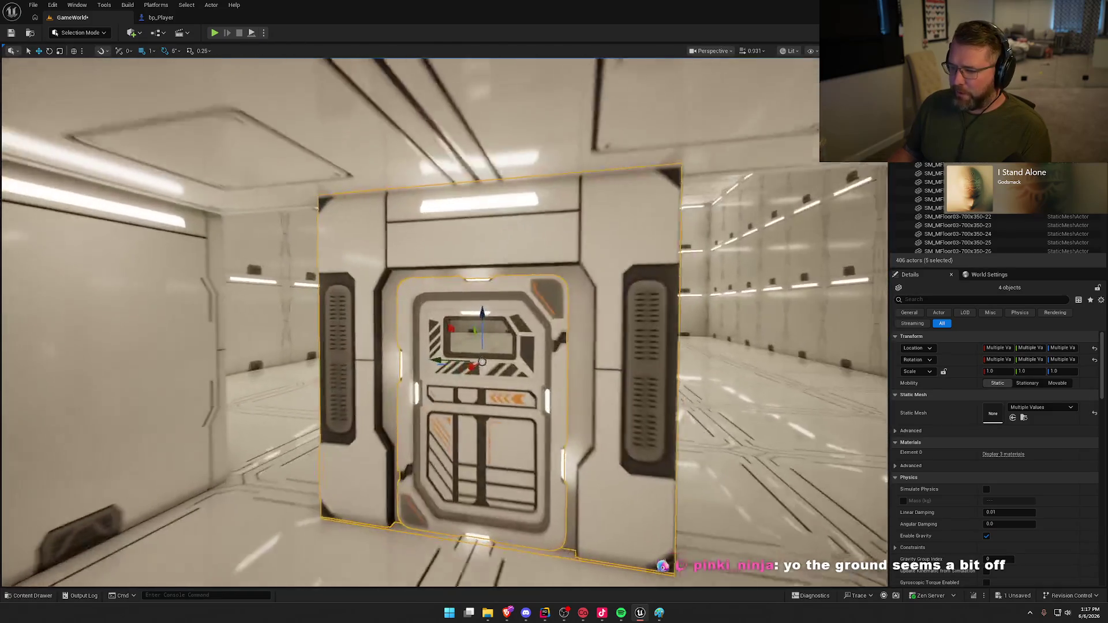
pyautogui.press('s')
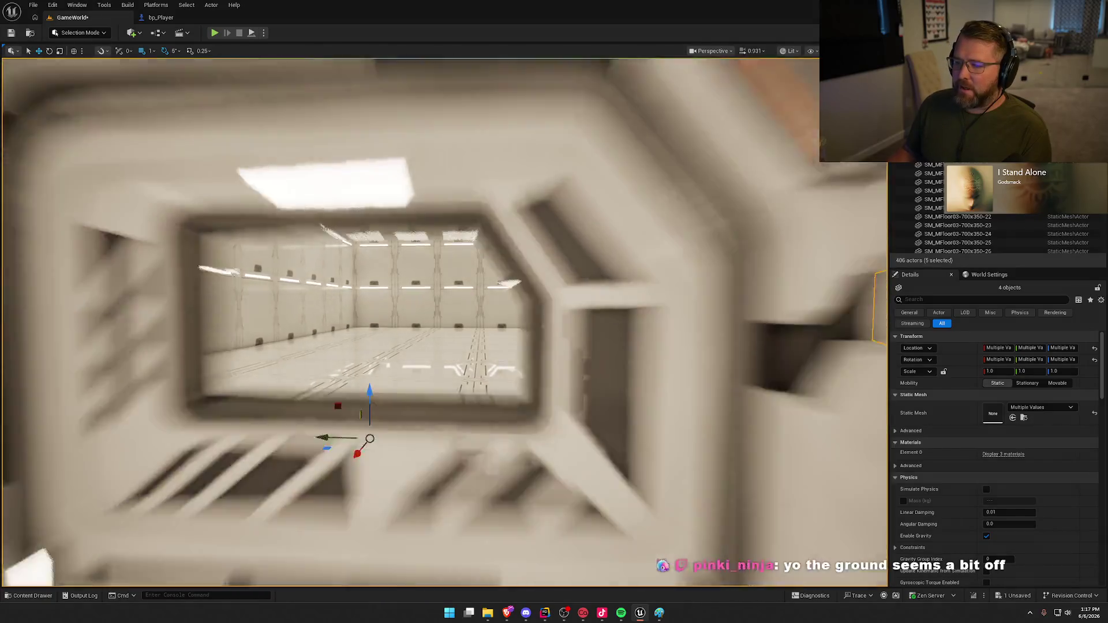
pyautogui.press('d')
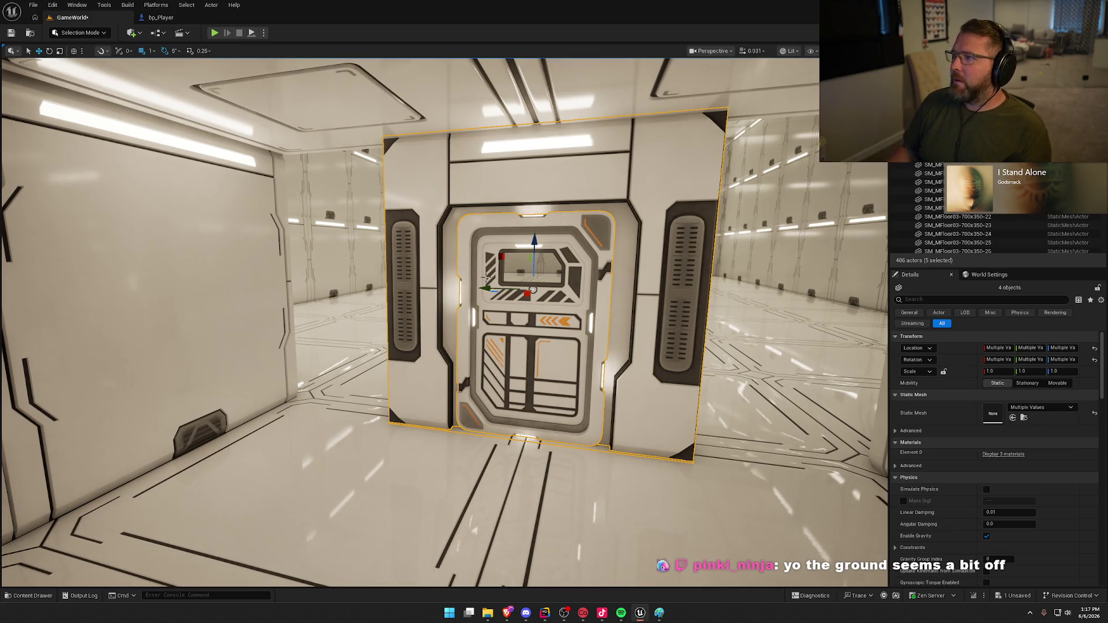
pyautogui.press('f')
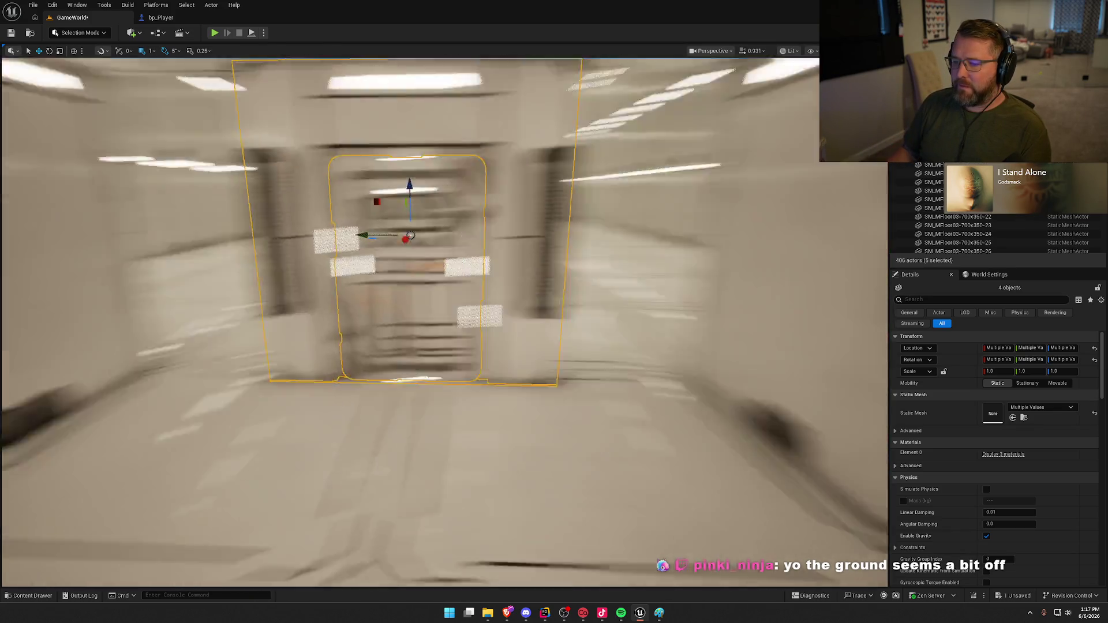
pyautogui.press('d')
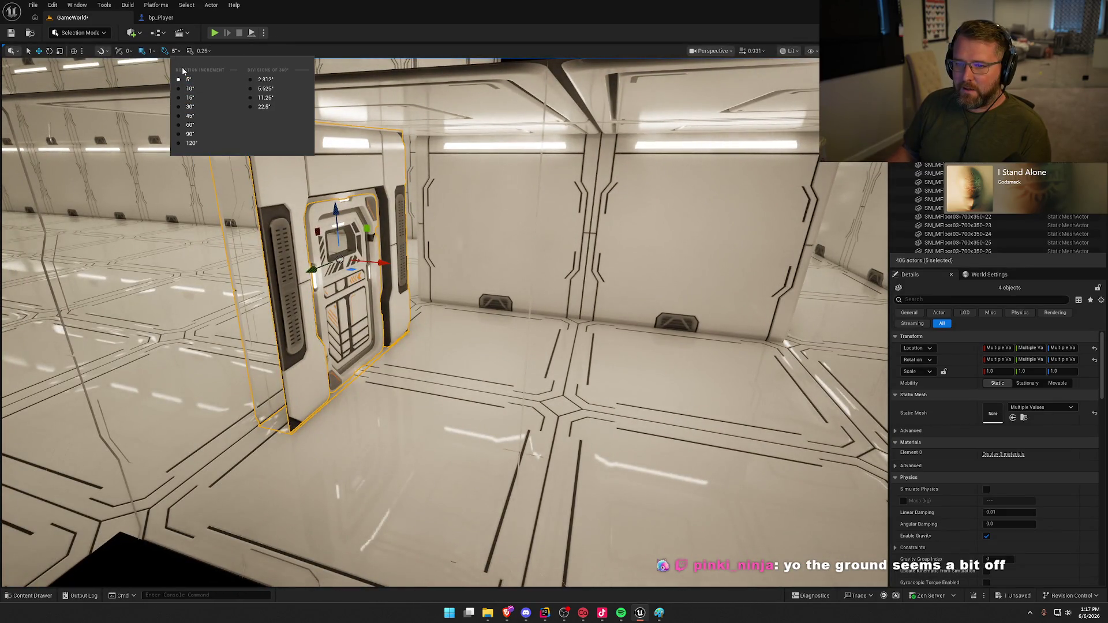
pyautogui.press('s')
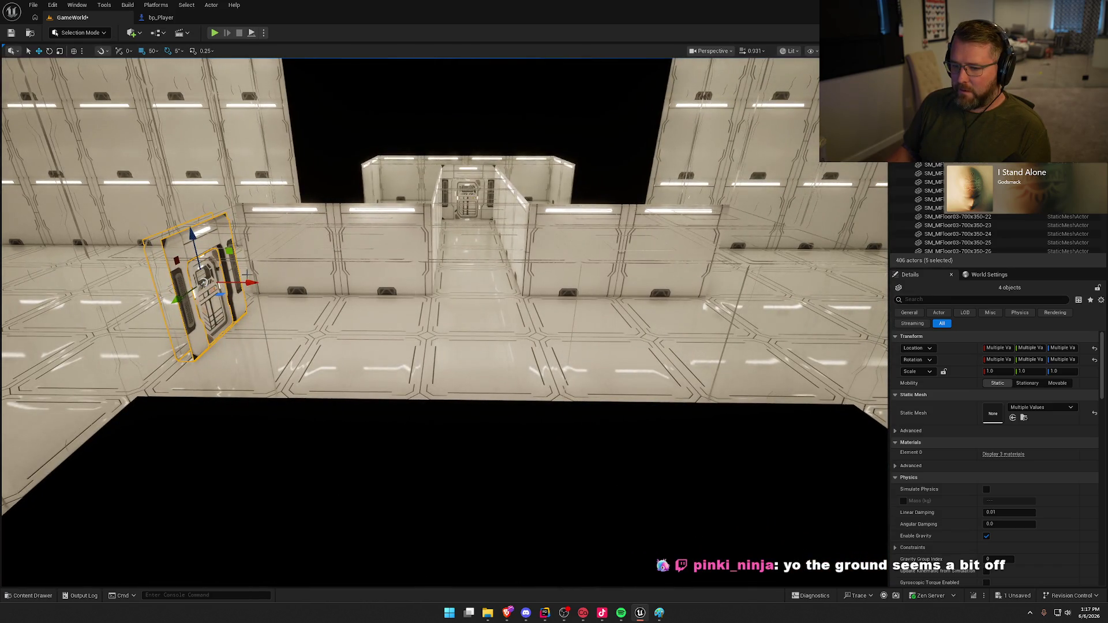
pyautogui.moveTo(681, 297); pyautogui.dragTo(779, 317)
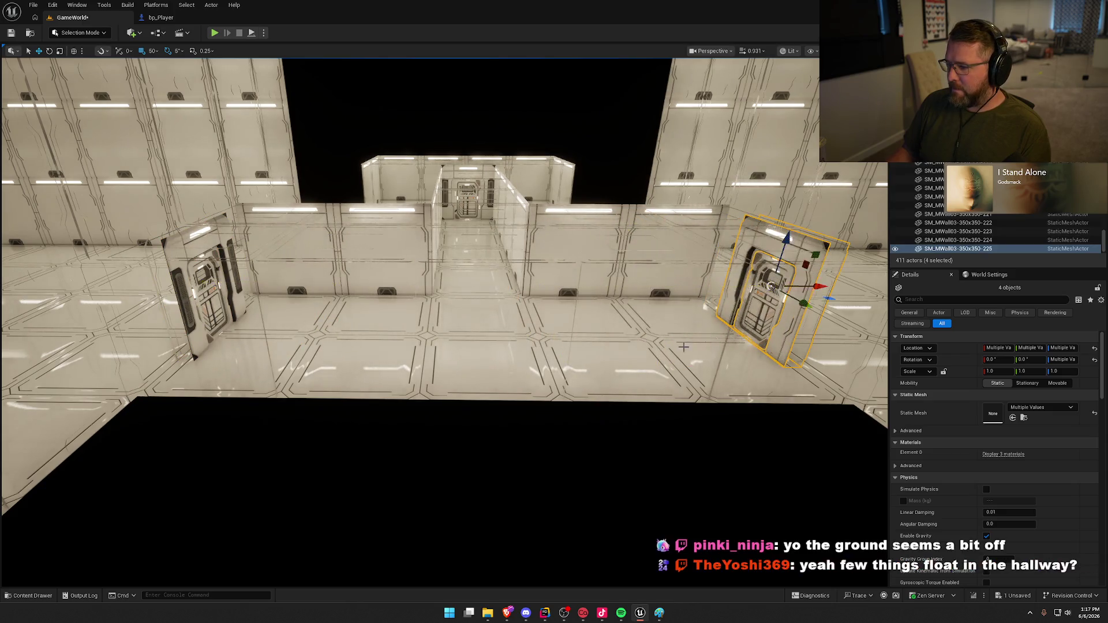
# - Reframe the door, clear the selection, and fly along the corridor toward a side wall
pyautogui.press('w')
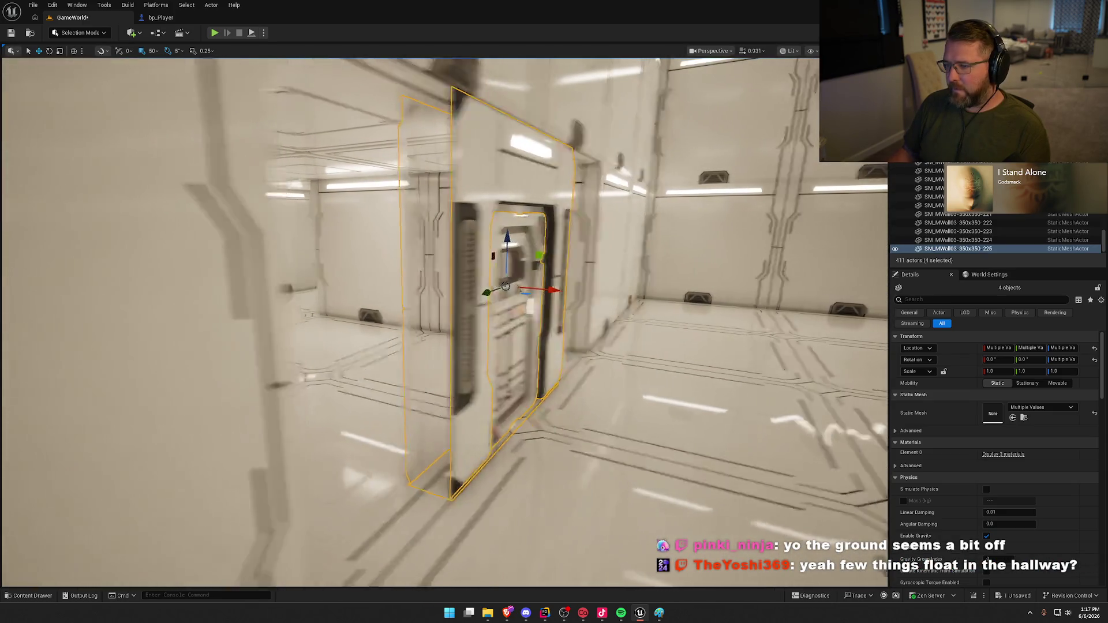
pyautogui.press('f')
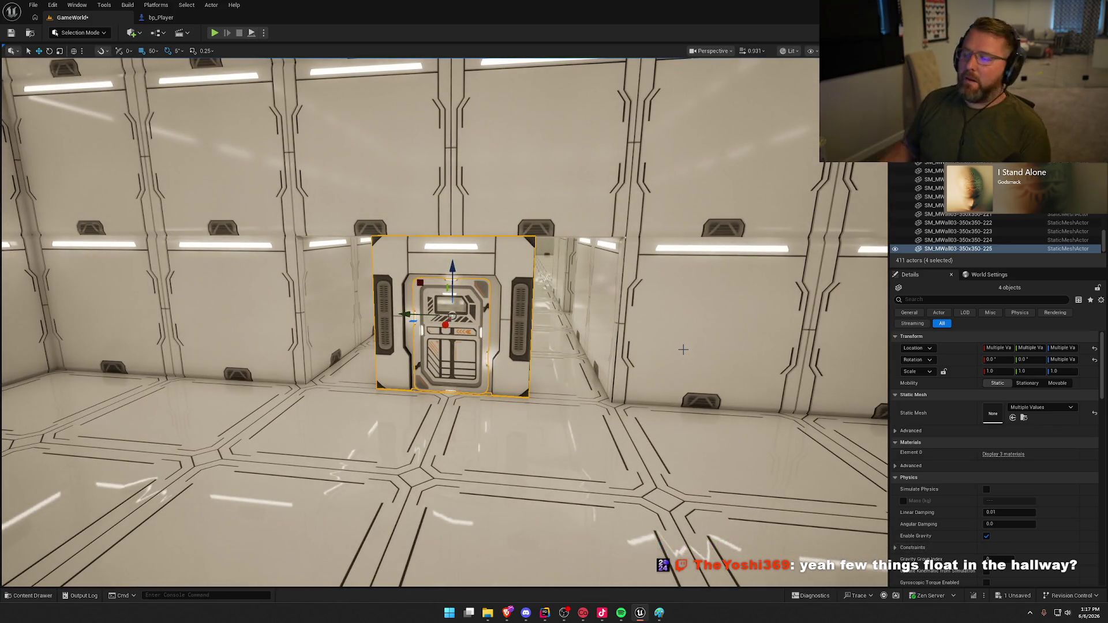
pyautogui.press('Escape')
pyautogui.moveTo(683, 349)
pyautogui.mouseDown()
pyautogui.moveTo(683, 393)
pyautogui.moveTo(635, 404)
pyautogui.mouseUp()
pyautogui.moveTo(402, 330); pyautogui.dragTo(577, 338)
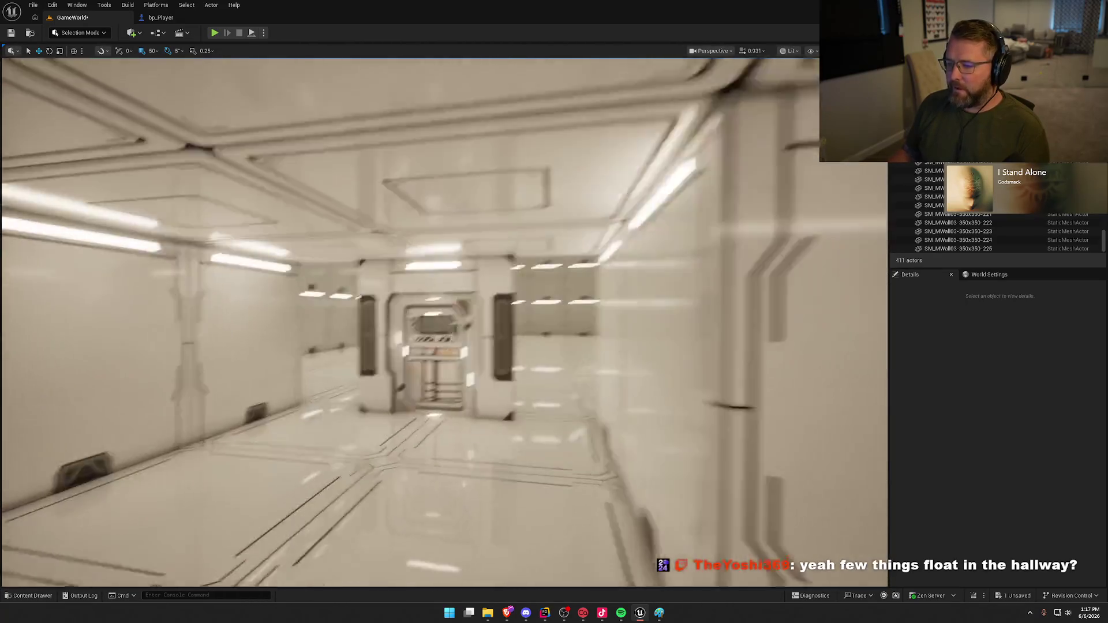
pyautogui.moveTo(554, 335); pyautogui.dragTo(520, 312)
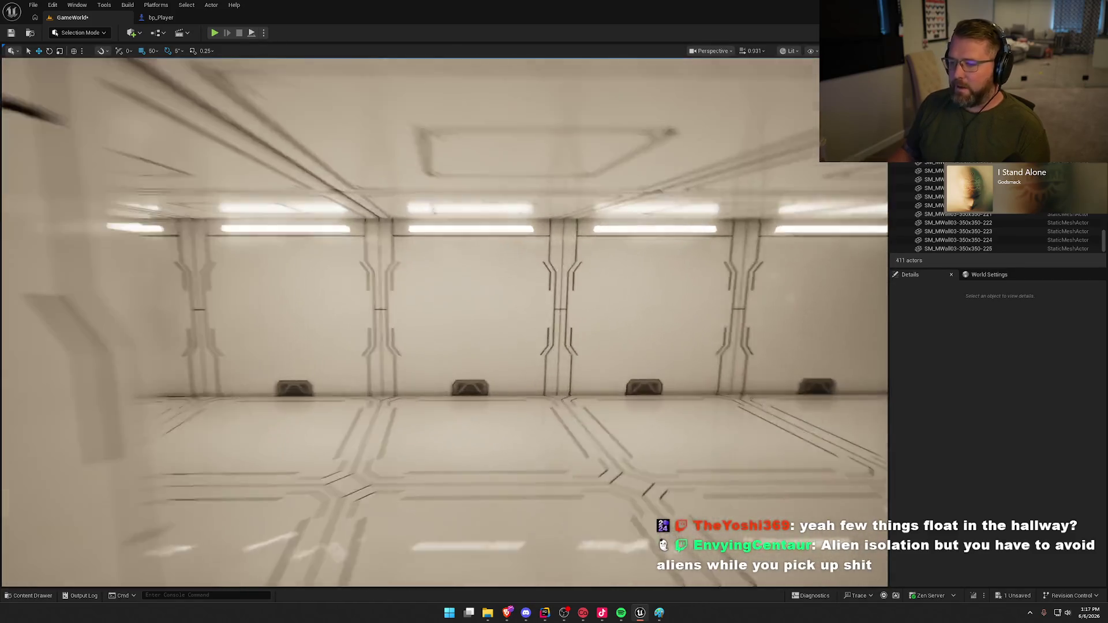
pyautogui.click(537, 307)
pyautogui.keyDown('ctrl'); pyautogui.click(411, 305); pyautogui.keyUp('ctrl')
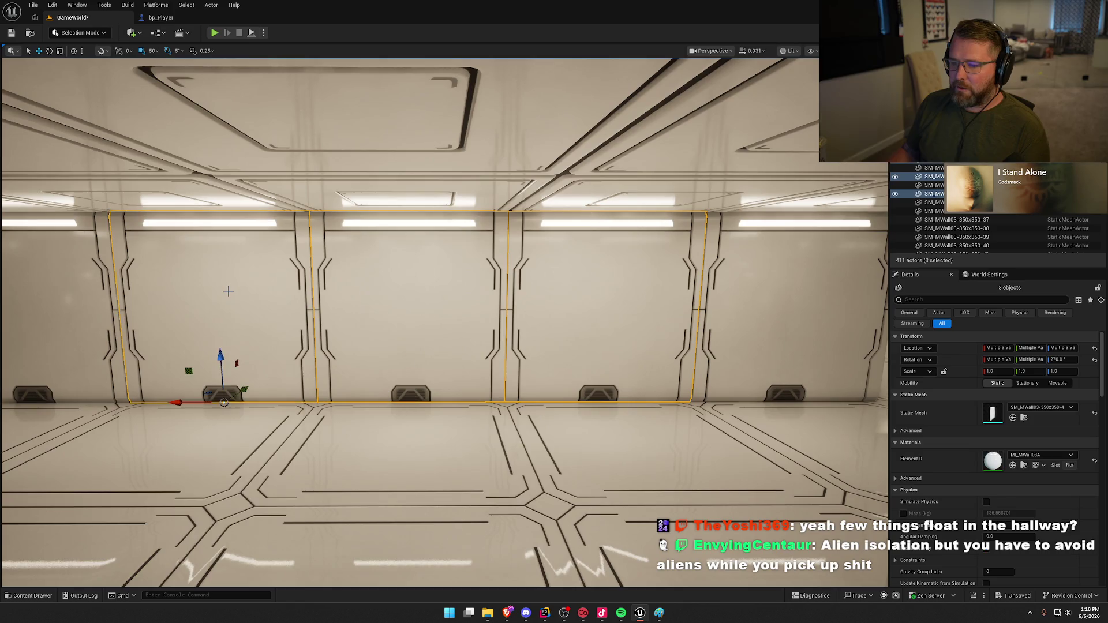
pyautogui.press('Escape')
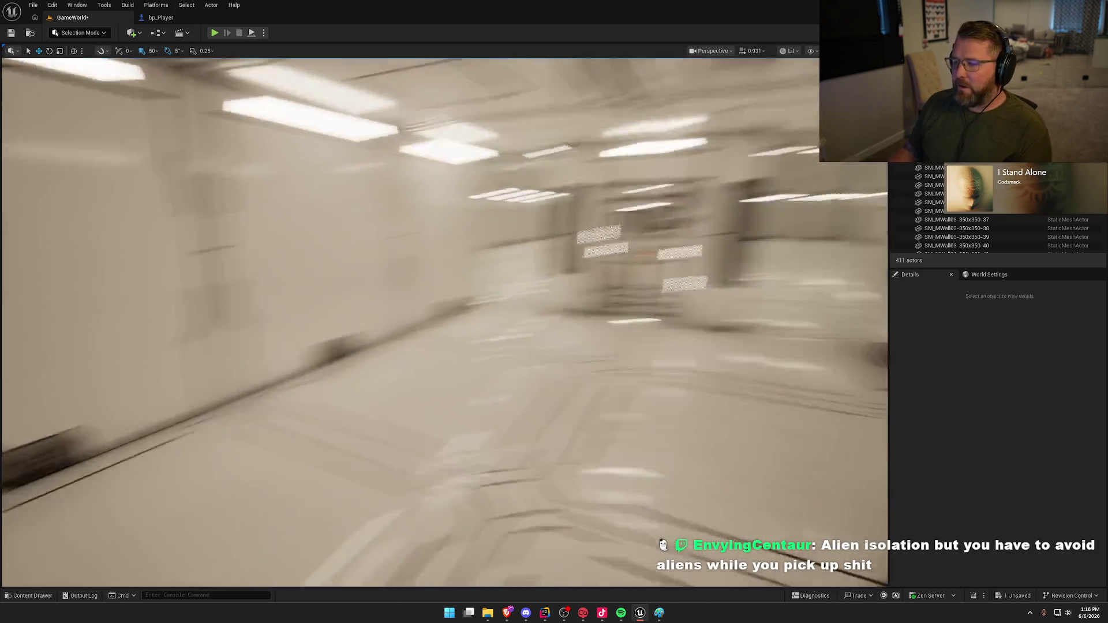
pyautogui.moveTo(445, 323)
pyautogui.mouseDown()
pyautogui.moveTo(445, 311)
pyautogui.moveTo(410, 306)
pyautogui.moveTo(450, 300)
pyautogui.moveTo(415, 295)
pyautogui.moveTo(421, 277)
pyautogui.moveTo(375, 282)
pyautogui.moveTo(490, 271)
pyautogui.moveTo(439, 283)
pyautogui.mouseUp()
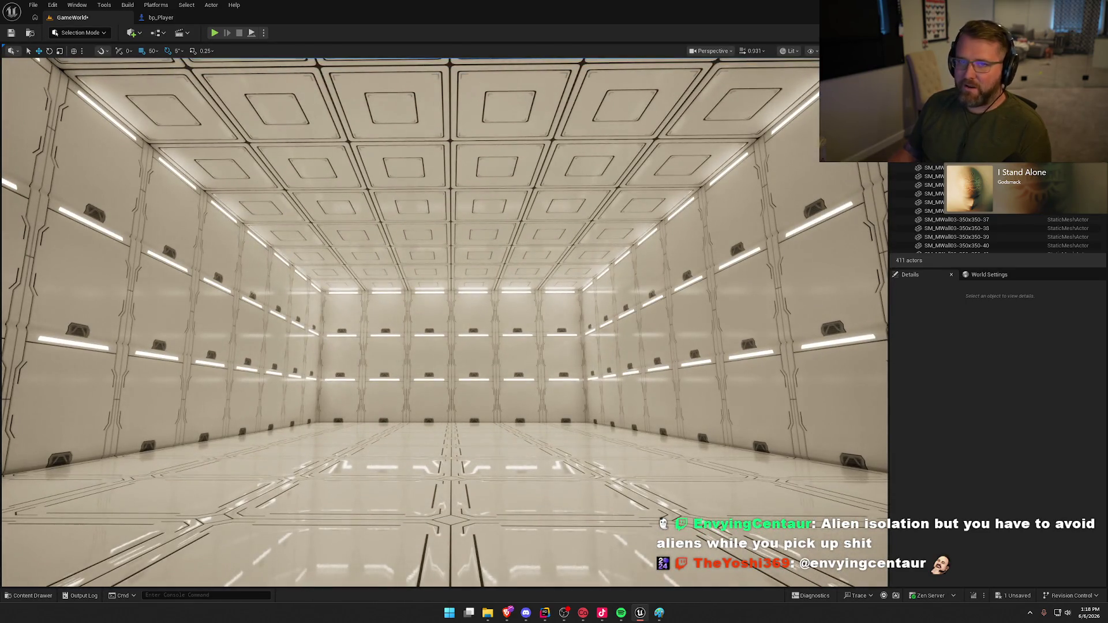
pyautogui.moveTo(438, 283)
pyautogui.mouseDown()
pyautogui.moveTo(393, 289)
pyautogui.moveTo(415, 286)
pyautogui.moveTo(565, 344)
pyautogui.mouseUp()
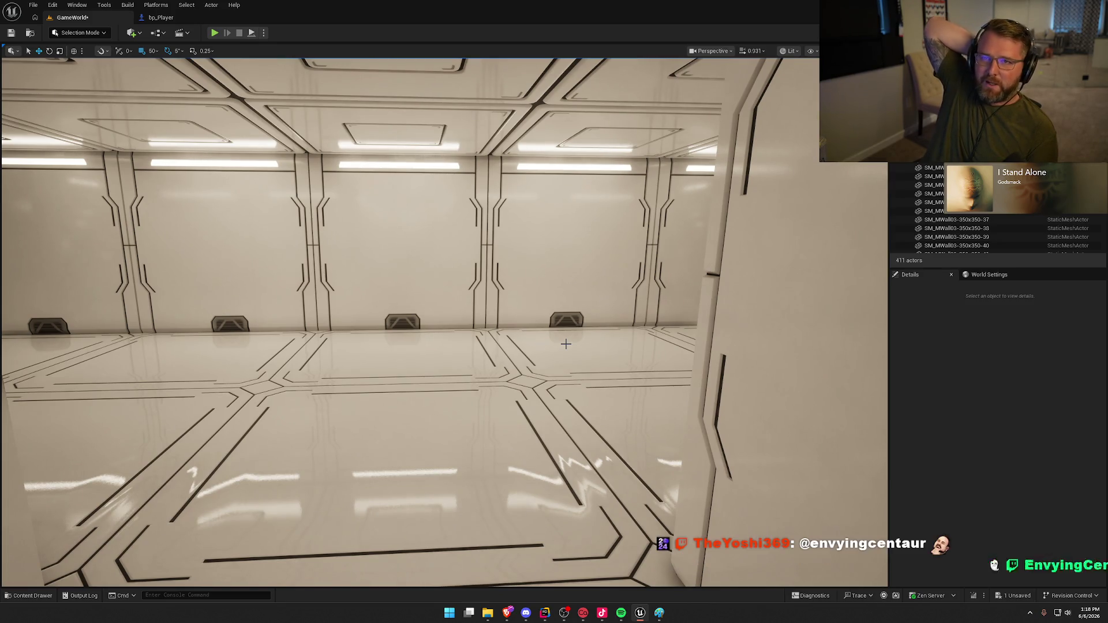
pyautogui.moveTo(531, 358)
pyautogui.mouseDown()
pyautogui.moveTo(496, 359)
pyautogui.moveTo(543, 355)
pyautogui.moveTo(549, 335)
pyautogui.moveTo(529, 356)
pyautogui.mouseUp()
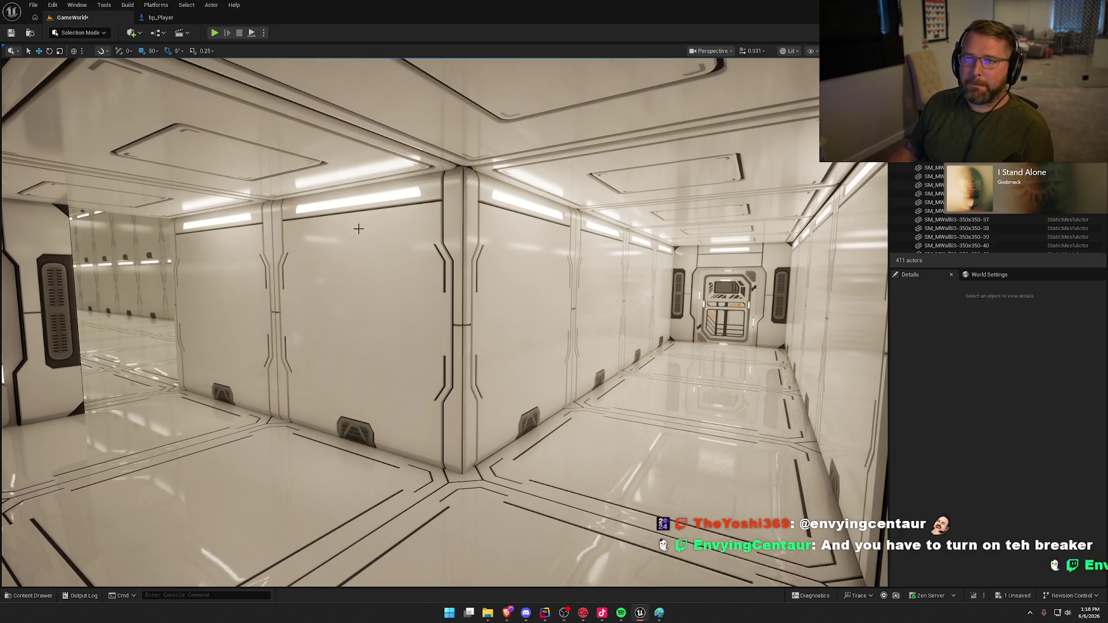
pyautogui.moveTo(542, 248); pyautogui.dragTo(542, 248)
pyautogui.moveTo(351, 341); pyautogui.dragTo(350, 341)
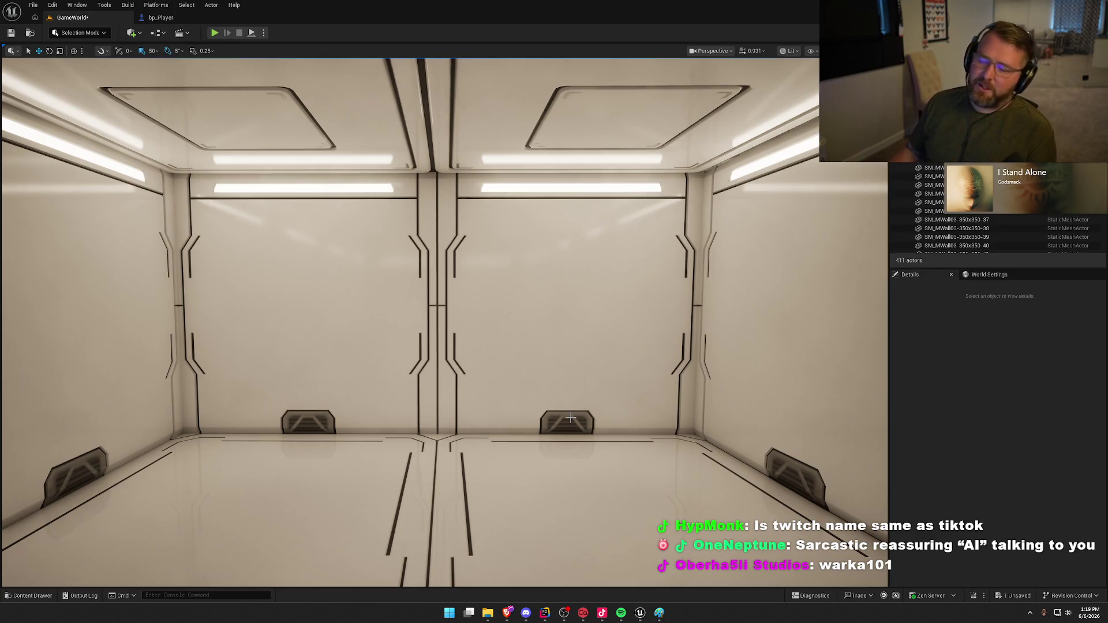
pyautogui.moveTo(401, 382)
pyautogui.mouseDown()
pyautogui.moveTo(300, 370)
pyautogui.moveTo(402, 381)
pyautogui.mouseUp()
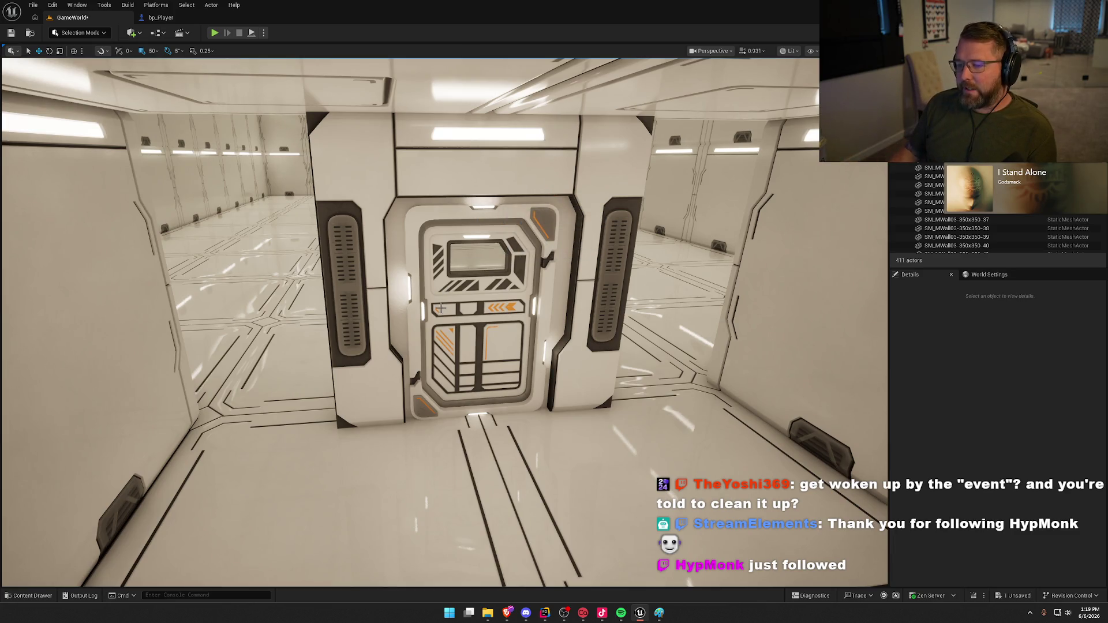
pyautogui.moveTo(488, 325)
pyautogui.mouseDown()
pyautogui.moveTo(489, 265)
pyautogui.moveTo(404, 268)
pyautogui.moveTo(520, 269)
pyautogui.moveTo(474, 269)
pyautogui.moveTo(499, 269)
pyautogui.moveTo(501, 333)
pyautogui.mouseUp()
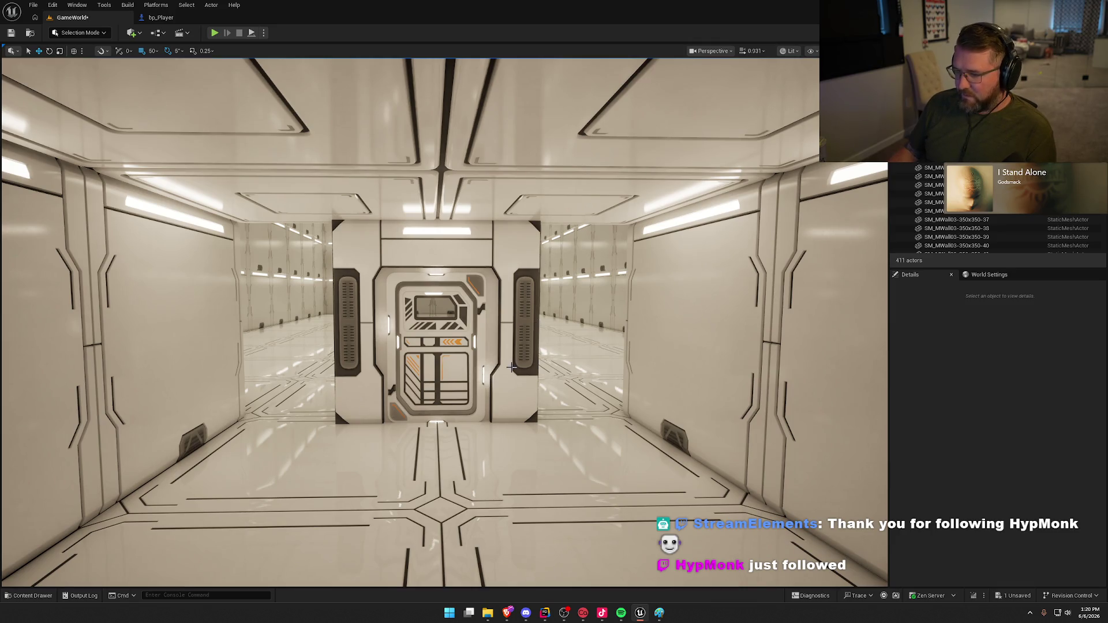
pyautogui.scroll(3, 513, 365)
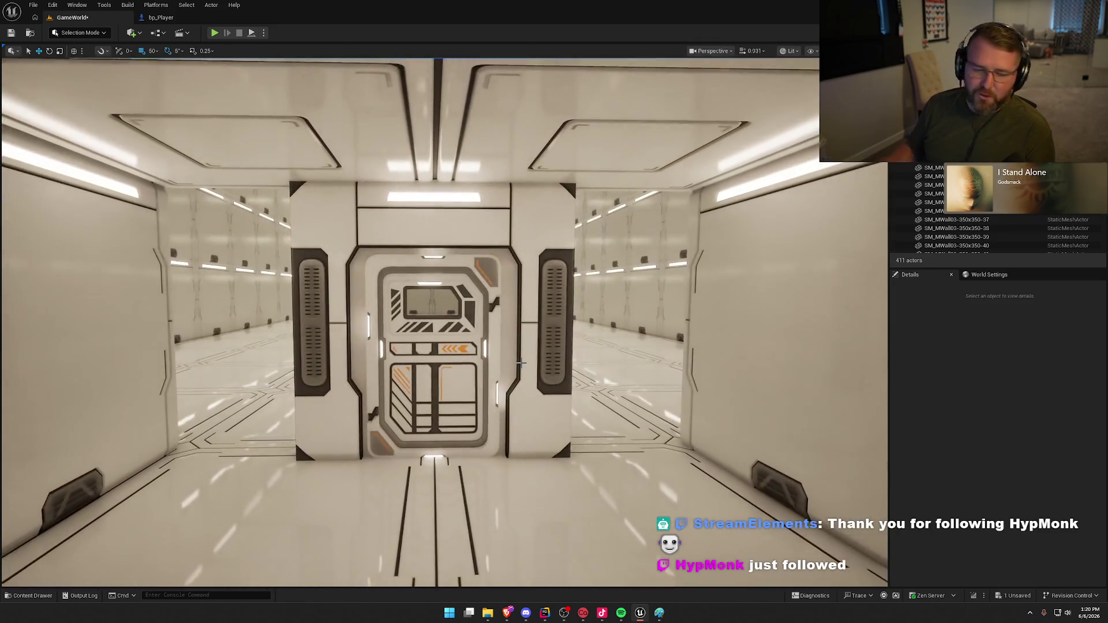
pyautogui.moveTo(520, 363)
pyautogui.mouseDown()
pyautogui.moveTo(523, 398)
pyautogui.moveTo(531, 335)
pyautogui.moveTo(623, 340)
pyautogui.moveTo(543, 347)
pyautogui.moveTo(531, 357)
pyautogui.moveTo(554, 352)
pyautogui.moveTo(571, 381)
pyautogui.moveTo(397, 230)
pyautogui.moveTo(375, 231)
pyautogui.moveTo(398, 230)
pyautogui.moveTo(399, 243)
pyautogui.moveTo(578, 378)
pyautogui.moveTo(577, 311)
pyautogui.moveTo(520, 312)
pyautogui.moveTo(548, 277)
pyautogui.moveTo(554, 323)
pyautogui.moveTo(539, 374)
pyautogui.mouseUp()
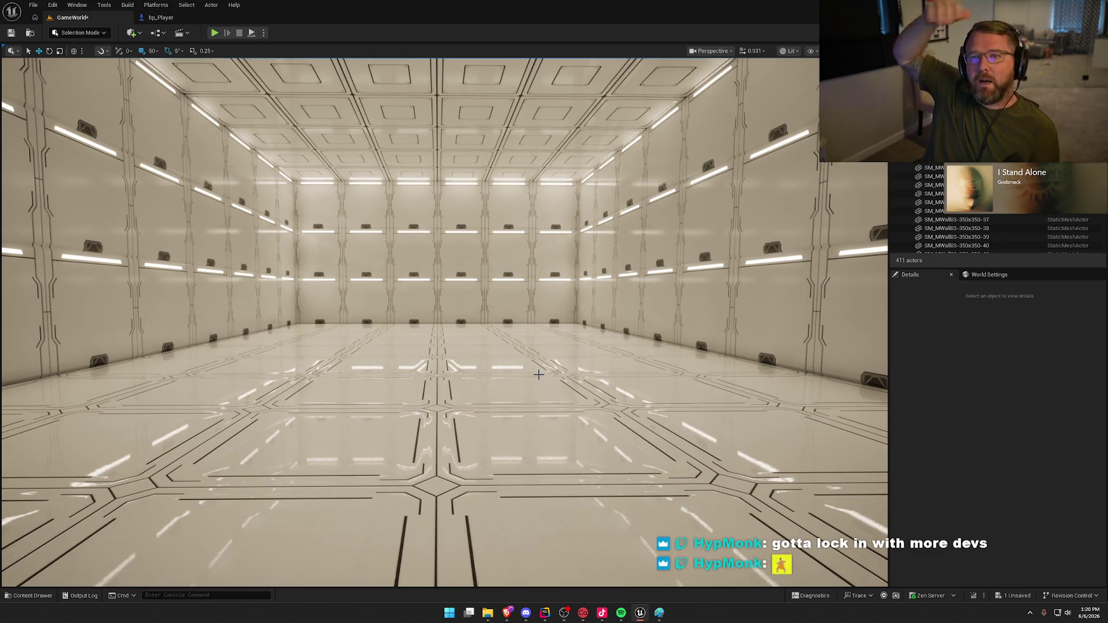
pyautogui.moveTo(472, 349)
pyautogui.mouseDown()
pyautogui.moveTo(404, 353)
pyautogui.moveTo(491, 347)
pyautogui.moveTo(476, 252)
pyautogui.moveTo(522, 251)
pyautogui.moveTo(468, 254)
pyautogui.moveTo(479, 249)
pyautogui.moveTo(519, 254)
pyautogui.moveTo(439, 271)
pyautogui.moveTo(356, 319)
pyautogui.mouseUp()
pyautogui.click(356, 319)
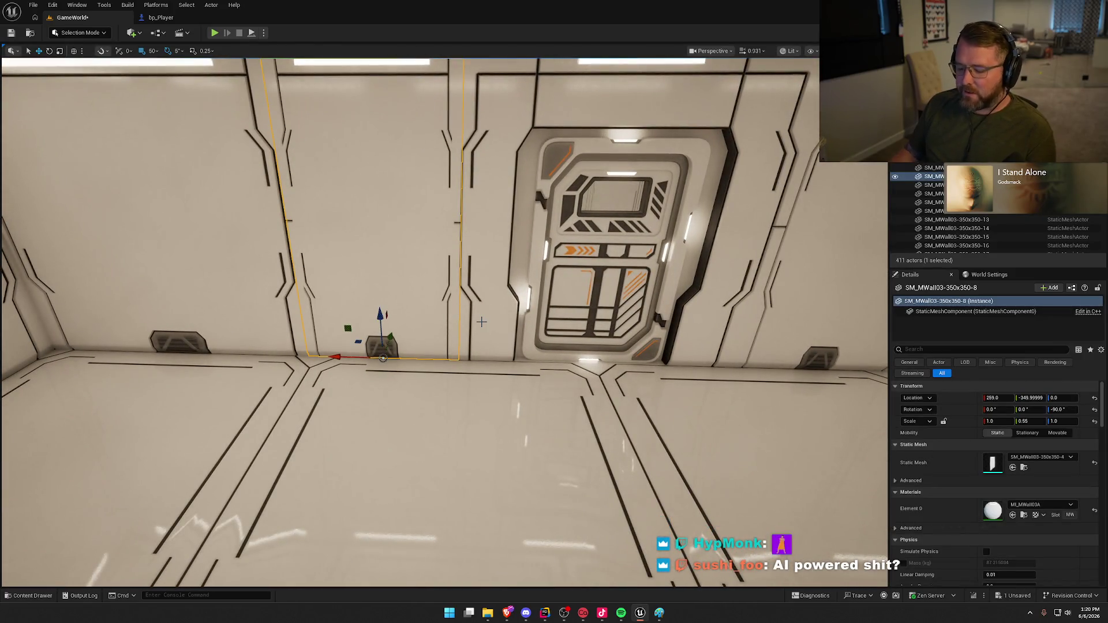
# - In Unlit view, copy a wall panel and move the copy into place beside the door
pyautogui.hotkey('alt', '3')
pyautogui.moveTo(481, 322); pyautogui.dragTo(485, 365)
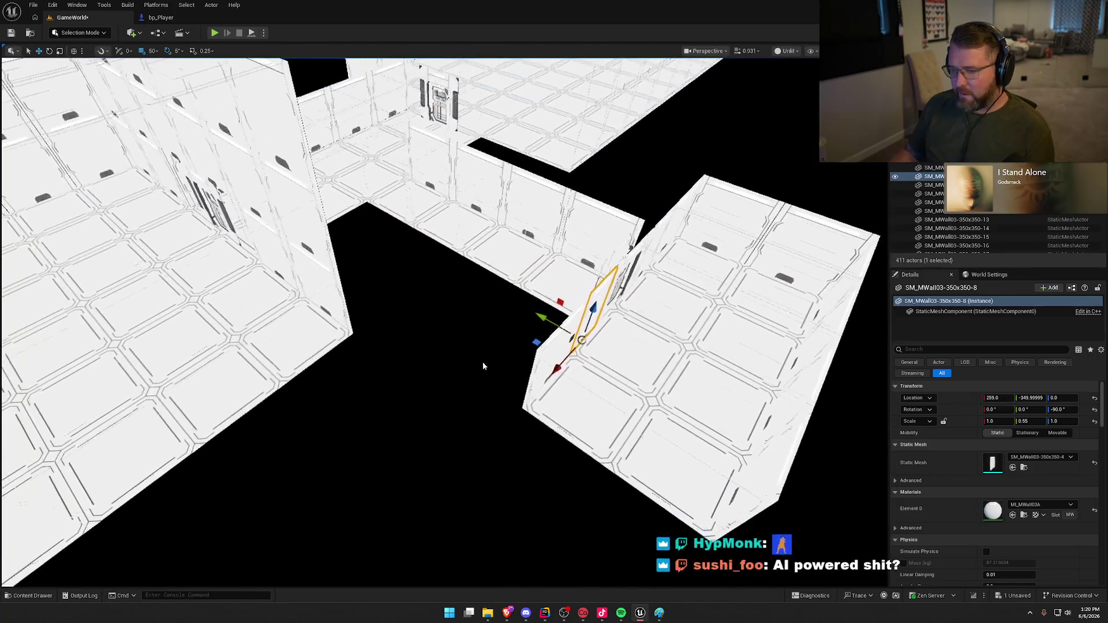
pyautogui.keyDown('alt'); pyautogui.moveTo(582, 340); pyautogui.dragTo(485, 343); pyautogui.keyUp('alt')
pyautogui.moveTo(215, 259)
pyautogui.mouseDown()
pyautogui.moveTo(482, 306)
pyautogui.moveTo(435, 325)
pyautogui.mouseUp()
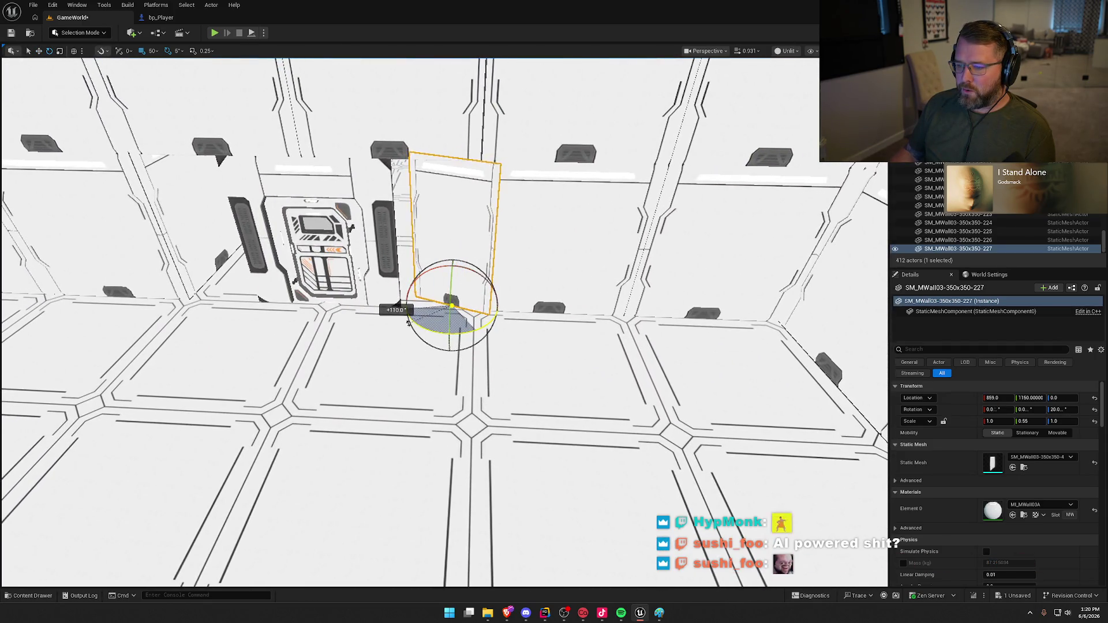
pyautogui.moveTo(454, 329)
pyautogui.mouseDown()
pyautogui.moveTo(509, 370)
pyautogui.moveTo(425, 371)
pyautogui.moveTo(228, 195)
pyautogui.mouseUp()
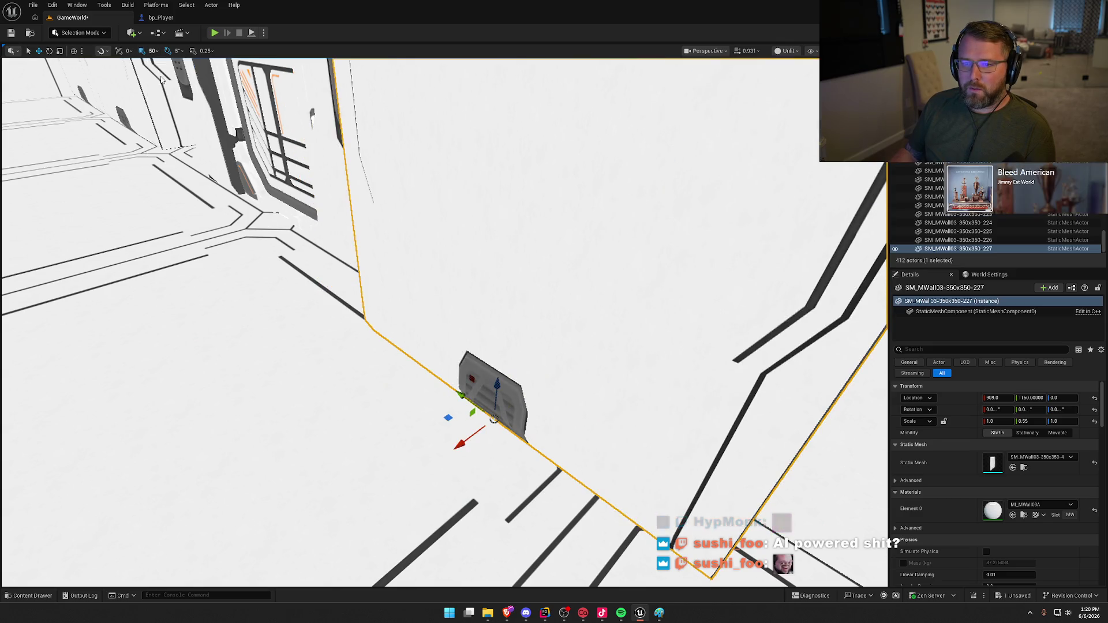
pyautogui.moveTo(449, 418)
pyautogui.mouseDown()
pyautogui.moveTo(487, 383)
pyautogui.moveTo(431, 331)
pyautogui.moveTo(549, 445)
pyautogui.moveTo(277, 395)
pyautogui.moveTo(370, 395)
pyautogui.moveTo(498, 421)
pyautogui.moveTo(484, 420)
pyautogui.mouseUp()
# - Check the new wall copy from an angle, return to Lit shading, and reselect it
pyautogui.scroll(3, 455, 417)
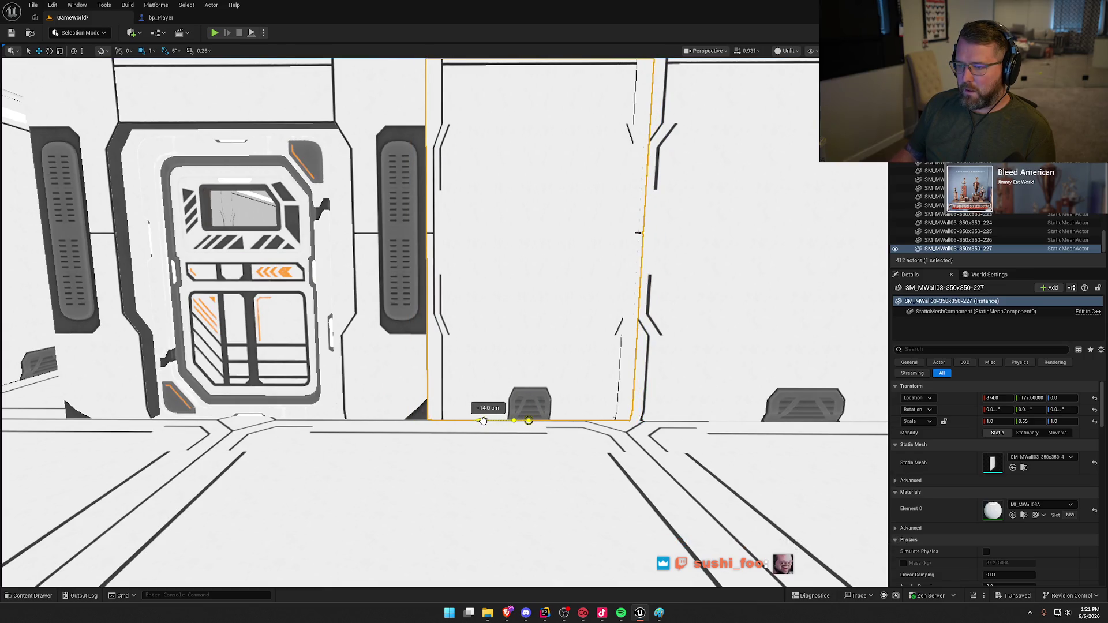
pyautogui.moveTo(483, 421)
pyautogui.mouseDown()
pyautogui.moveTo(594, 377)
pyautogui.moveTo(587, 359)
pyautogui.moveTo(577, 381)
pyautogui.moveTo(560, 375)
pyautogui.moveTo(537, 277)
pyautogui.mouseUp()
pyautogui.moveTo(594, 389)
pyautogui.mouseDown()
pyautogui.moveTo(589, 381)
pyautogui.moveTo(635, 452)
pyautogui.moveTo(611, 452)
pyautogui.moveTo(631, 424)
pyautogui.mouseUp()
pyautogui.hotkey('alt', '4')
pyautogui.press('Escape')
pyautogui.click(500, 271)
pyautogui.moveTo(501, 271)
pyautogui.mouseDown()
pyautogui.moveTo(500, 294)
pyautogui.moveTo(549, 300)
pyautogui.mouseUp()
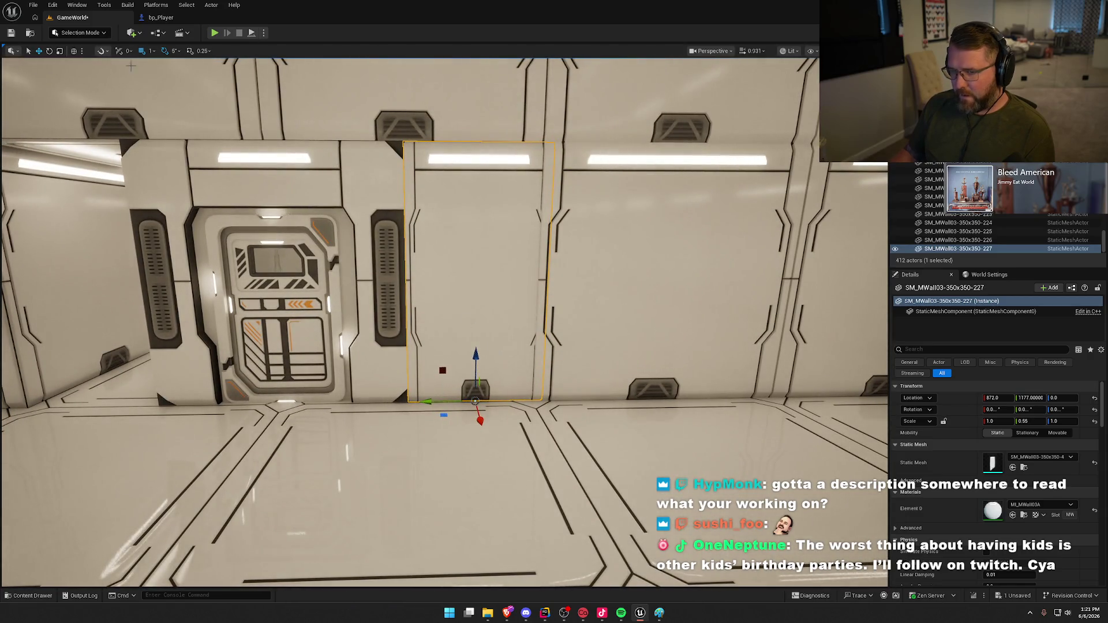
# - Set grid snapping to 50, clear the selection, and tilt the view up to the ceiling
pyautogui.click(152, 51)
pyautogui.click(170, 108)
pyautogui.moveTo(545, 381)
pyautogui.mouseDown()
pyautogui.moveTo(549, 405)
pyautogui.moveTo(398, 364)
pyautogui.moveTo(236, 347)
pyautogui.moveTo(267, 352)
pyautogui.mouseUp()
pyautogui.scroll(5, 362, 381)
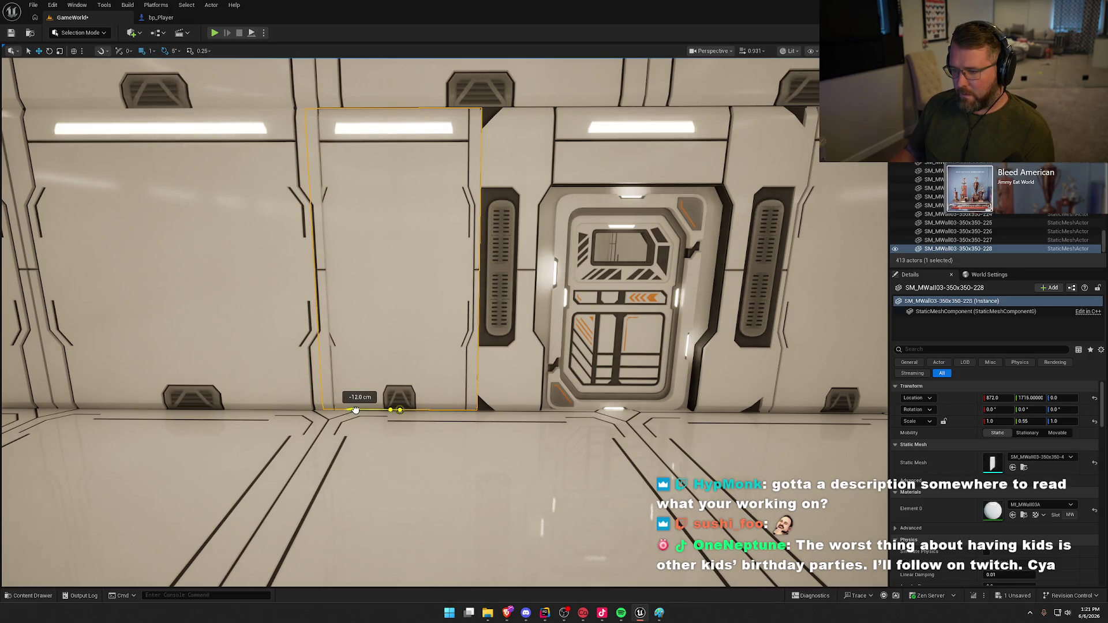
pyautogui.press('Escape')
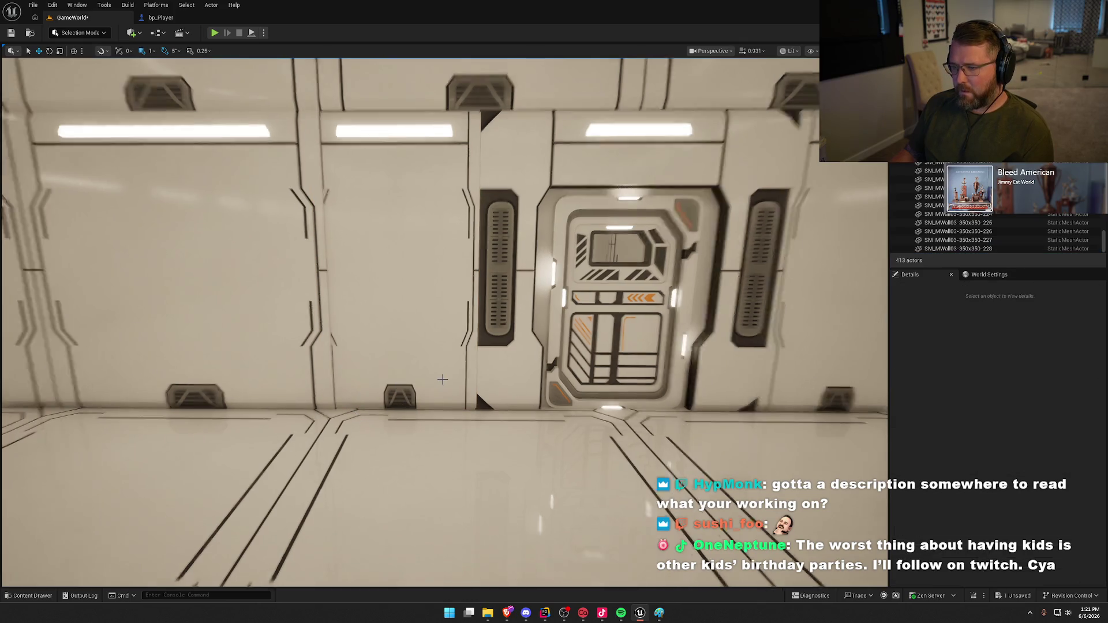
pyautogui.scroll(-10, 355, 409)
pyautogui.moveTo(442, 381)
pyautogui.mouseDown()
pyautogui.moveTo(447, 332)
pyautogui.moveTo(442, 381)
pyautogui.mouseUp()
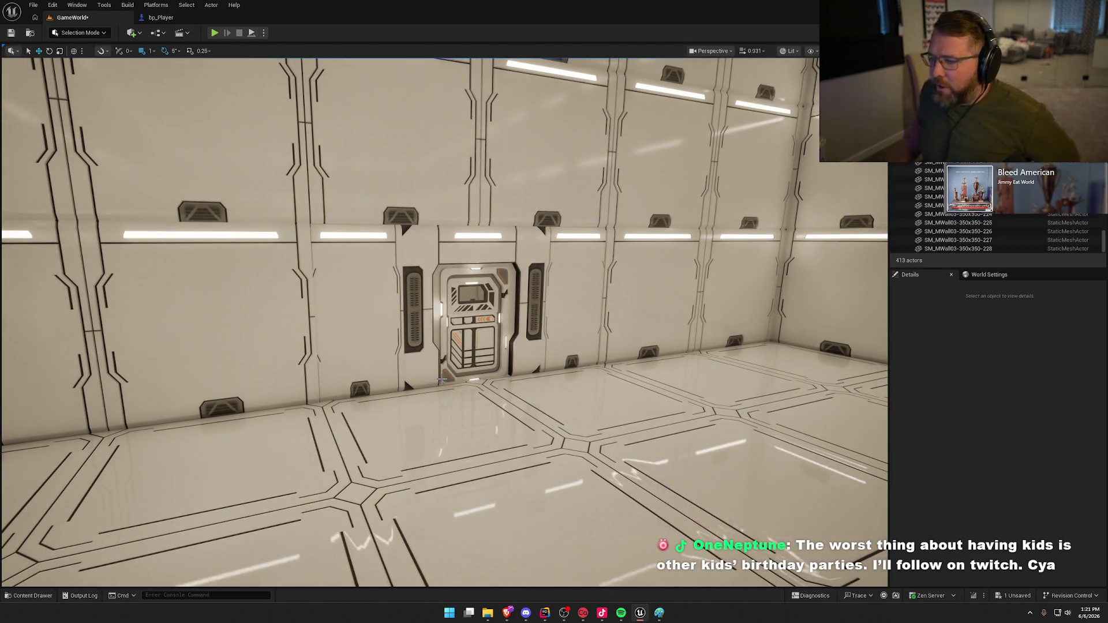
pyautogui.moveTo(636, 339); pyautogui.dragTo(636, 300)
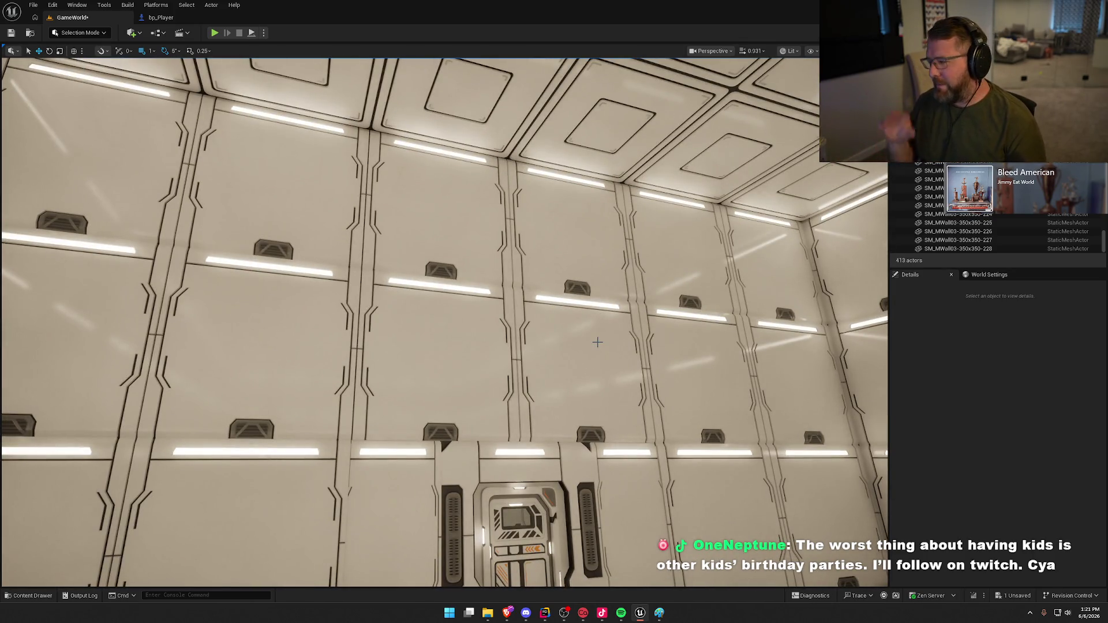
# - Select the panel above the door and locate its SM_MWall03-350x350-1 mesh in the asset library
pyautogui.click(409, 321)
pyautogui.hotkey('ctrl', 'b')
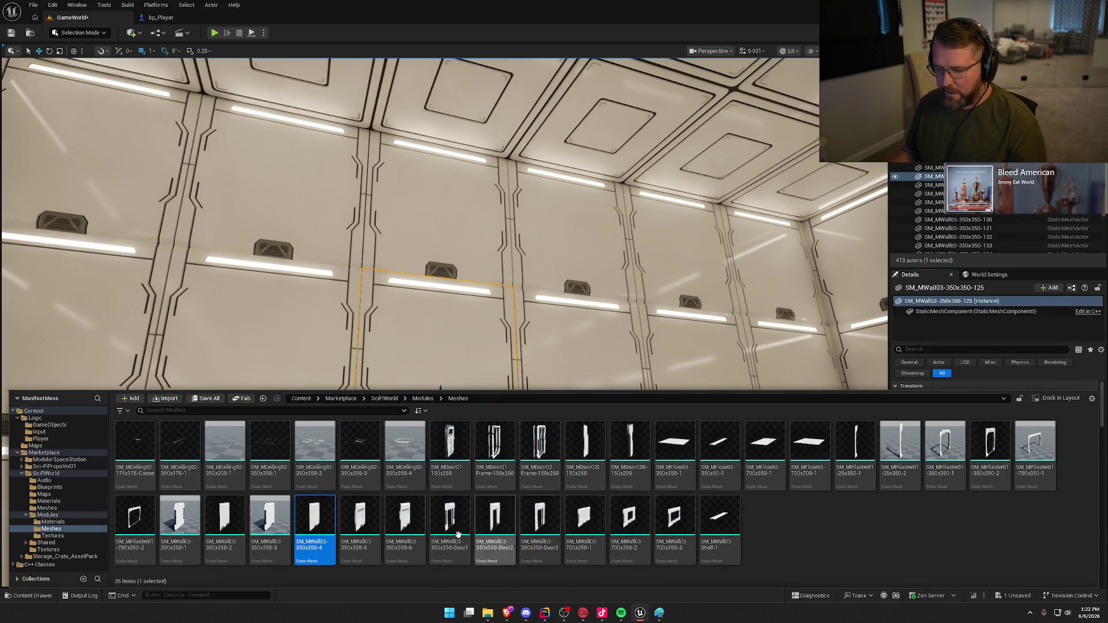
pyautogui.click(184, 513)
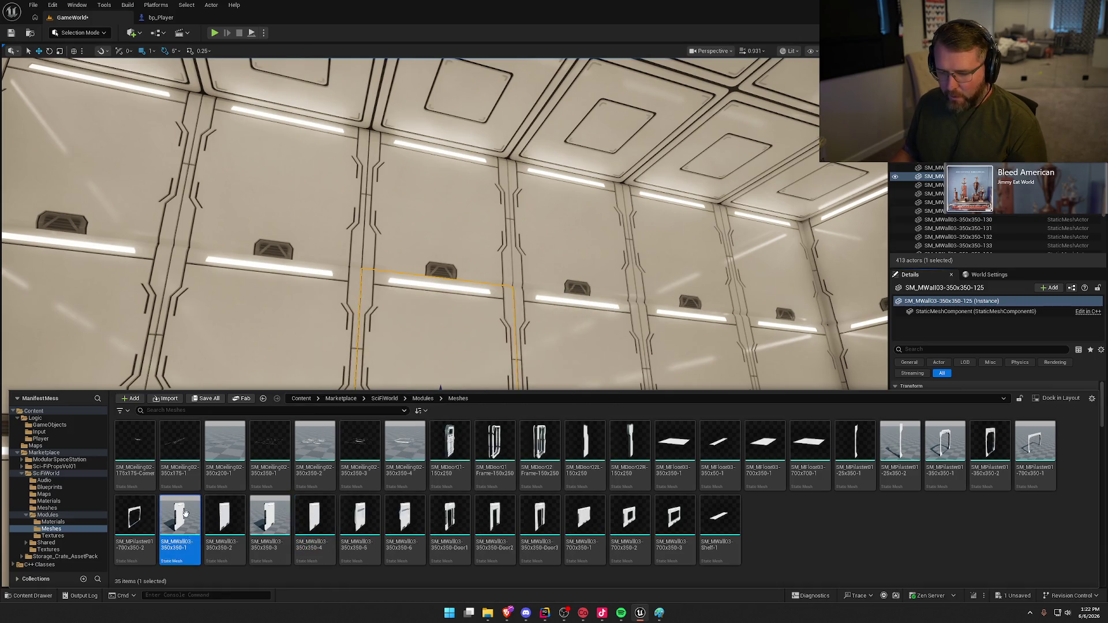
pyautogui.click(371, 333)
pyautogui.press('f')
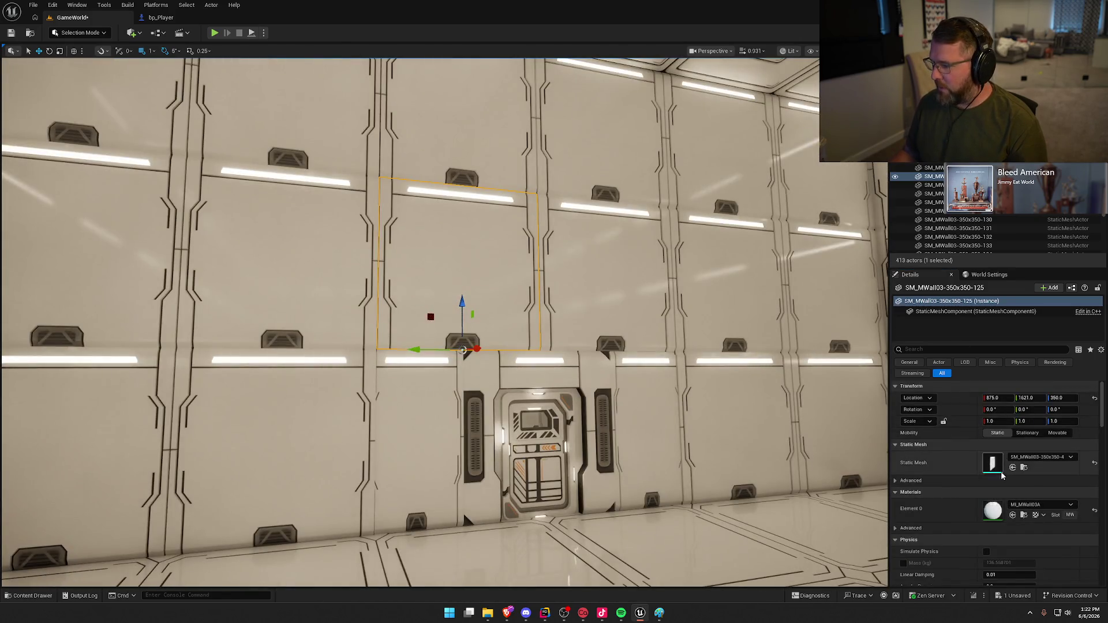
pyautogui.press('Escape')
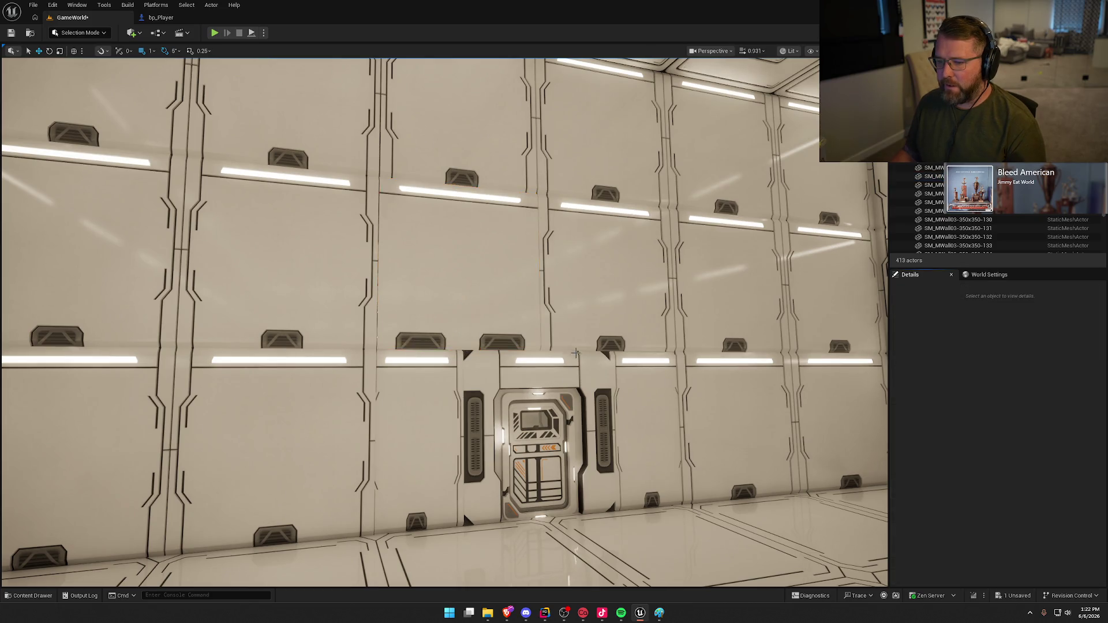
# - Pick SM_MWall03-350x350-5 and swap the panel above the door to the recessed window variant
pyautogui.hotkey('ctrl', 'space')
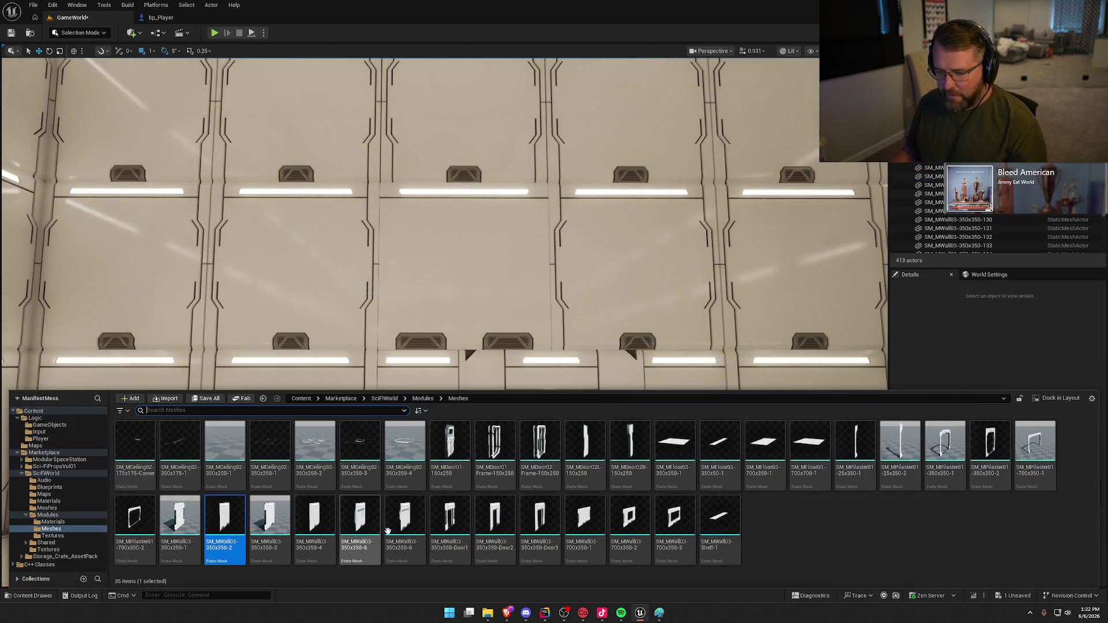
pyautogui.click(501, 526)
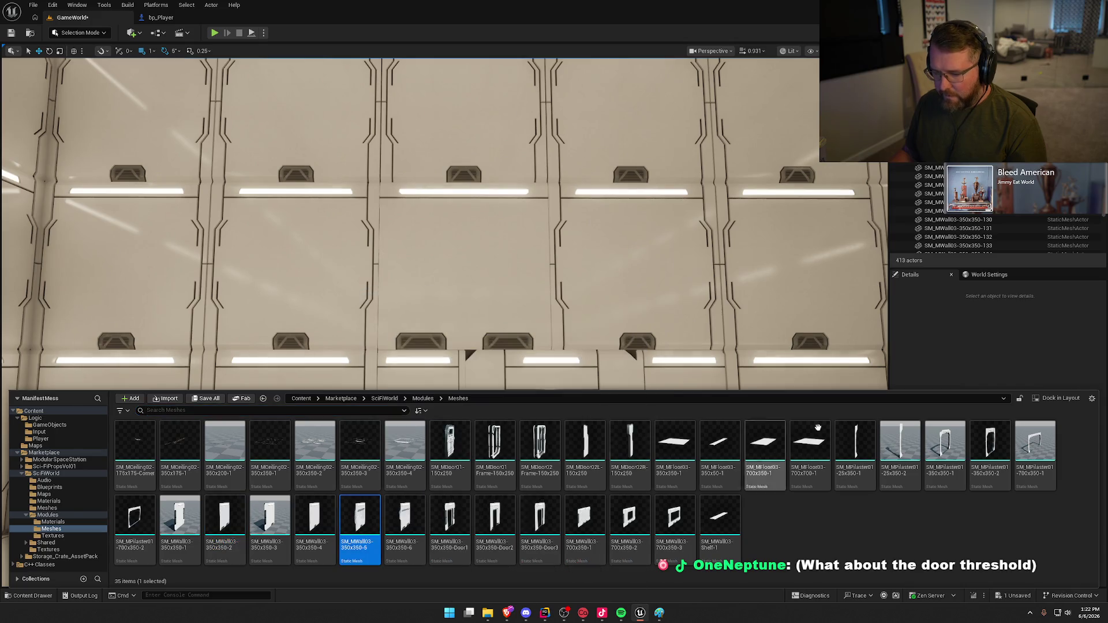
pyautogui.click(948, 363)
pyautogui.click(518, 272)
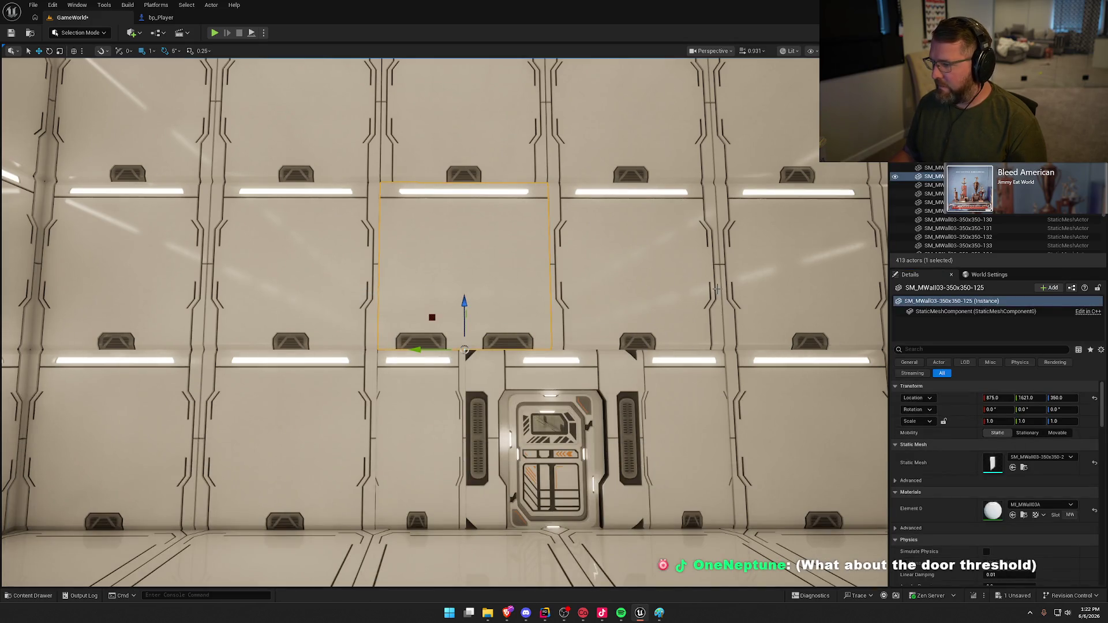
pyautogui.click(1013, 468)
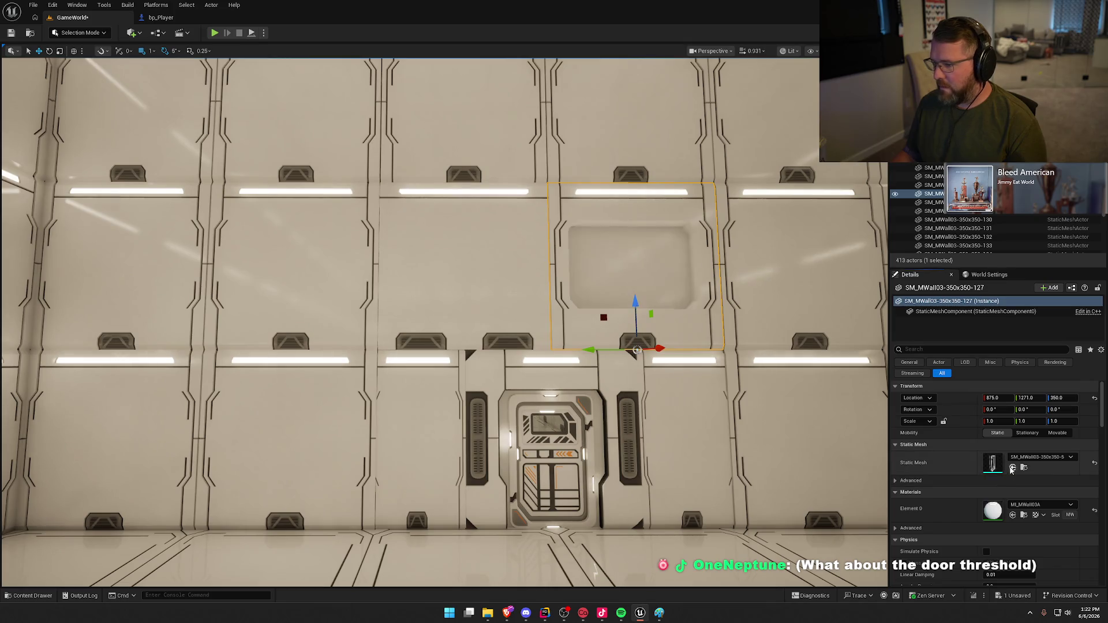
pyautogui.press('Escape')
# - Select the recessed panel and swap it to a vented SM_MWall03 variant
pyautogui.moveTo(772, 428)
pyautogui.mouseDown()
pyautogui.moveTo(768, 462)
pyautogui.moveTo(745, 375)
pyautogui.moveTo(739, 393)
pyautogui.moveTo(710, 363)
pyautogui.moveTo(702, 330)
pyautogui.mouseUp()
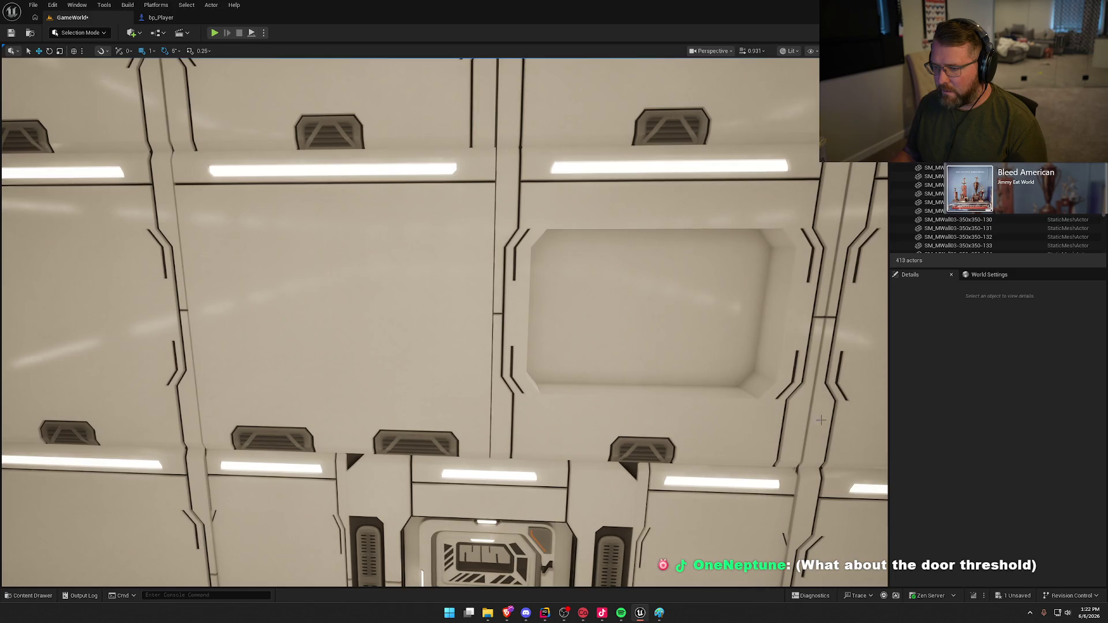
pyautogui.click(701, 330)
pyautogui.hotkey('ctrl', 'b')
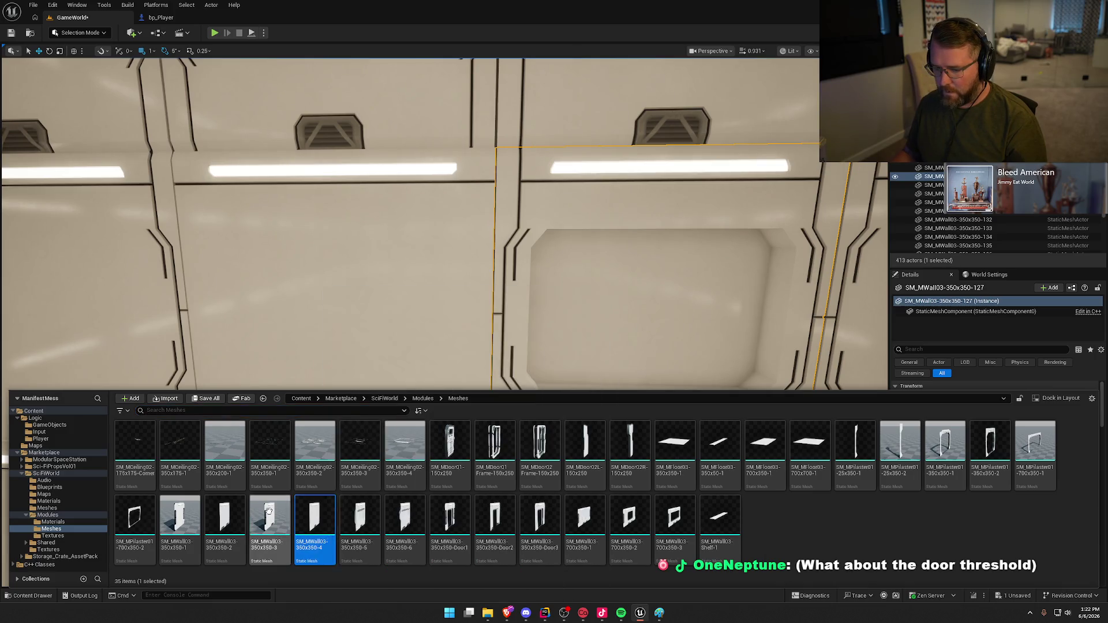
pyautogui.moveTo(576, 326); pyautogui.dragTo(696, 371)
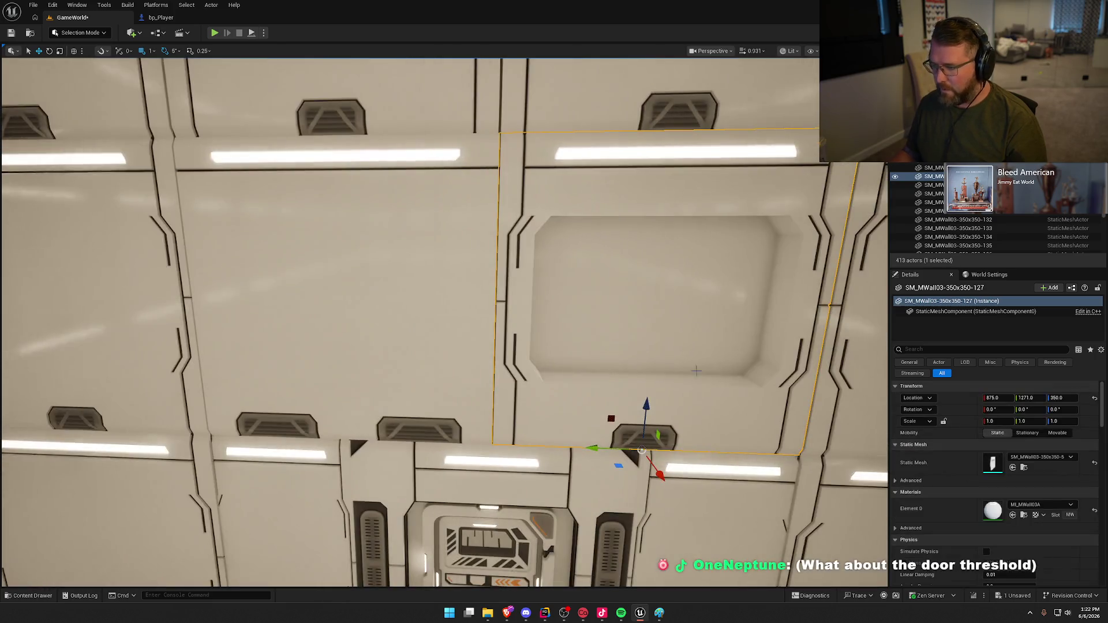
pyautogui.click(1013, 468)
pyautogui.press('Escape')
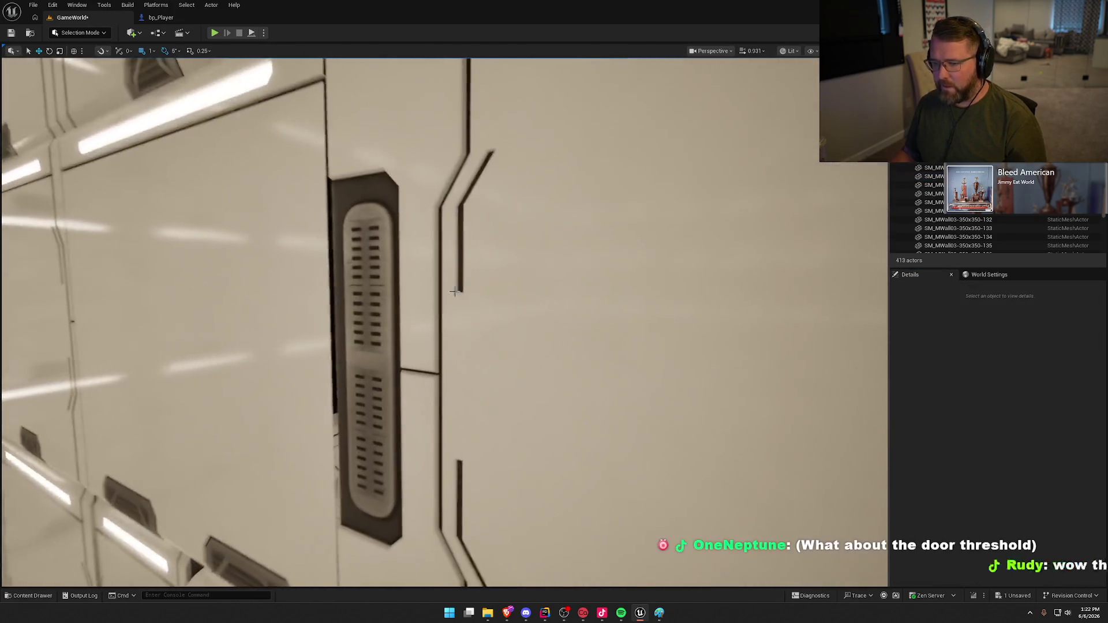
# - Replace the vented panel's mesh with another variant from the Static Mesh list
pyautogui.click(450, 432)
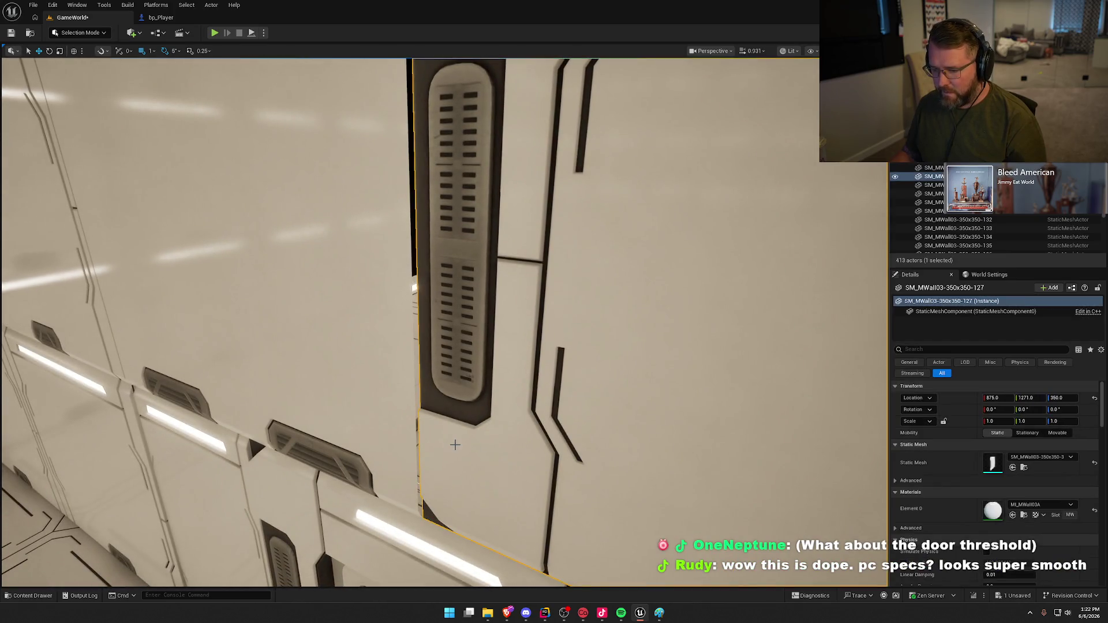
pyautogui.click(1042, 457)
pyautogui.click(1052, 388)
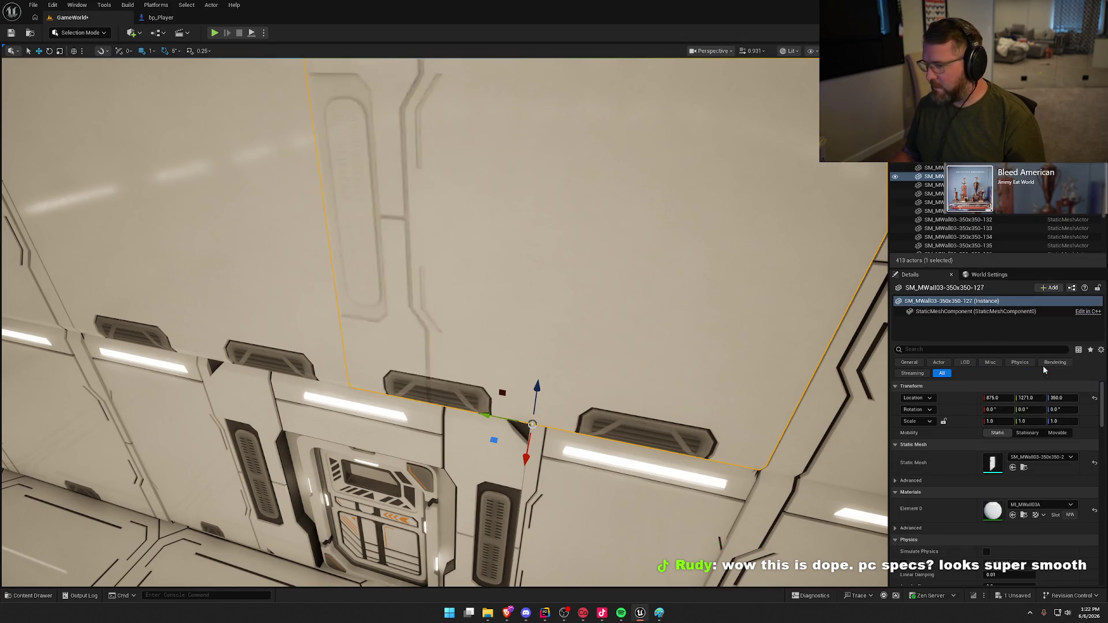
pyautogui.press('Escape')
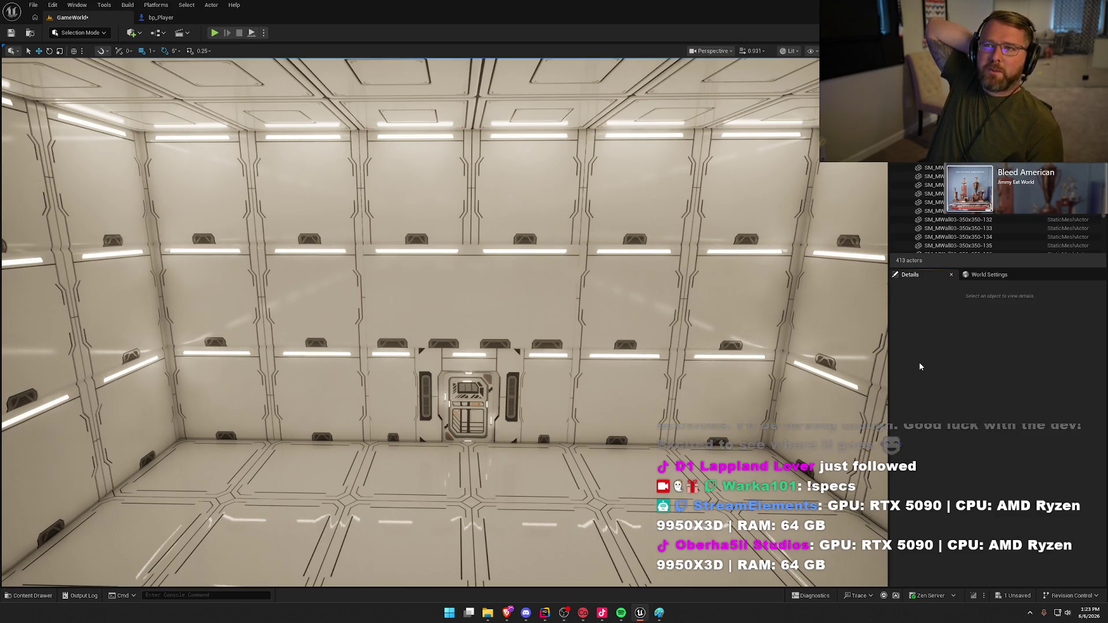
pyautogui.moveTo(583, 309)
pyautogui.mouseDown()
pyautogui.moveTo(574, 289)
pyautogui.moveTo(582, 314)
pyautogui.moveTo(583, 304)
pyautogui.moveTo(536, 316)
pyautogui.moveTo(587, 302)
pyautogui.moveTo(571, 300)
pyautogui.moveTo(566, 277)
pyautogui.moveTo(566, 326)
pyautogui.moveTo(520, 288)
pyautogui.moveTo(396, 235)
pyautogui.mouseUp()
pyautogui.click(396, 235)
pyautogui.moveTo(488, 244); pyautogui.dragTo(381, 234)
pyautogui.click(407, 234)
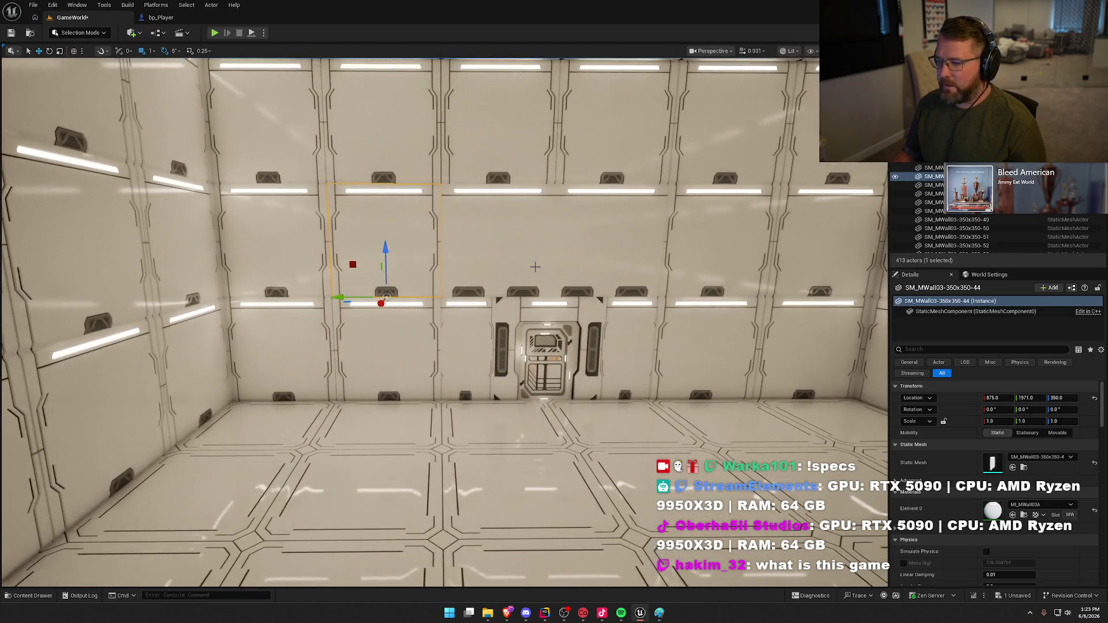
pyautogui.hotkey('ctrl', 'space')
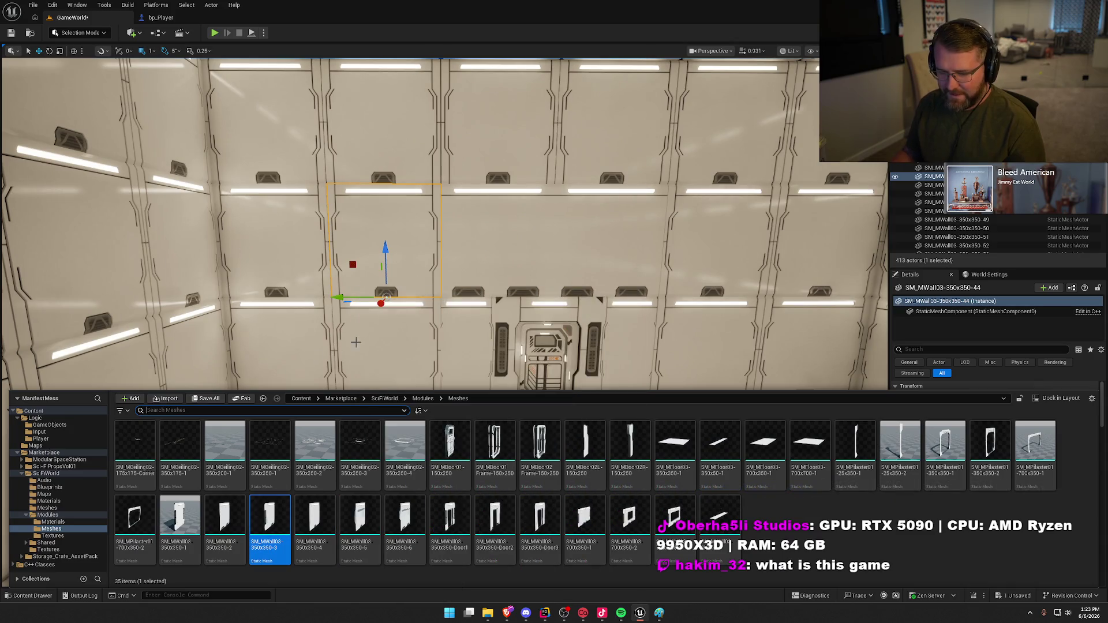
pyautogui.hotkey('ctrl', 'space')
pyautogui.click(1056, 458)
pyautogui.scroll(3, 1047, 392)
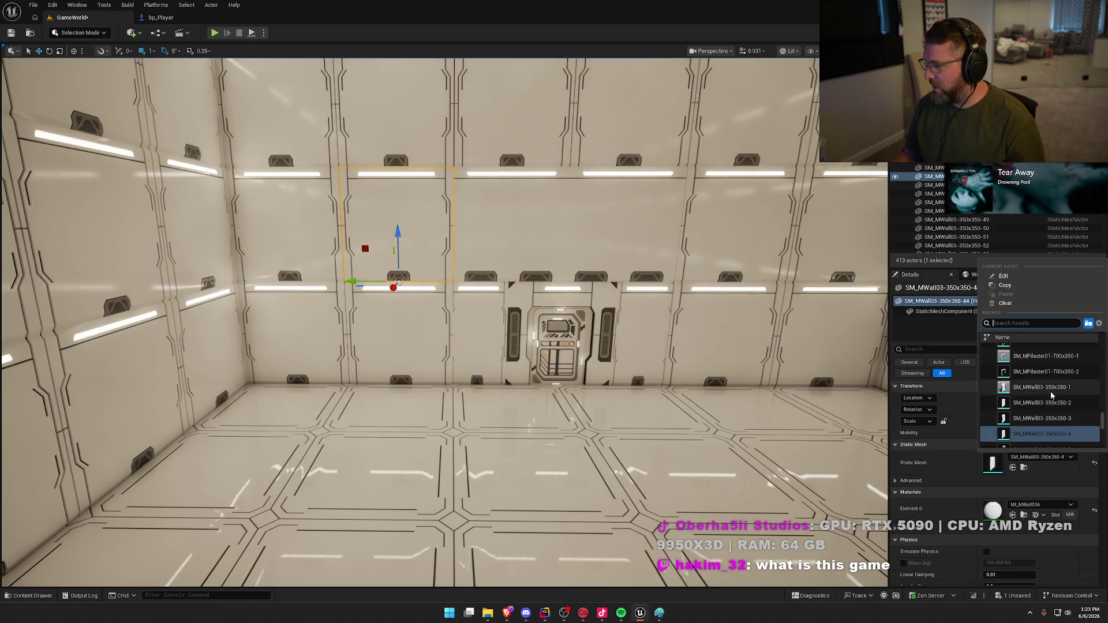
pyautogui.click(1050, 391)
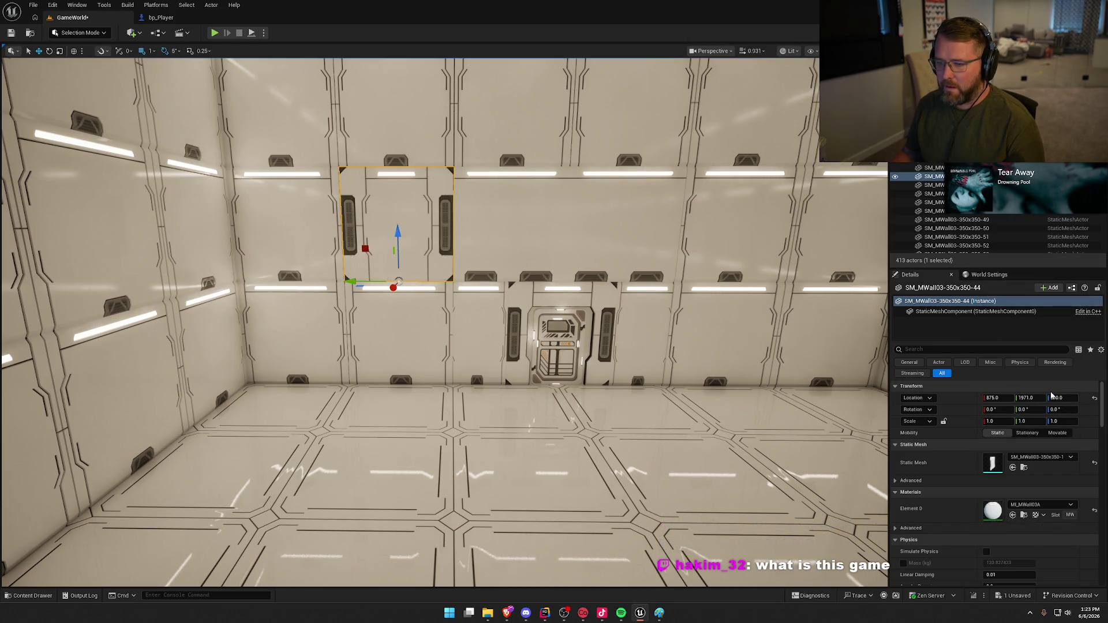
pyautogui.scroll(-3, 444, 321)
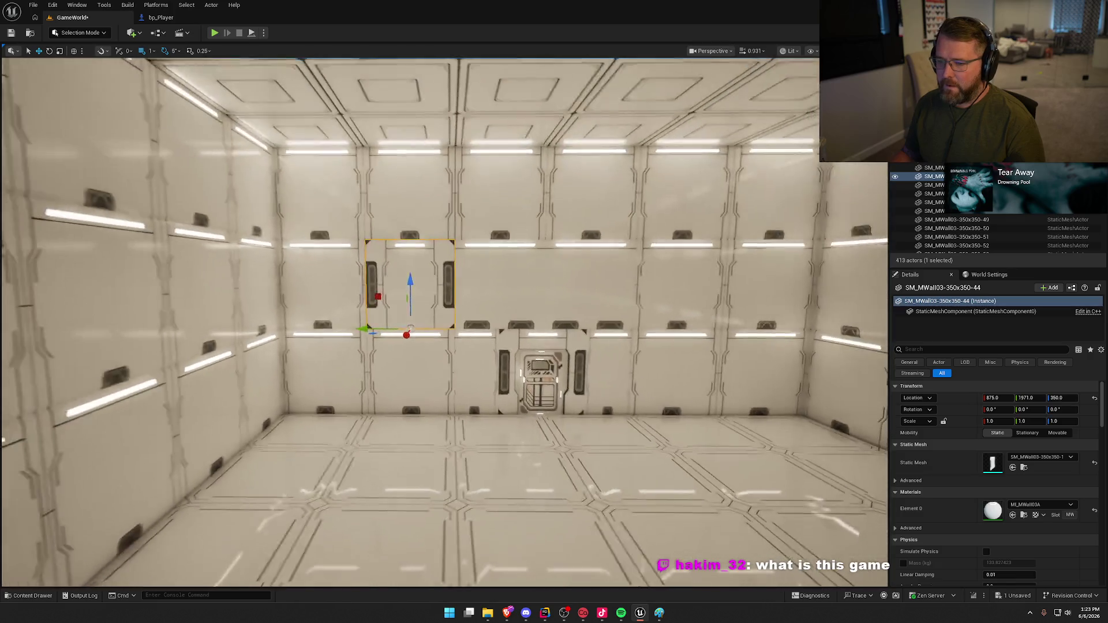
pyautogui.scroll(5, 417, 332)
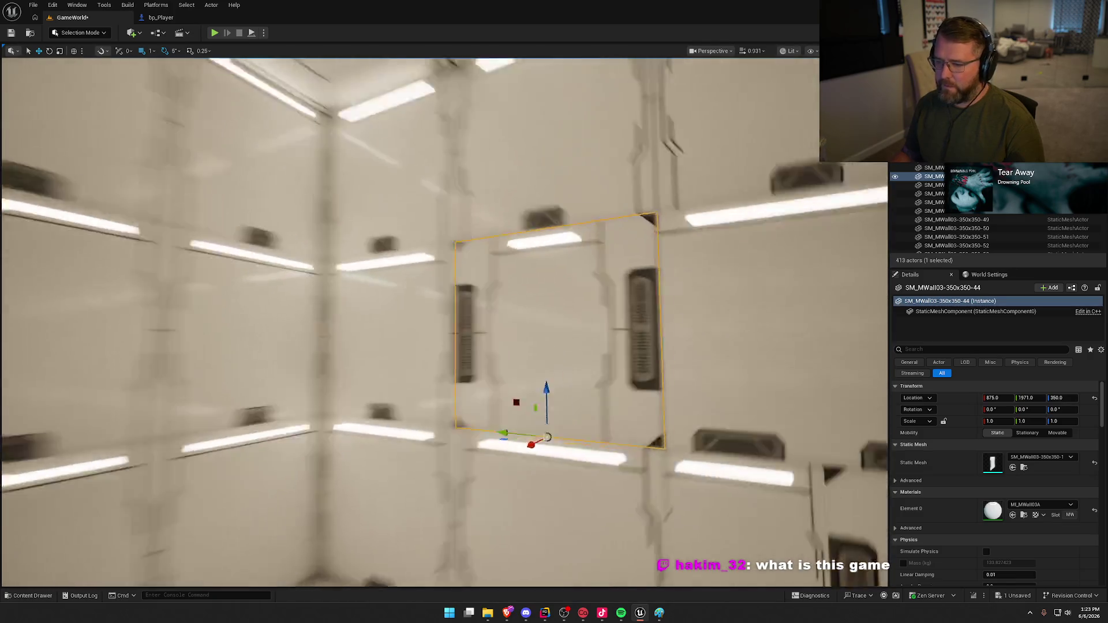
pyautogui.press('f')
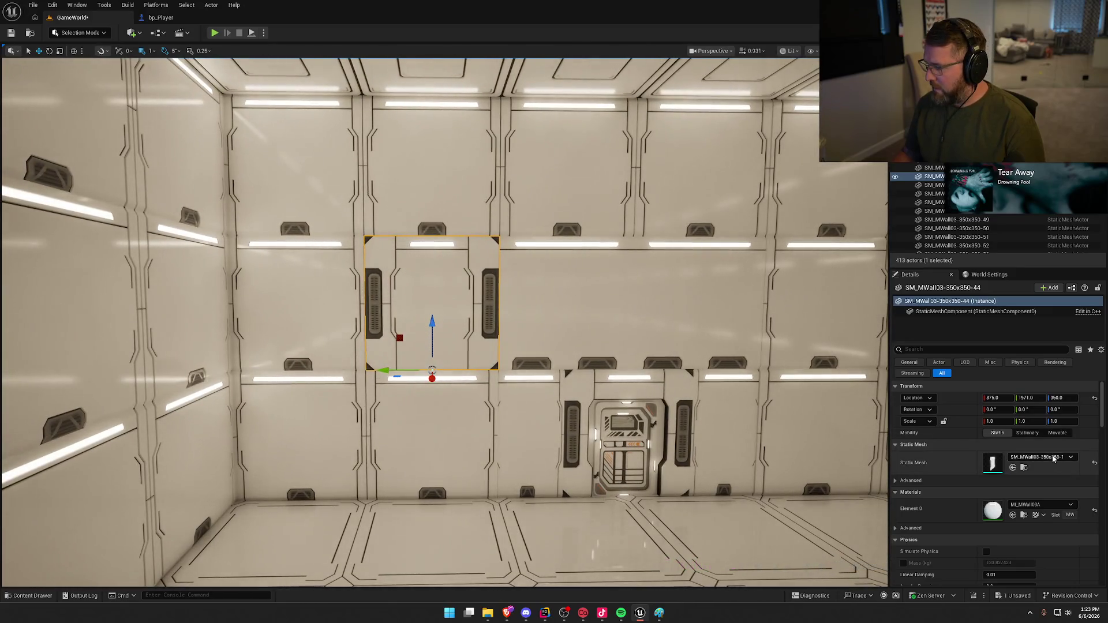
pyautogui.click(1042, 457)
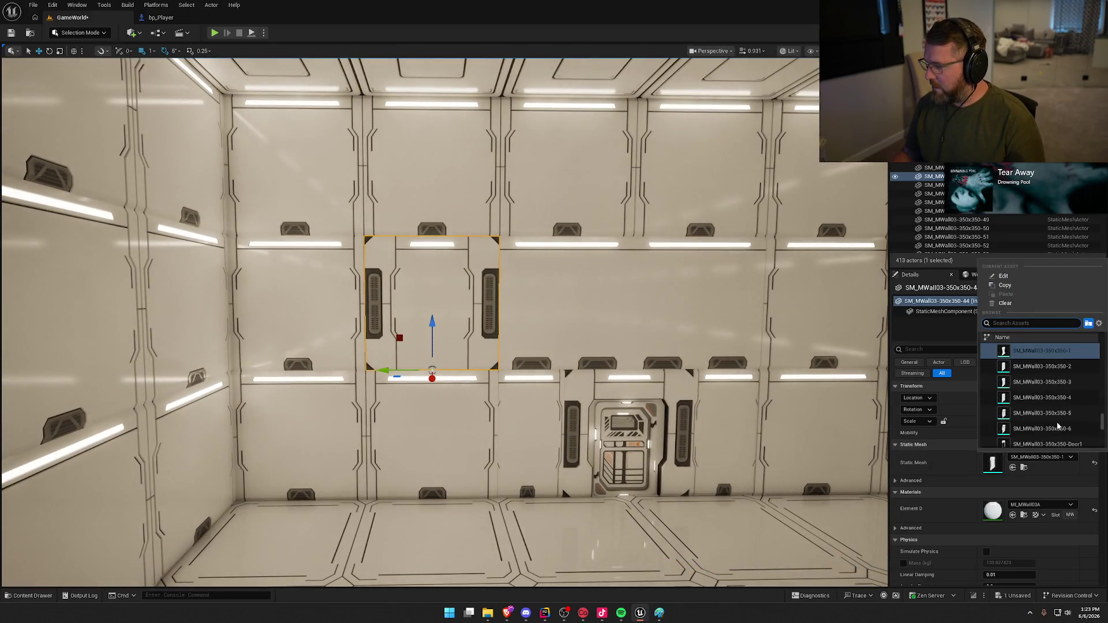
pyautogui.click(1064, 372)
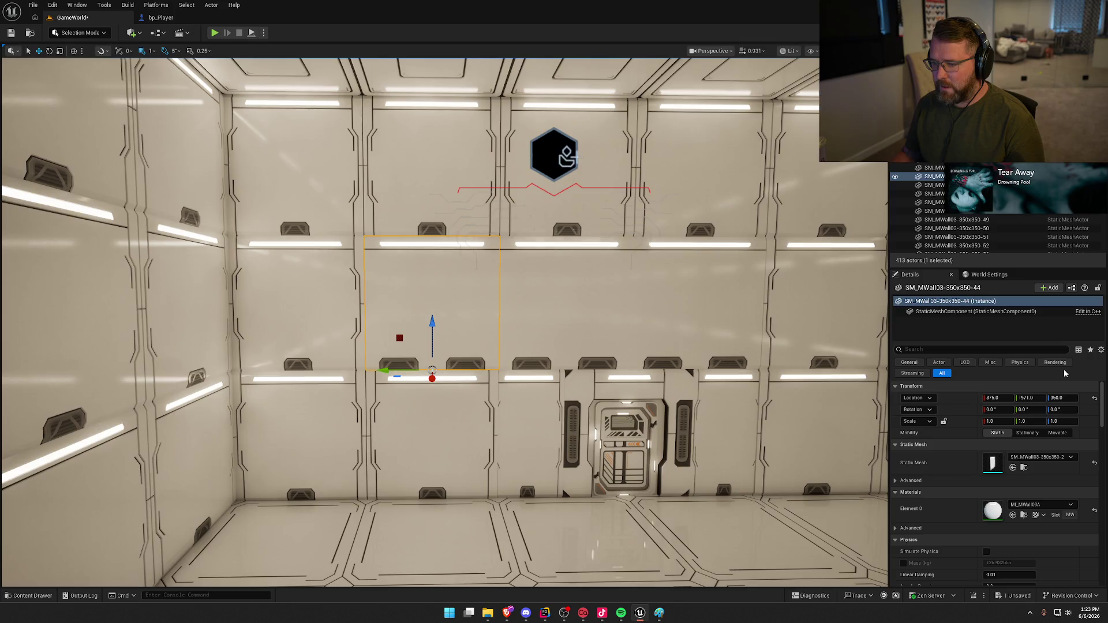
pyautogui.moveTo(449, 374); pyautogui.dragTo(460, 371)
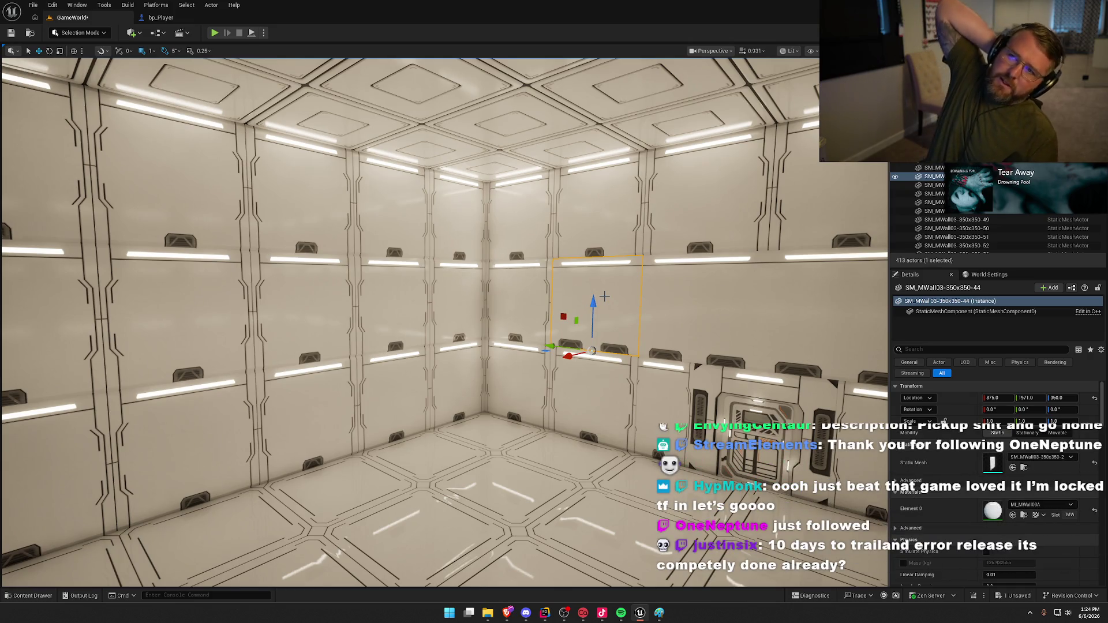
# - Pull back and move toward the long back wall to face its panel rows straight on
pyautogui.moveTo(565, 370)
pyautogui.mouseDown()
pyautogui.moveTo(520, 416)
pyautogui.moveTo(588, 416)
pyautogui.moveTo(567, 370)
pyautogui.mouseUp()
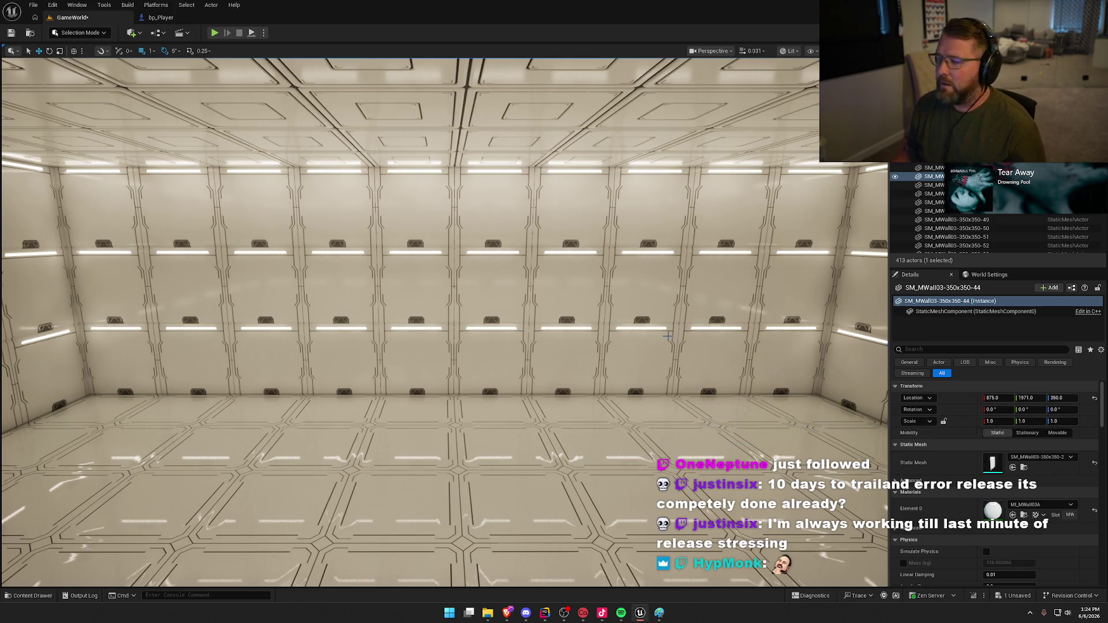
pyautogui.scroll(5, 186, 322)
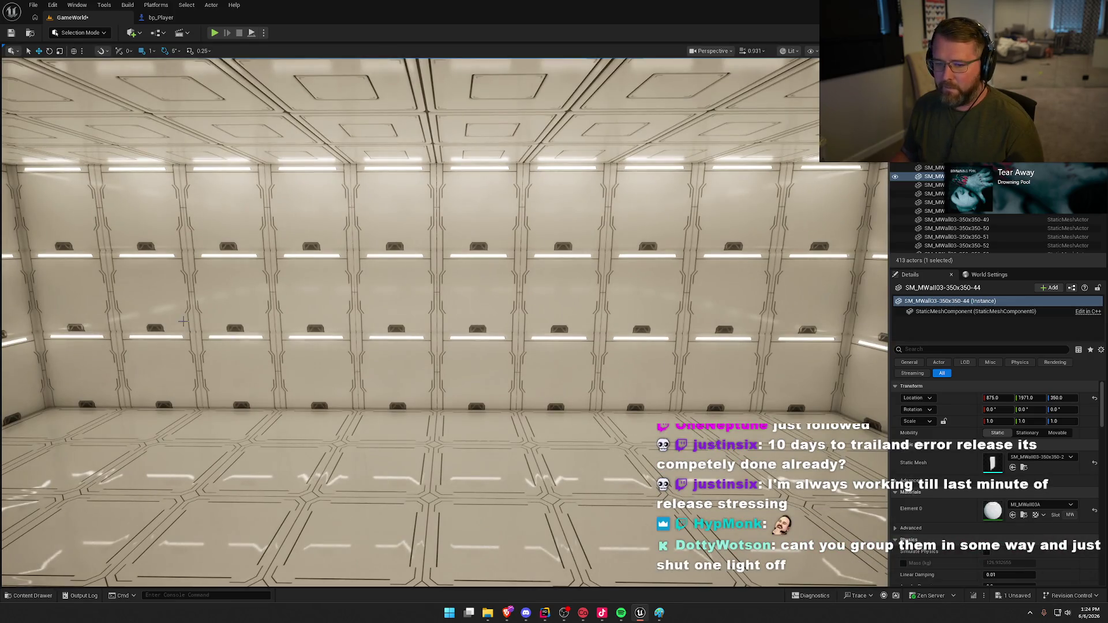
# - Marquee-select the ten middle-row panels and swap them to SM_MWall03-350x350-2
pyautogui.moveTo(78, 297); pyautogui.dragTo(460, 315)
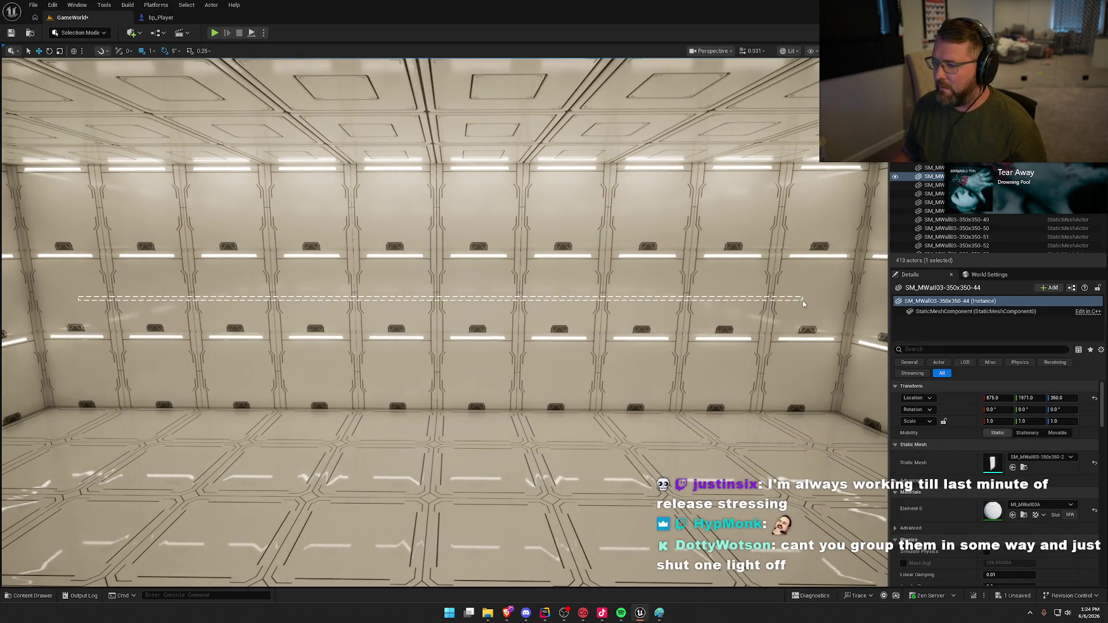
pyautogui.moveTo(803, 304); pyautogui.dragTo(803, 304)
pyautogui.click(1054, 407)
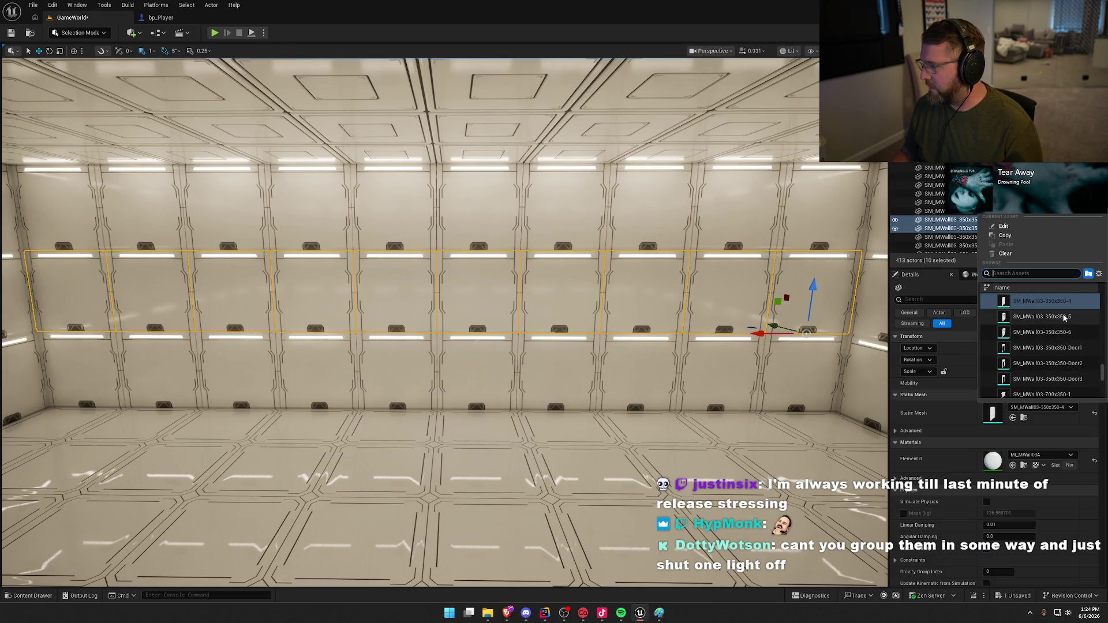
pyautogui.scroll(3, 1064, 318)
pyautogui.click(1038, 324)
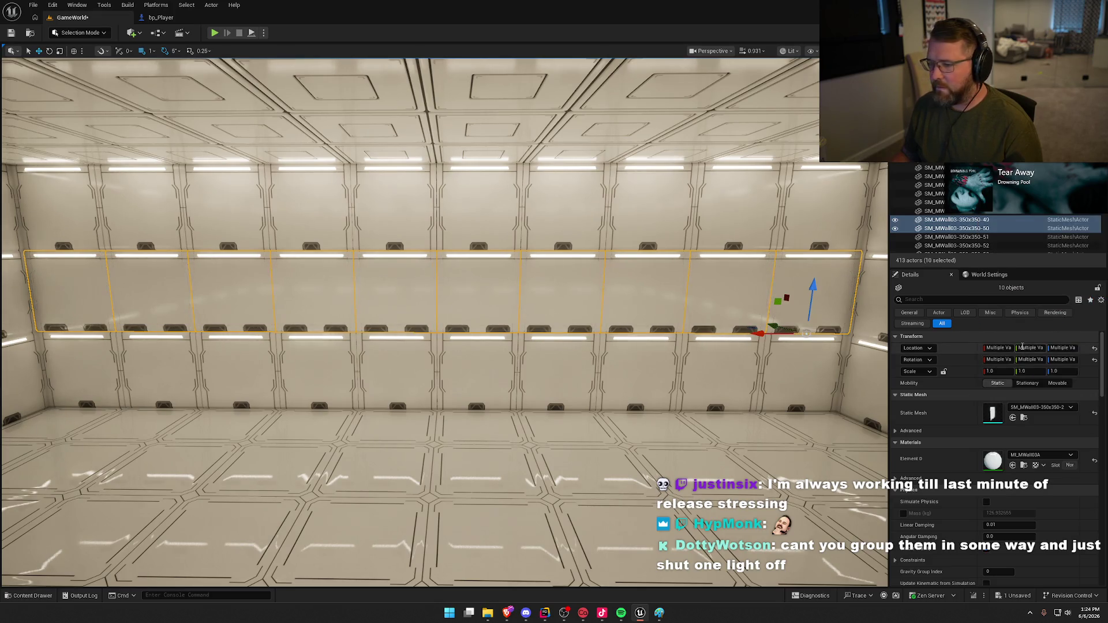
# - Try the SM_MWall03-350x350-3, -4, -5 and -6 variants on the middle row
pyautogui.click(1047, 407)
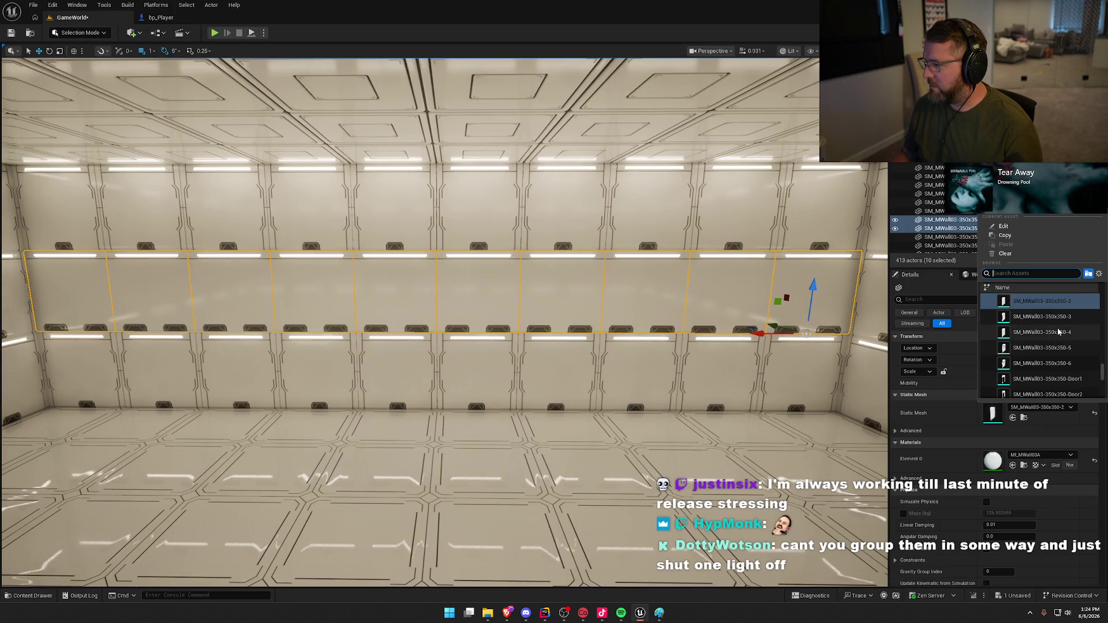
pyautogui.click(1057, 319)
pyautogui.click(1041, 407)
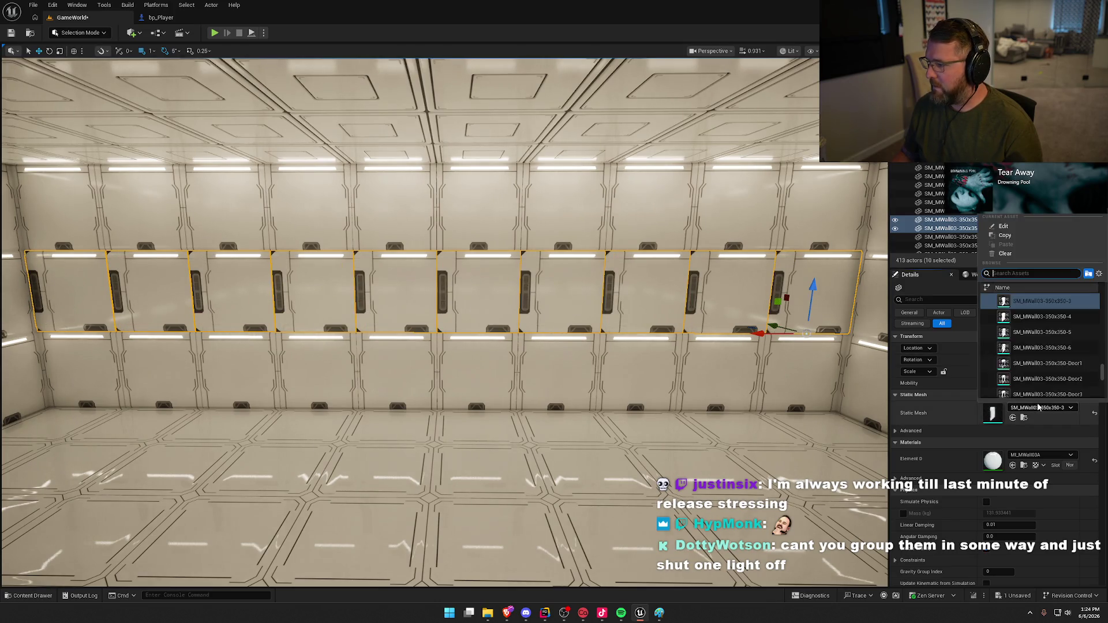
pyautogui.click(1047, 317)
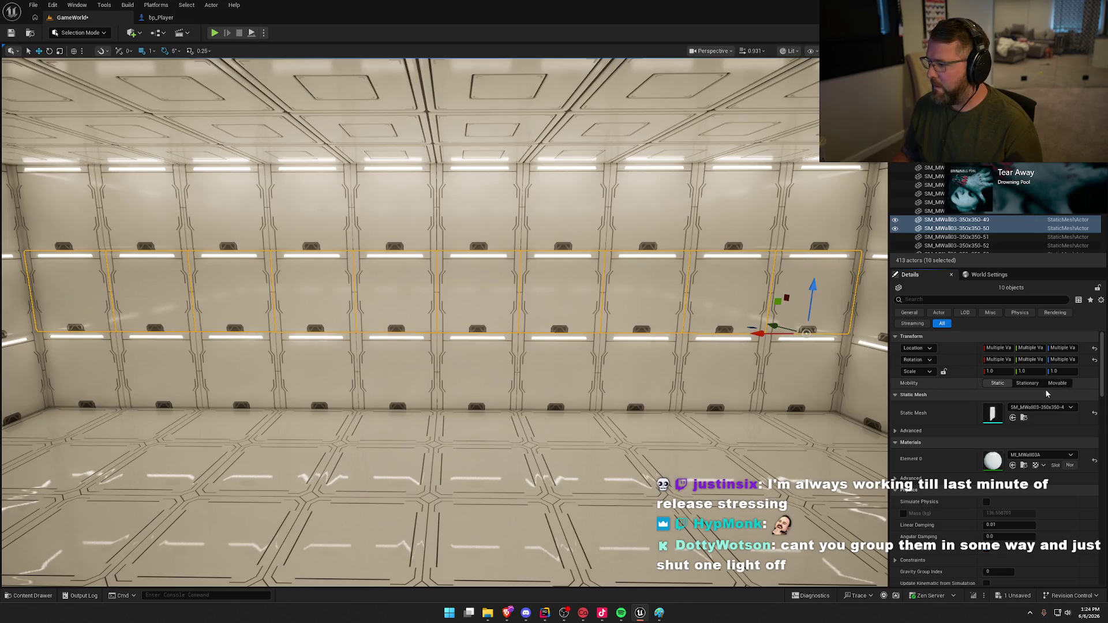
pyautogui.click(1050, 409)
pyautogui.click(1047, 318)
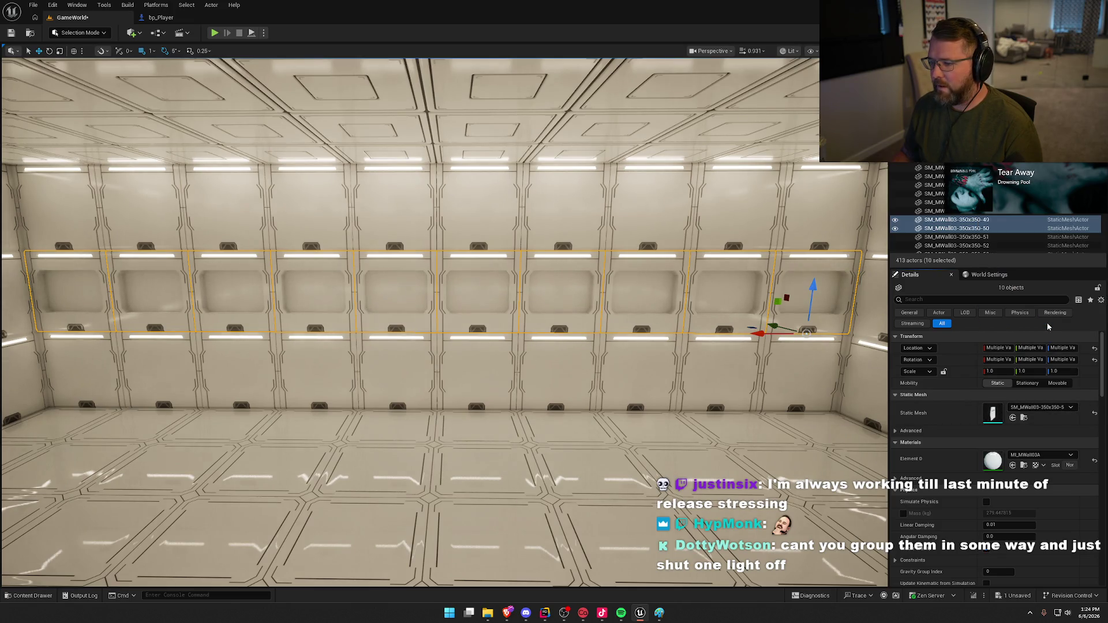
pyautogui.click(1050, 409)
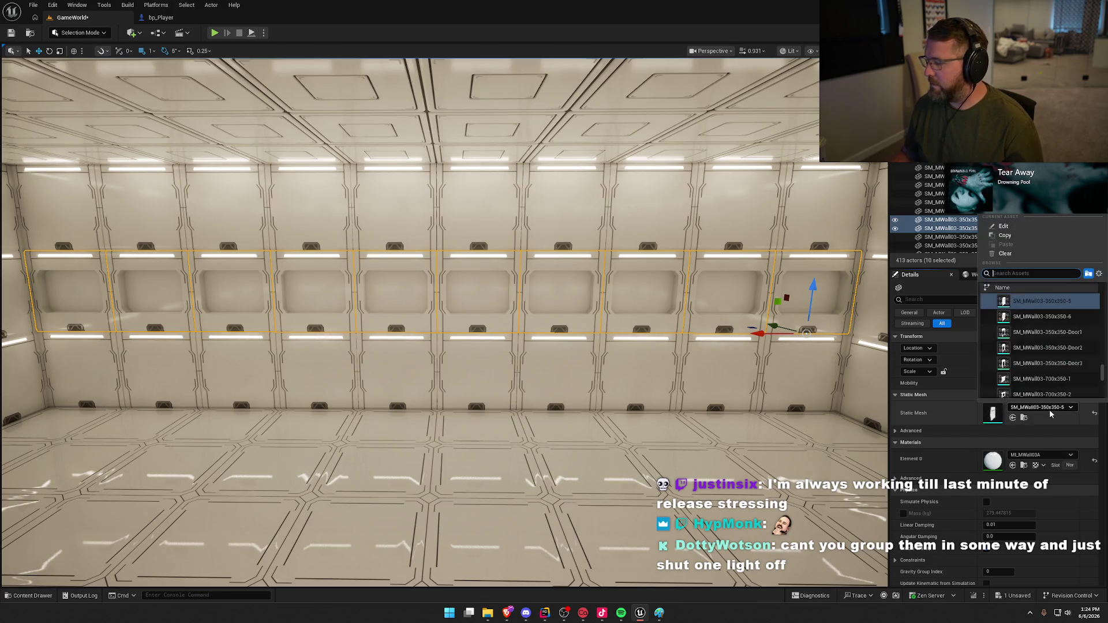
pyautogui.click(1046, 318)
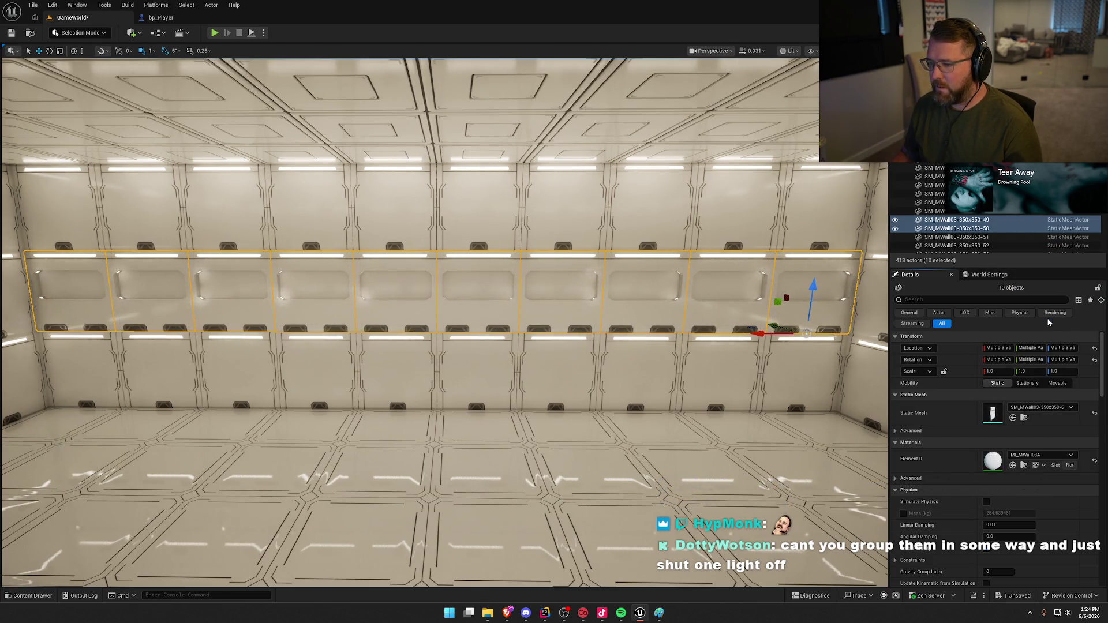
# - Switch the row to the windowed SM_MWall03-700x350-2 mesh and look along it
pyautogui.click(1063, 406)
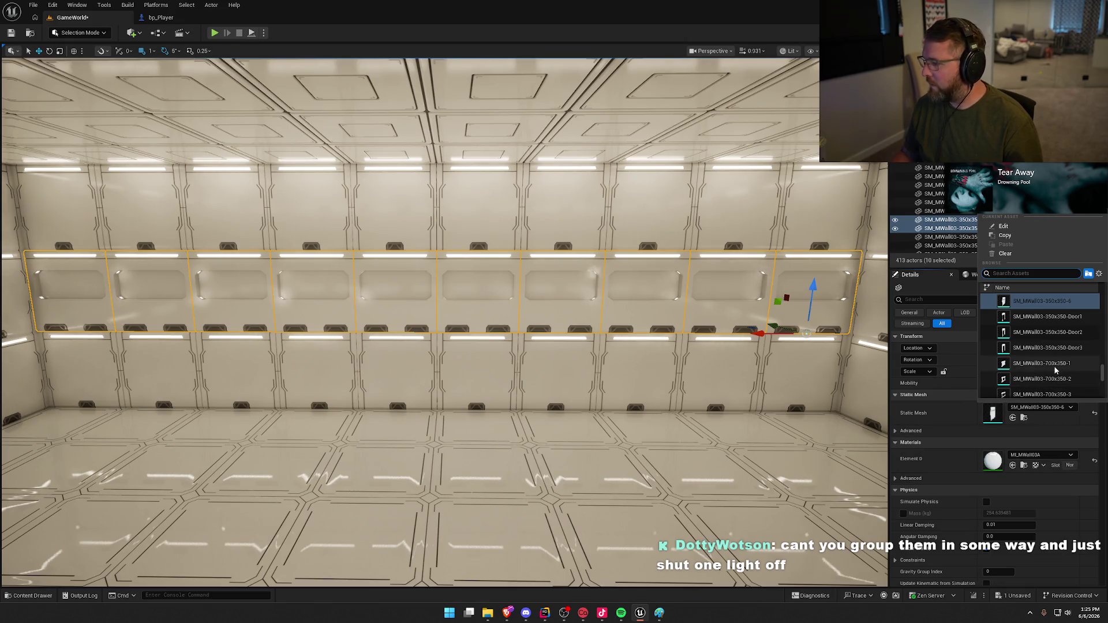
pyautogui.scroll(-3, 1065, 335)
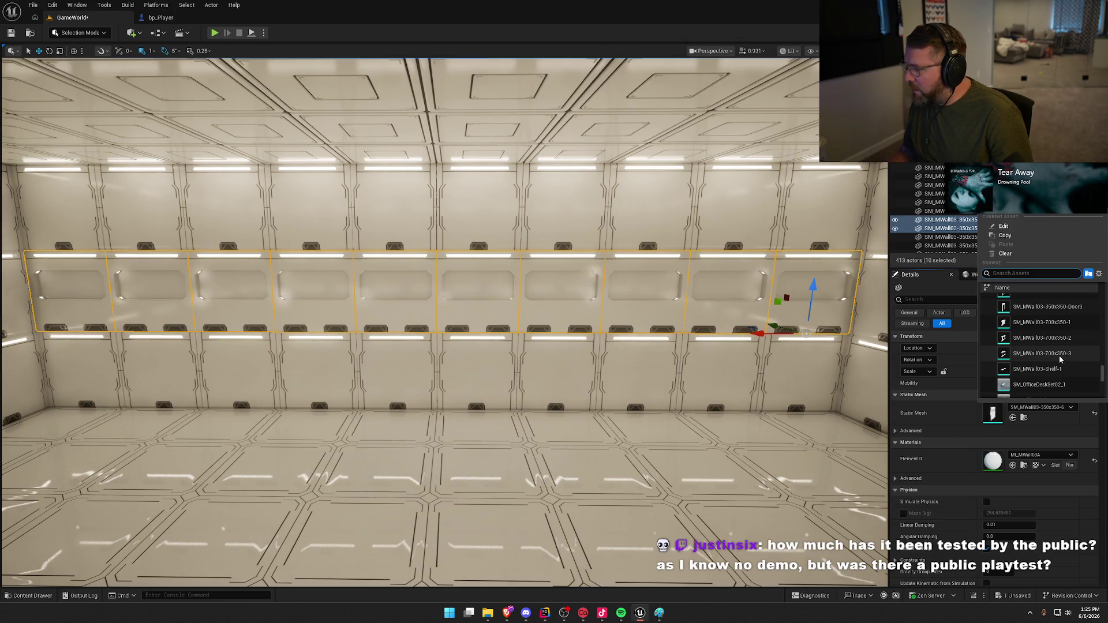
pyautogui.click(1050, 337)
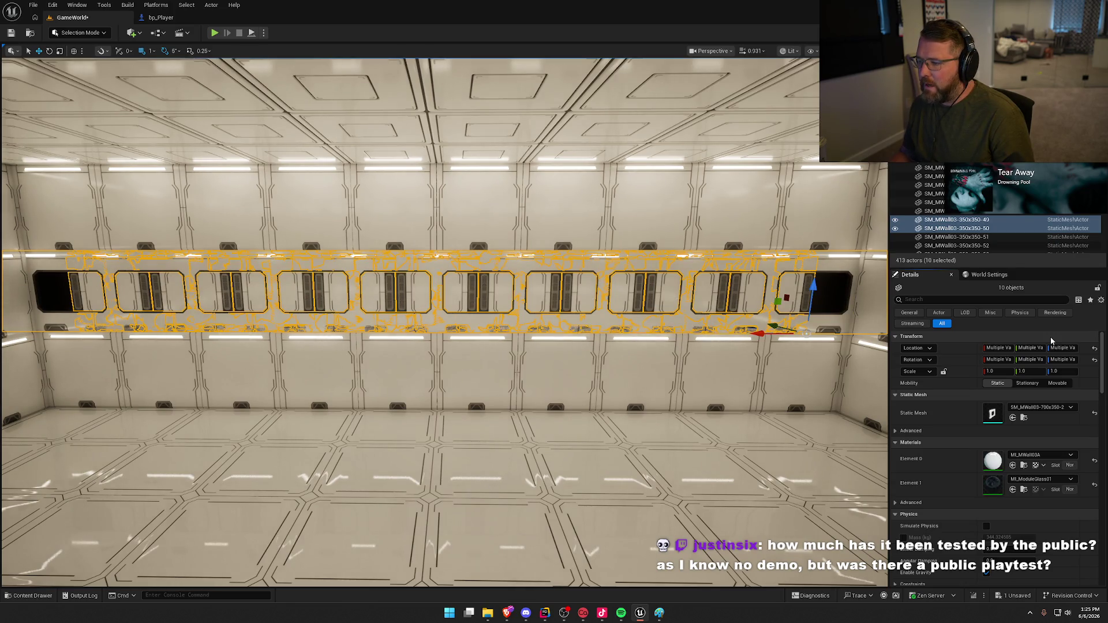
pyautogui.moveTo(593, 361); pyautogui.dragTo(614, 381)
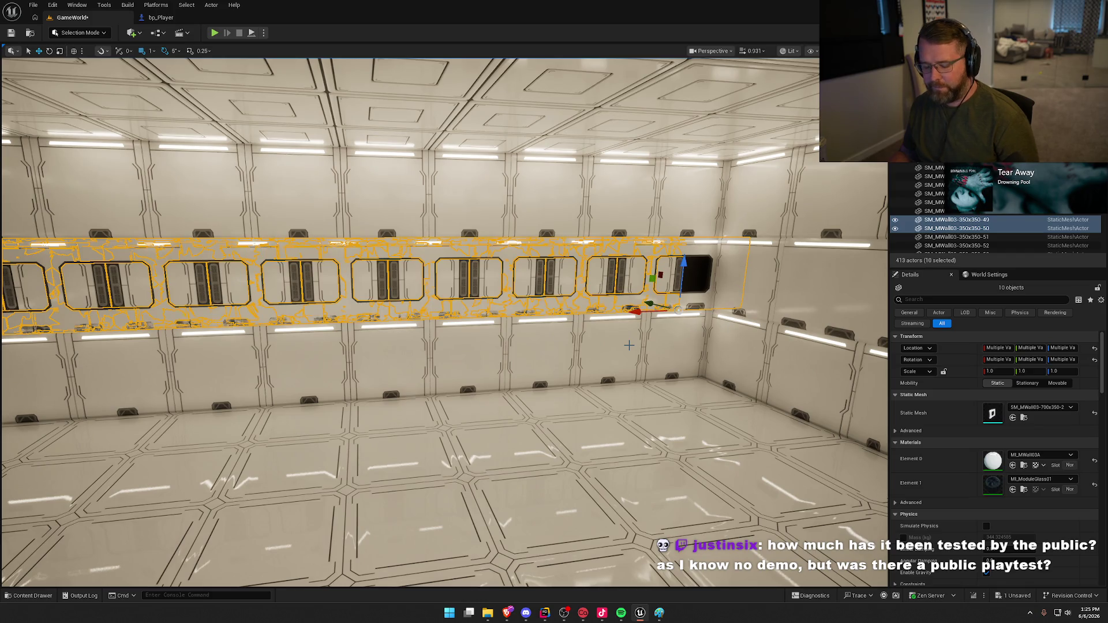
# - Undo the window swap and set the ten panels to vent-detailed SM_MWall03-350x350-1
pyautogui.hotkey('ctrl', 'z')
pyautogui.moveTo(629, 345)
pyautogui.mouseDown()
pyautogui.moveTo(641, 355)
pyautogui.moveTo(650, 346)
pyautogui.mouseUp()
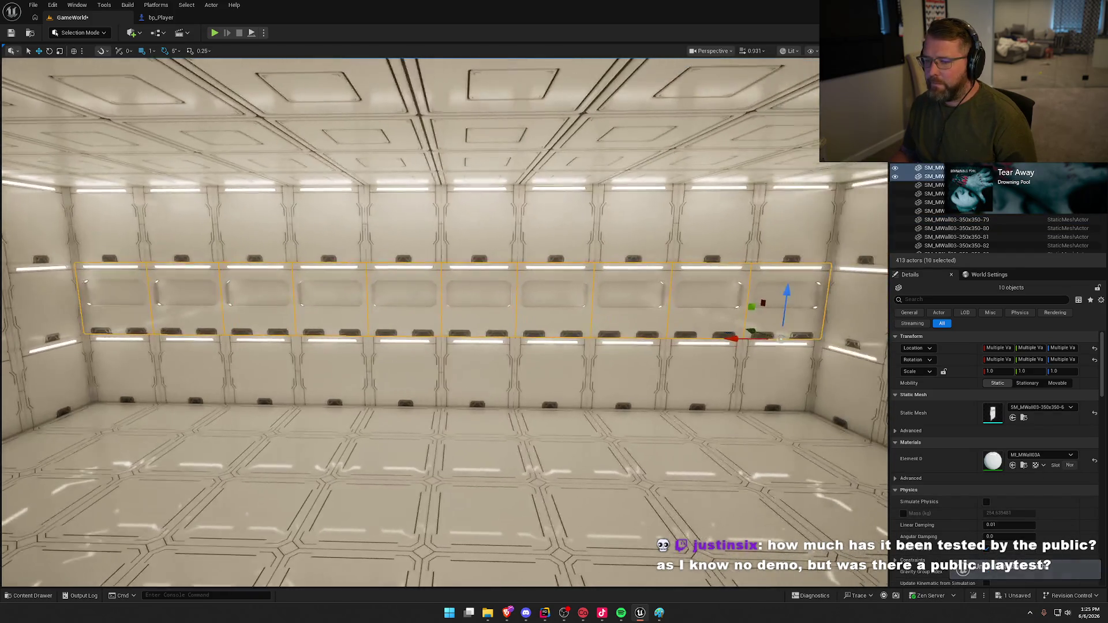
pyautogui.click(1043, 412)
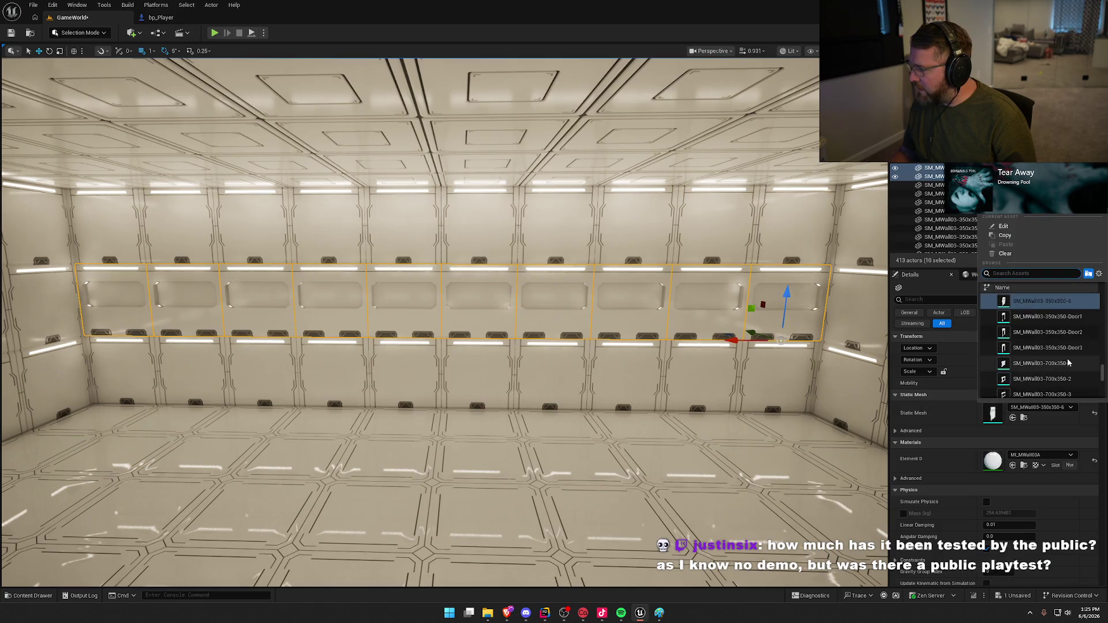
pyautogui.scroll(-3, 1068, 358)
pyautogui.scroll(5, 1072, 358)
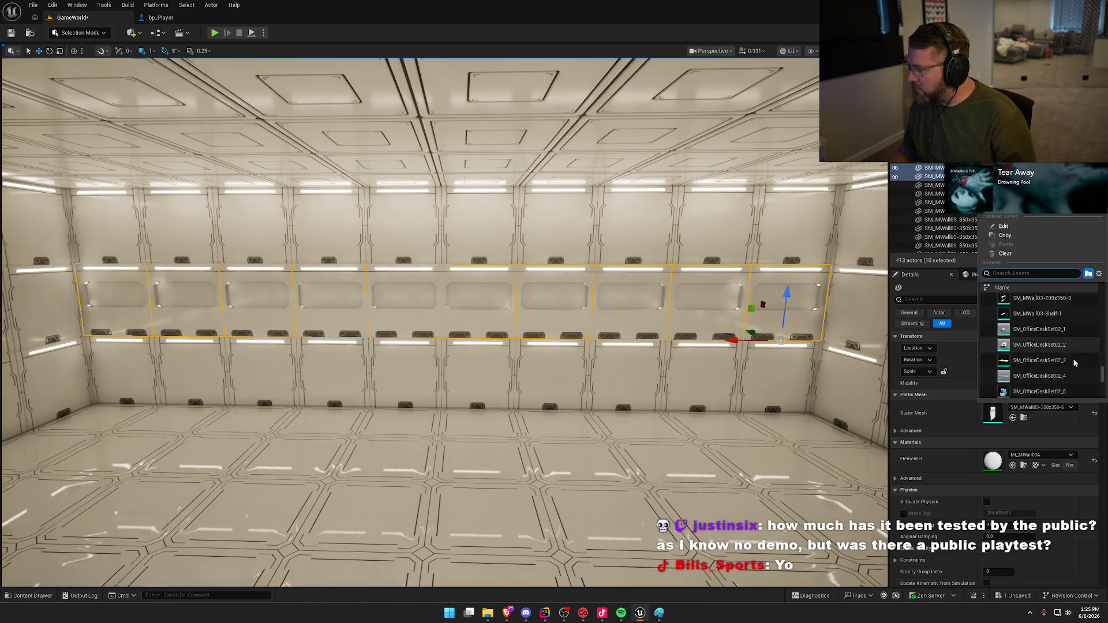
pyautogui.scroll(5, 1071, 360)
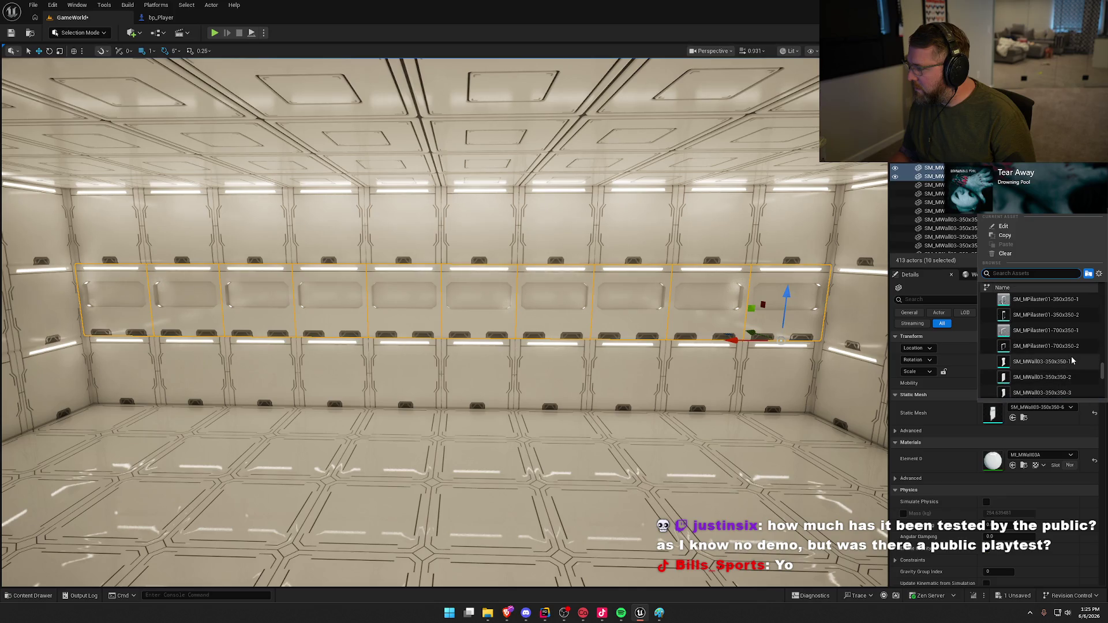
pyautogui.scroll(-2, 1071, 361)
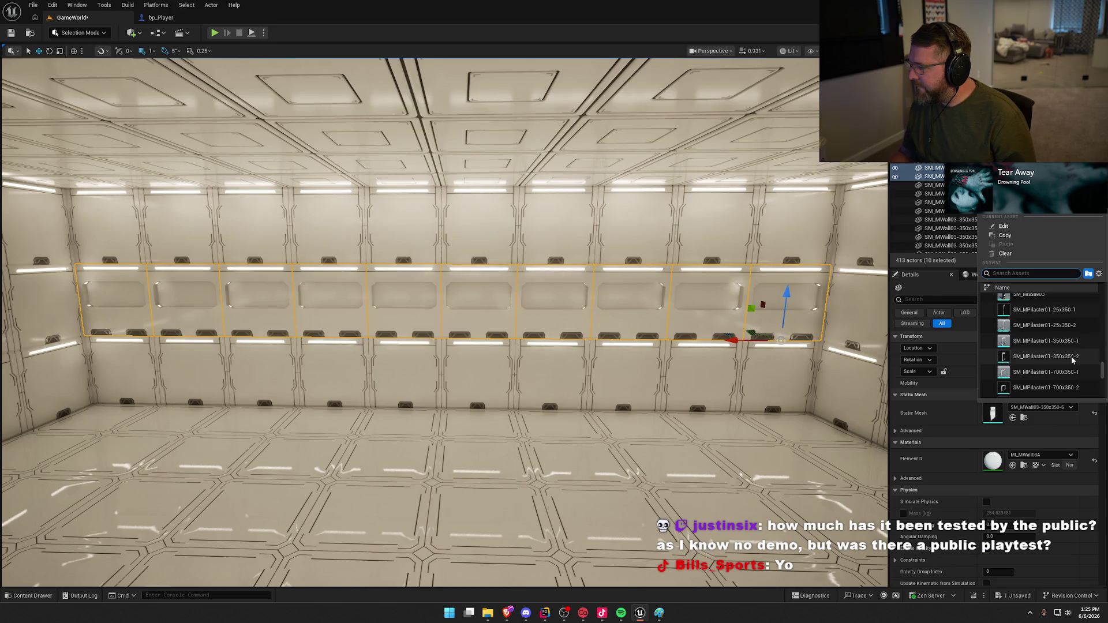
pyautogui.scroll(-1, 1071, 359)
pyautogui.scroll(-2, 1071, 360)
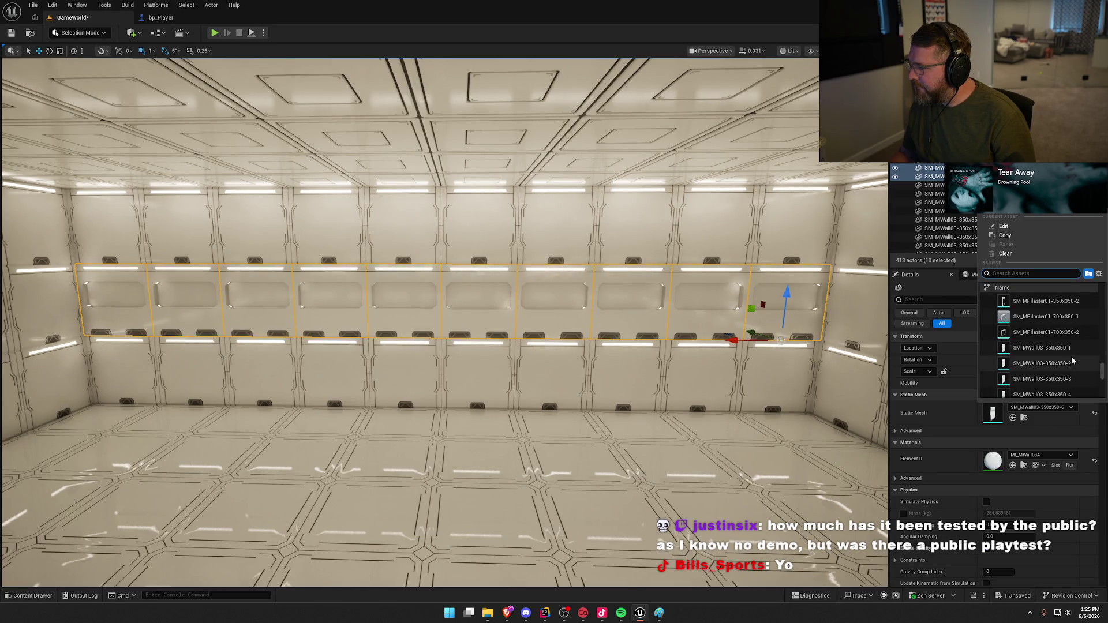
pyautogui.scroll(-2, 1073, 361)
pyautogui.click(1067, 333)
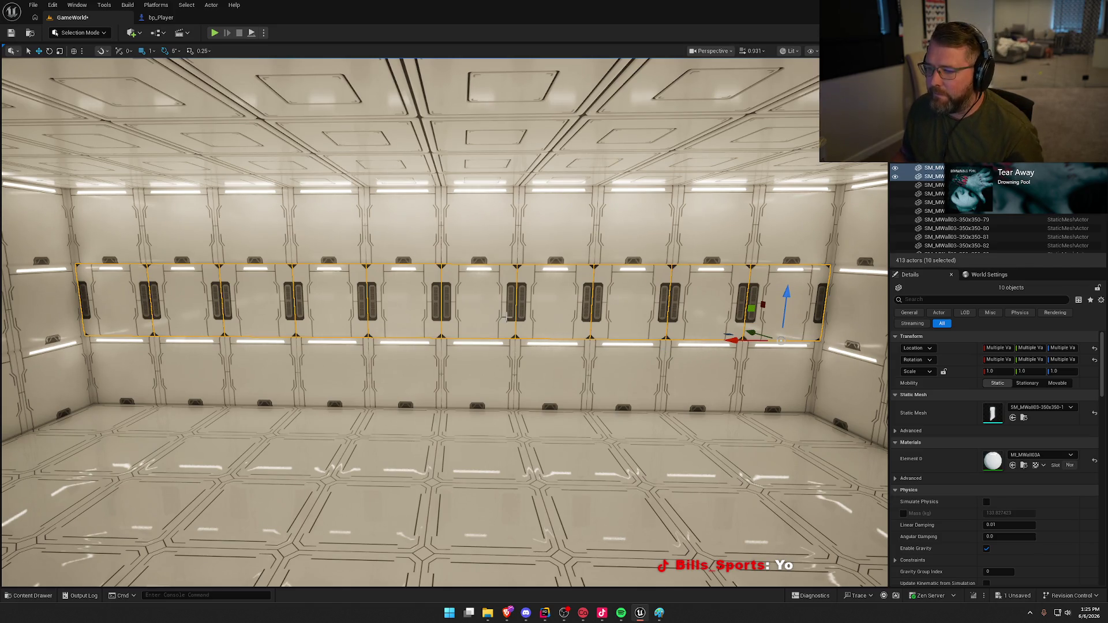
# - Fly in and back out to inspect the new vent row up close
pyautogui.press('w')
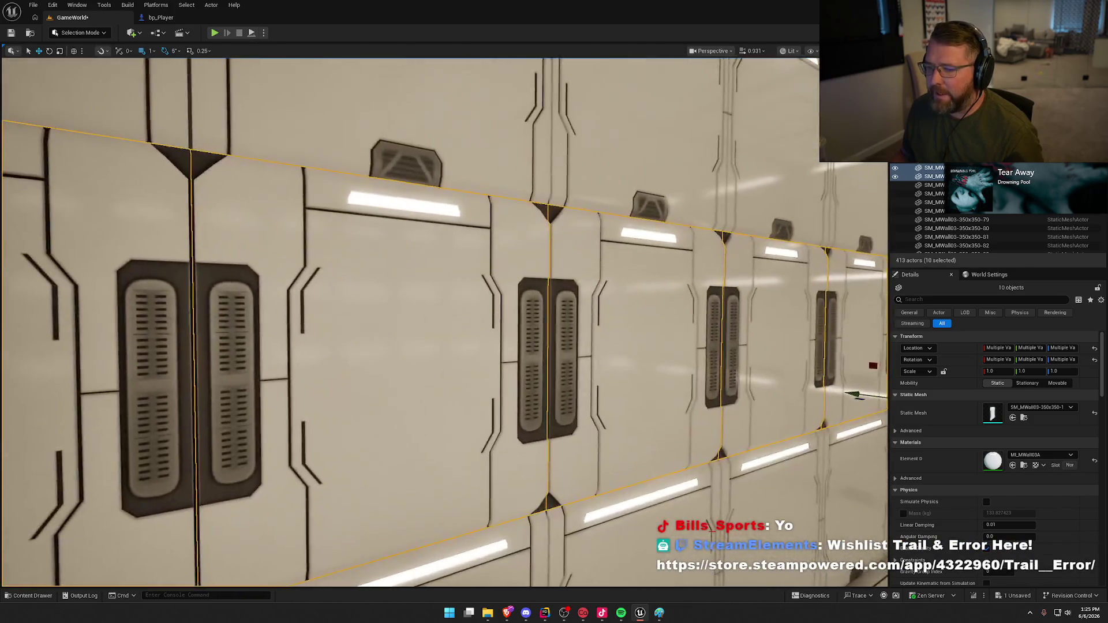
pyautogui.press('s')
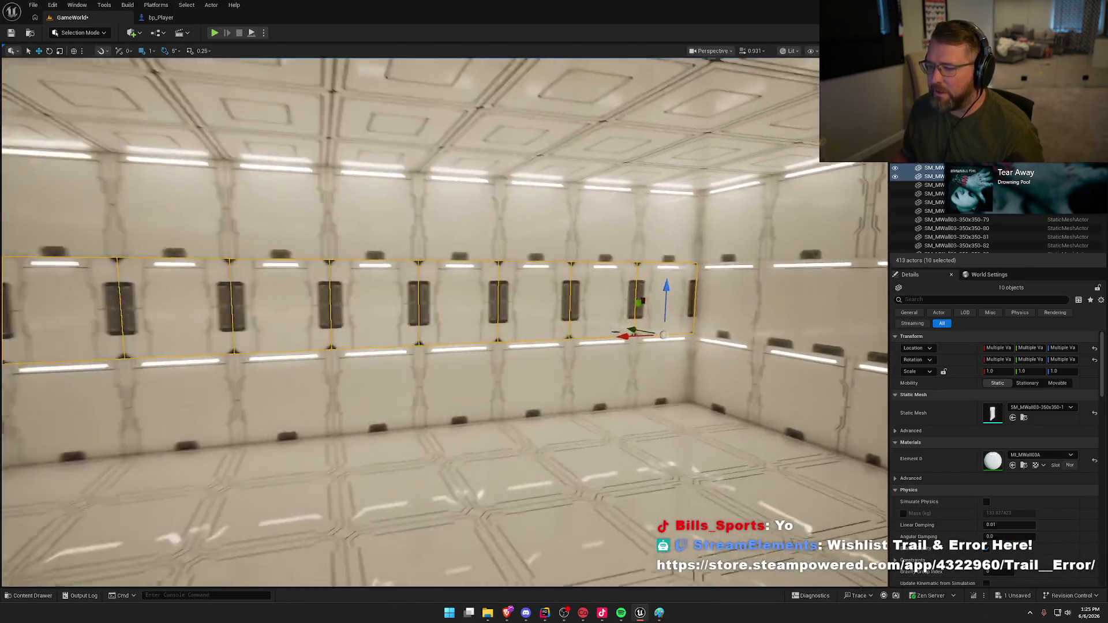
pyautogui.moveTo(507, 314); pyautogui.dragTo(507, 314)
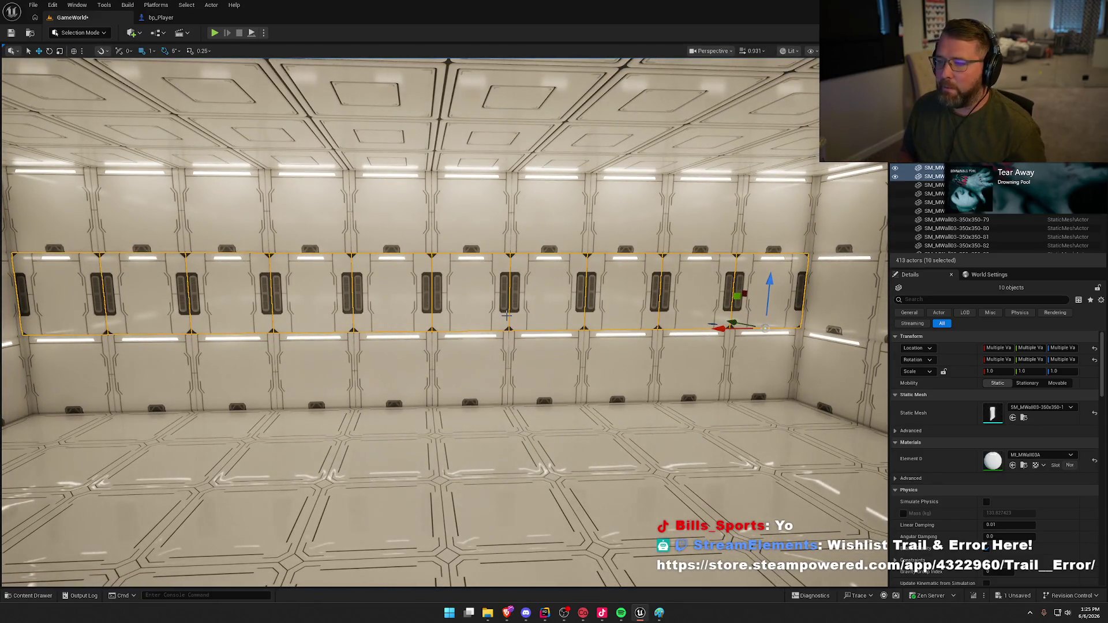
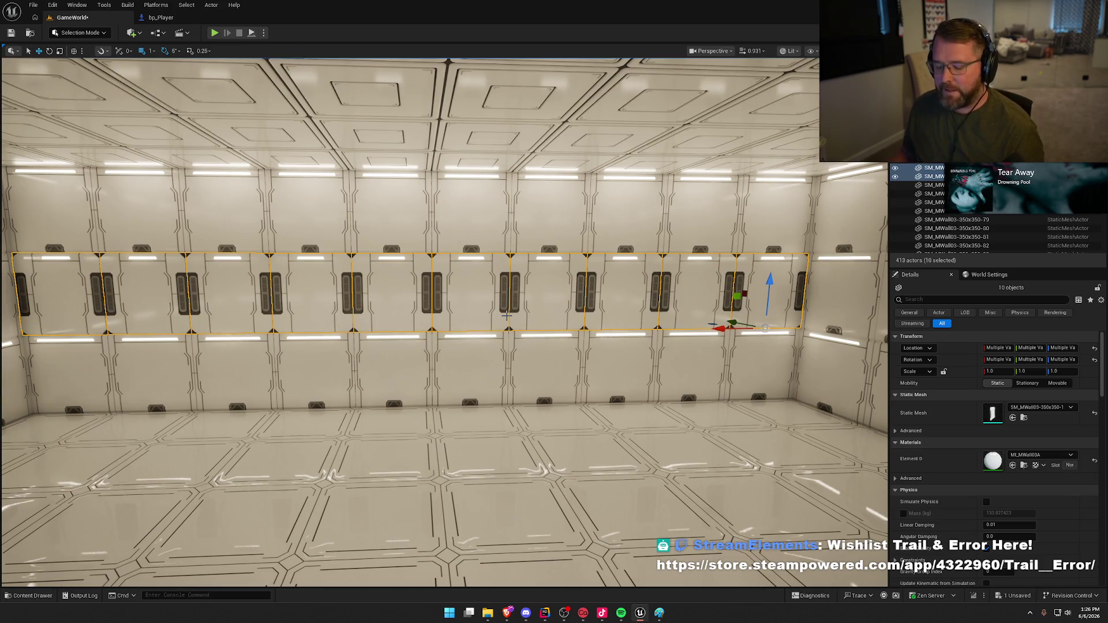
# - Change the ten upper panels' Static Mesh from SM_MWall03-350x350-1 to the vent-less SM_MWall03-350x350-2
pyautogui.moveTo(505, 160)
pyautogui.mouseDown()
pyautogui.moveTo(438, 173)
pyautogui.moveTo(335, 166)
pyautogui.mouseUp()
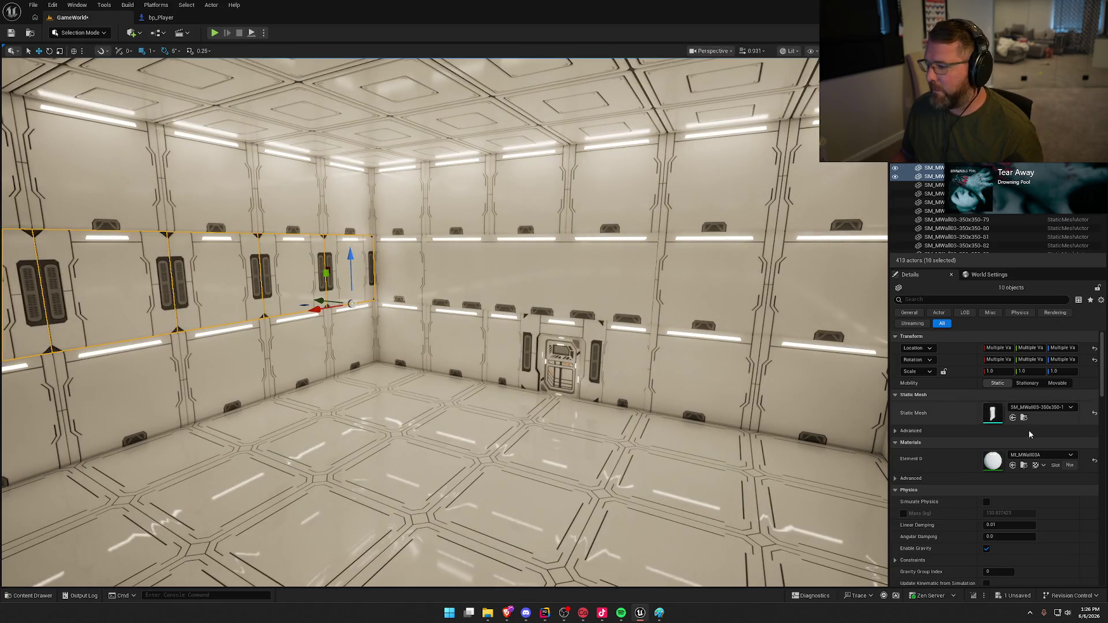
pyautogui.click(1060, 407)
pyautogui.click(1039, 323)
pyautogui.moveTo(439, 288); pyautogui.dragTo(369, 289)
pyautogui.moveTo(499, 343); pyautogui.dragTo(499, 343)
pyautogui.press('Escape')
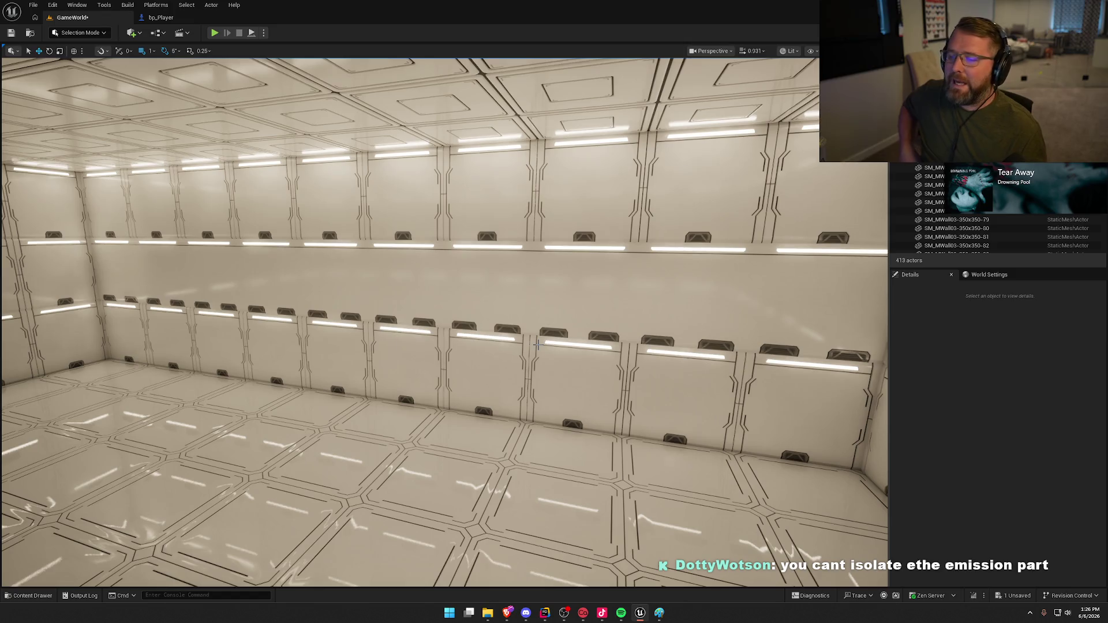
pyautogui.click(402, 249)
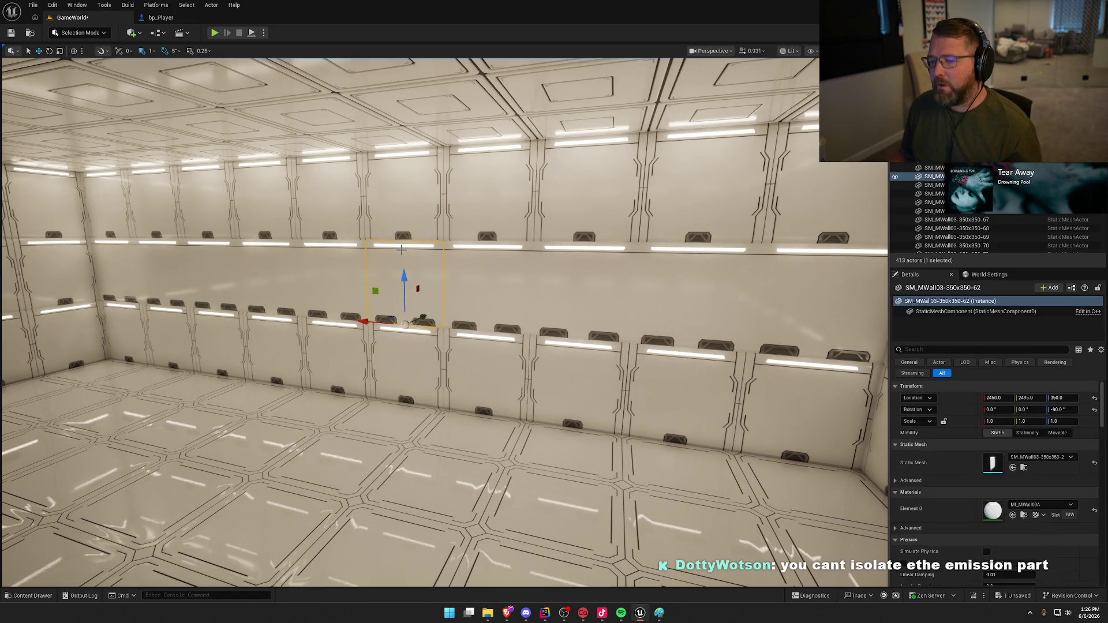
# - Tick the EmissionPower override (15.0) in the MI_MWall03A material instance editor
pyautogui.doubleClick(998, 512)
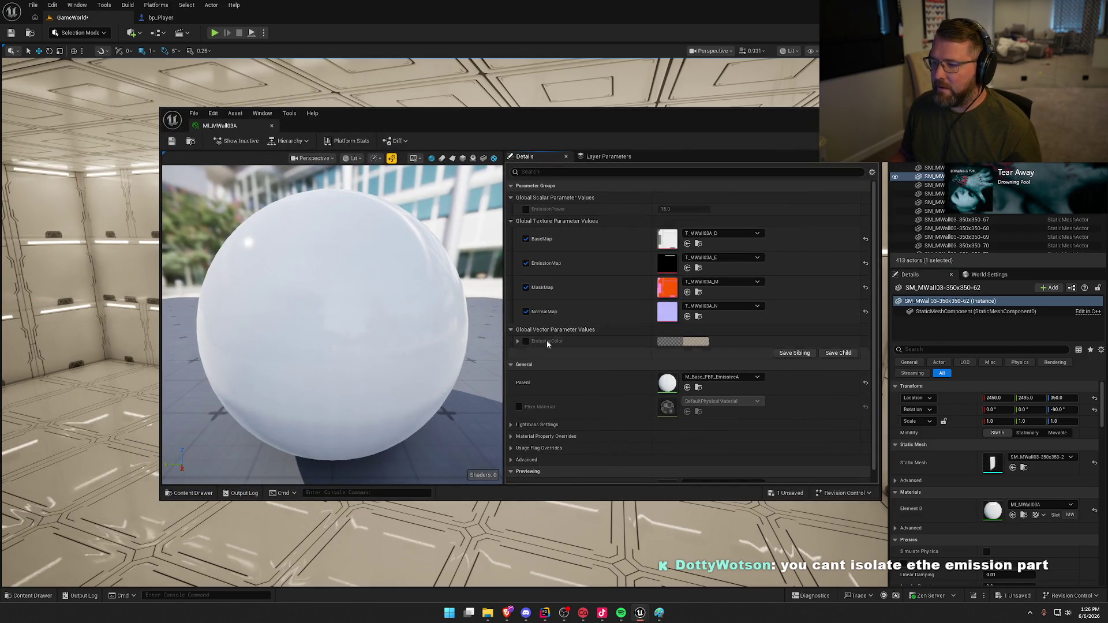
pyautogui.click(526, 209)
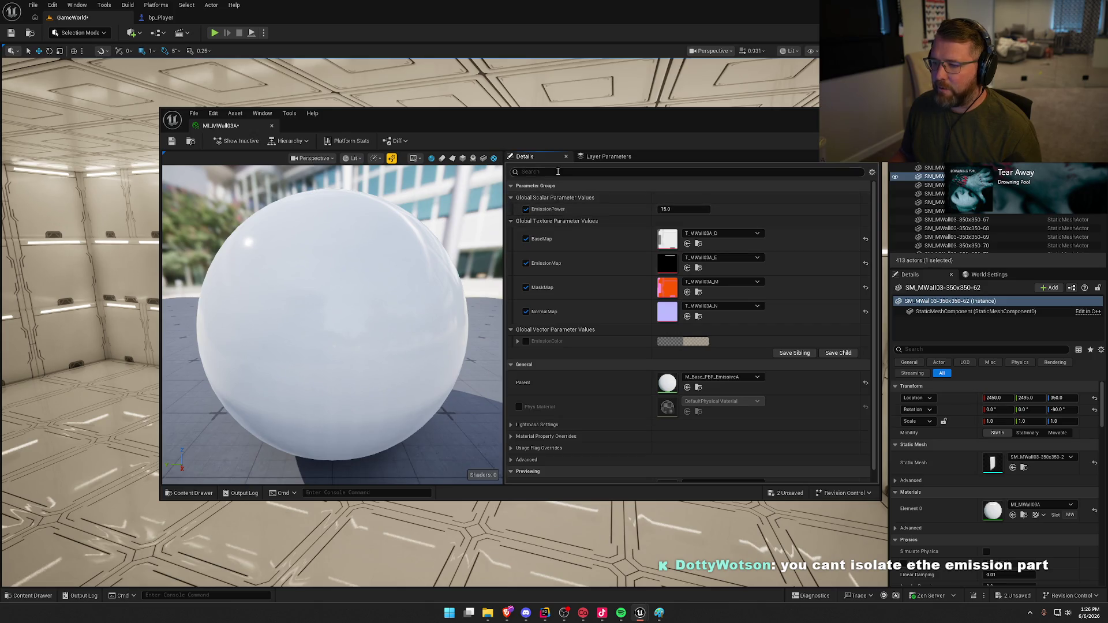
pyautogui.moveTo(574, 123)
pyautogui.mouseDown()
pyautogui.moveTo(523, 321)
pyautogui.moveTo(527, 154)
pyautogui.mouseUp()
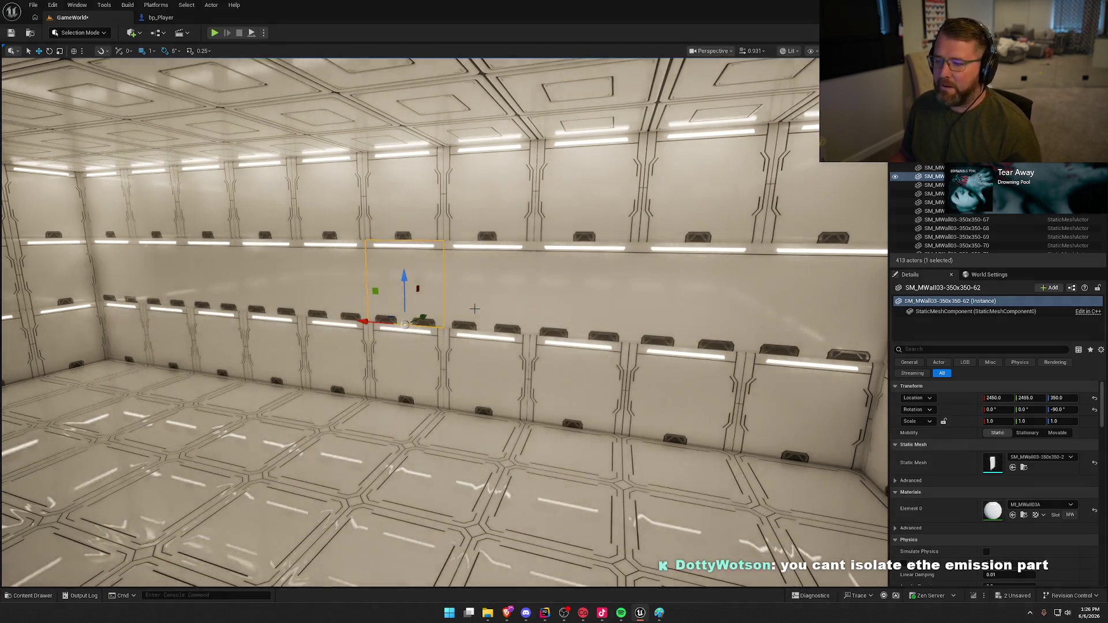
pyautogui.moveTo(492, 321)
pyautogui.mouseDown()
pyautogui.moveTo(465, 303)
pyautogui.moveTo(346, 323)
pyautogui.mouseUp()
# - Play the level and walk through the door to look at the room's upper wall panels
pyautogui.press('Escape')
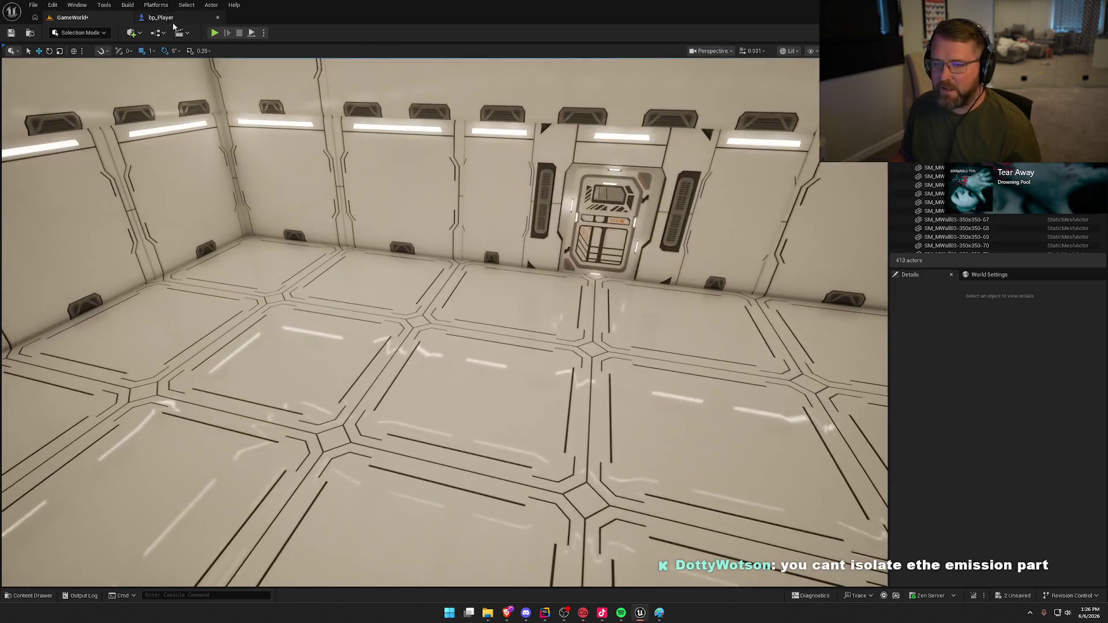
pyautogui.click(212, 35)
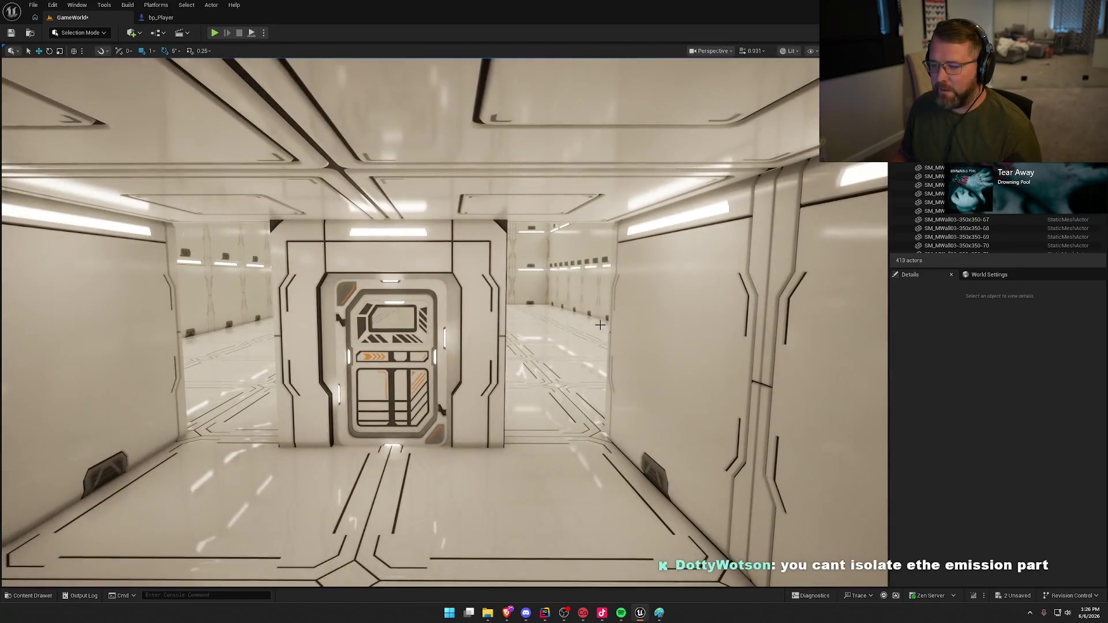
pyautogui.press('w')
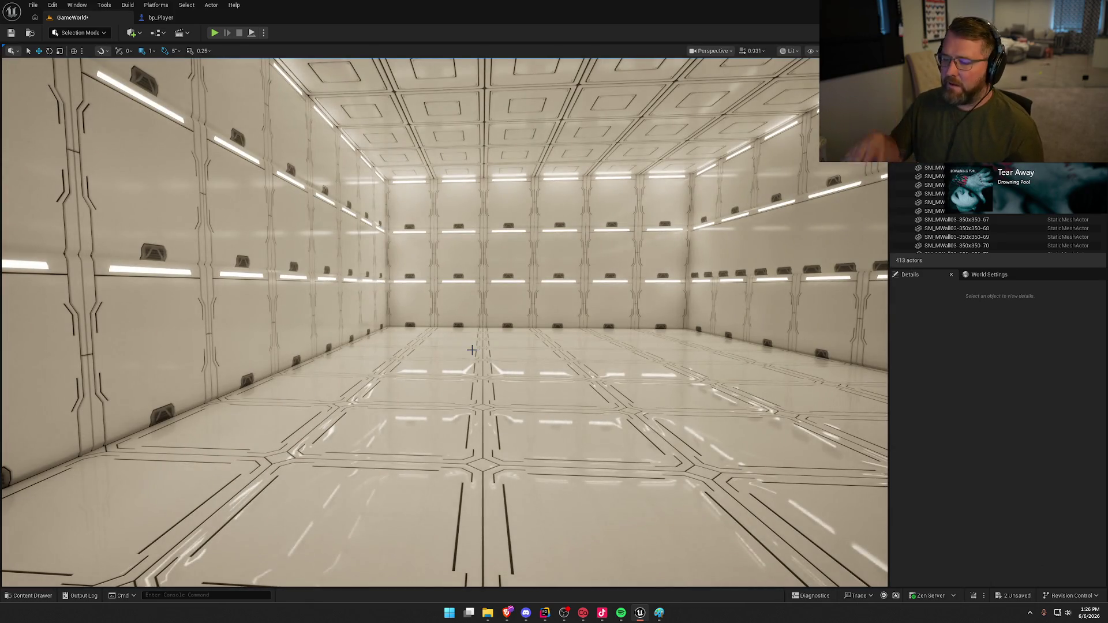
pyautogui.moveTo(472, 351)
pyautogui.moveTo(518, 398)
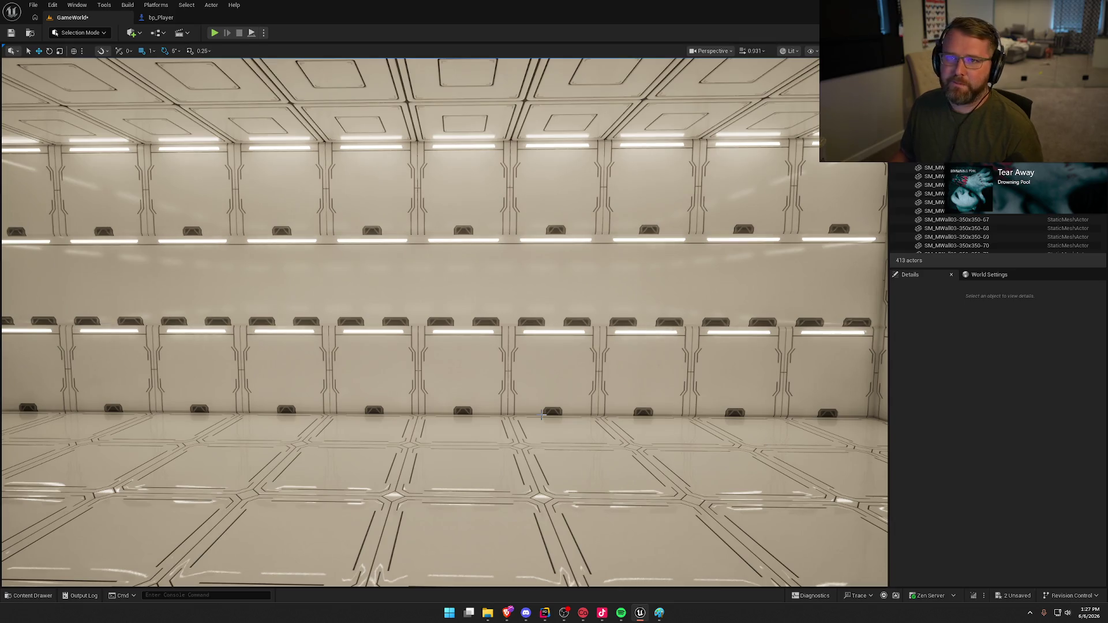
pyautogui.moveTo(542, 415); pyautogui.dragTo(623, 285)
pyautogui.click(623, 285)
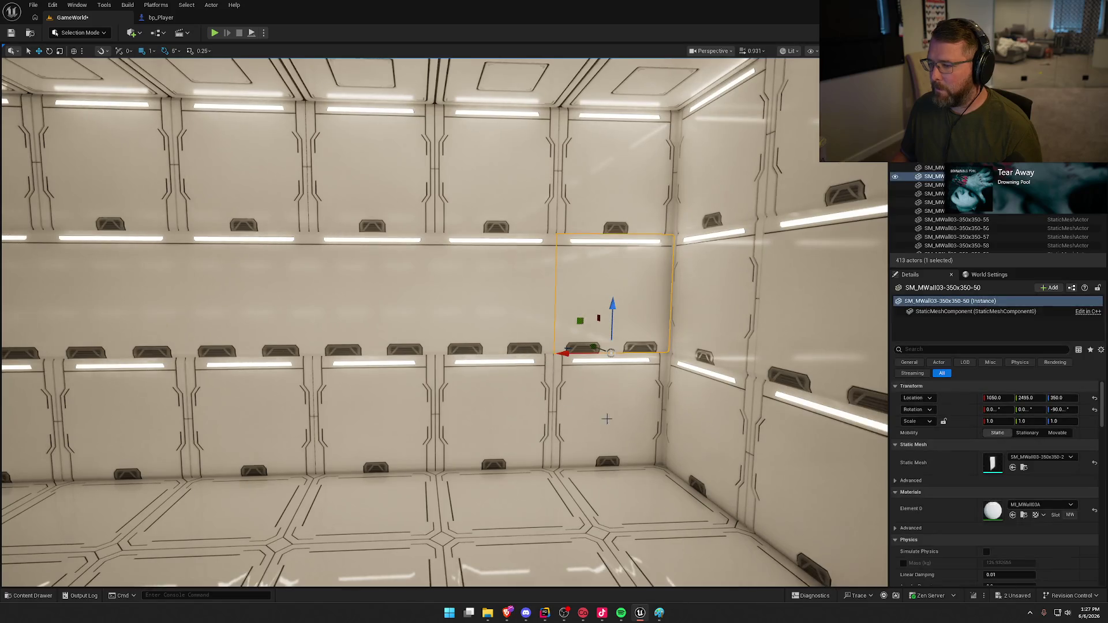
# - Swap the selected upper panel's Static Mesh to the SM_MWall03-700x350-2 window module
pyautogui.click(1030, 458)
pyautogui.scroll(-2, 1051, 418)
pyautogui.scroll(-3, 1050, 419)
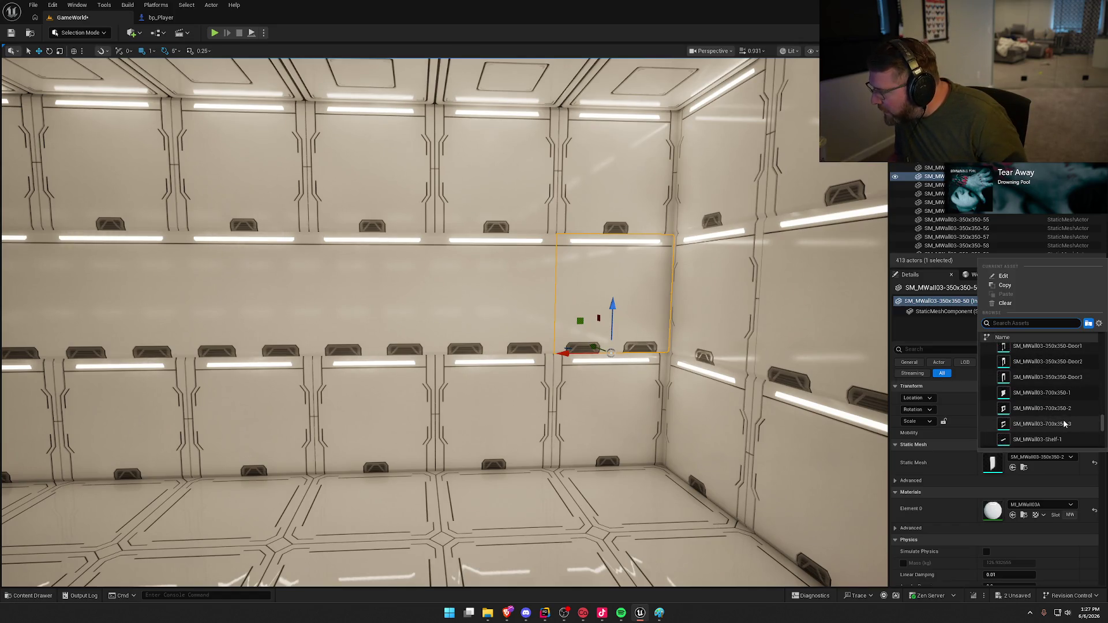
pyautogui.click(1041, 408)
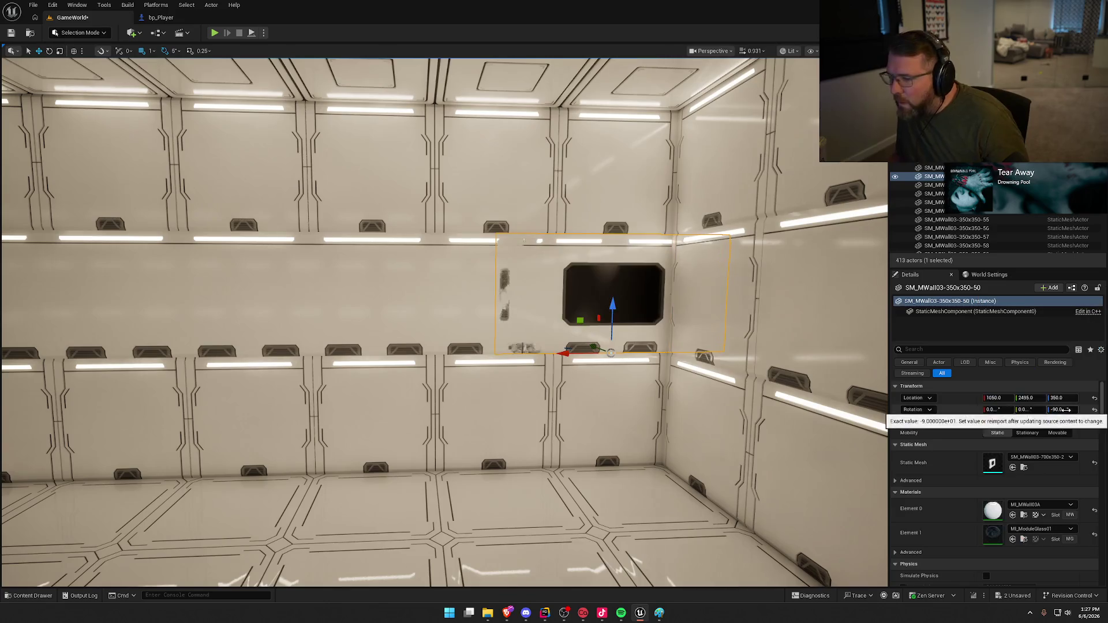
pyautogui.moveTo(596, 285)
pyautogui.mouseDown()
pyautogui.moveTo(597, 323)
pyautogui.moveTo(597, 271)
pyautogui.moveTo(566, 266)
pyautogui.mouseUp()
# - Move the window panel along X to 1225 using 50 then 5 snapping
pyautogui.moveTo(526, 335); pyautogui.dragTo(423, 332)
pyautogui.hotkey('ctrl', 'z')
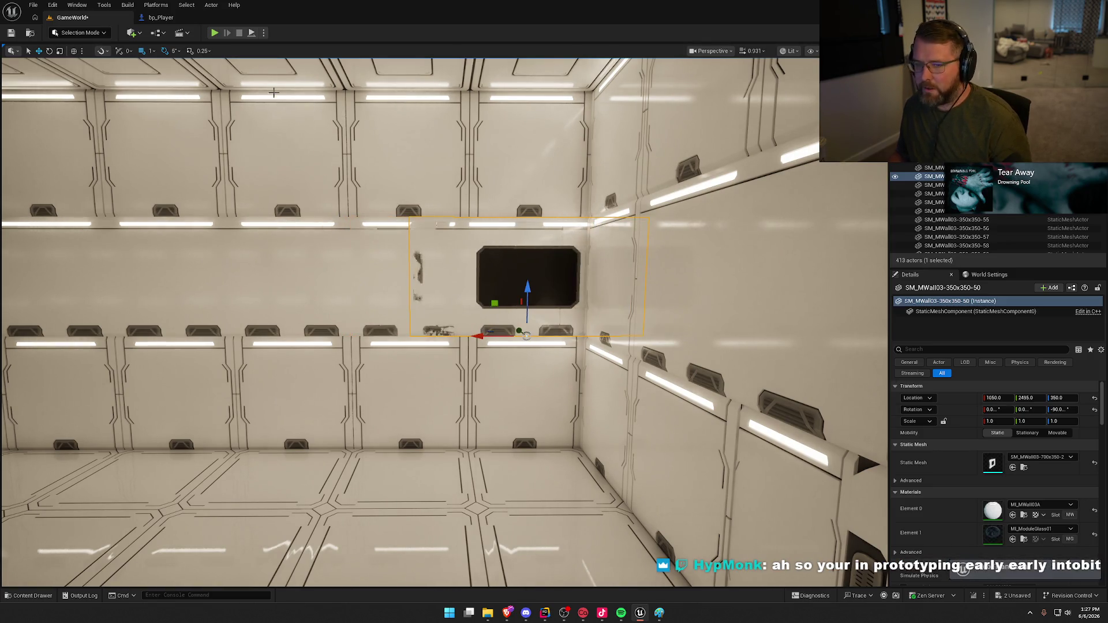
pyautogui.click(152, 51)
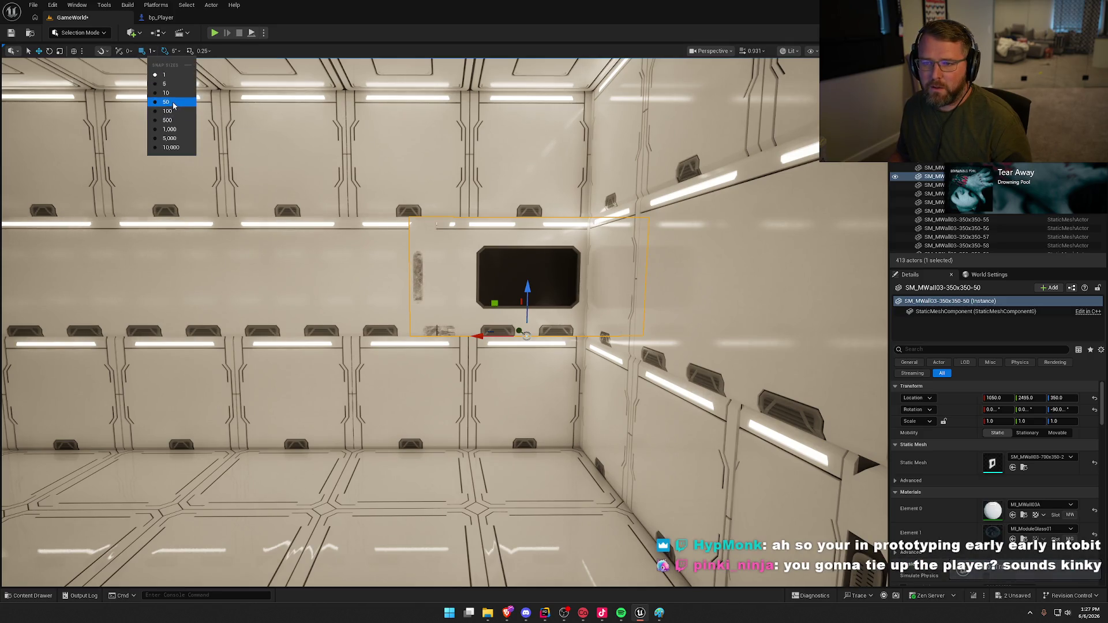
pyautogui.click(167, 98)
pyautogui.moveTo(479, 336)
pyautogui.mouseDown()
pyautogui.moveTo(421, 331)
pyautogui.moveTo(462, 358)
pyautogui.mouseUp()
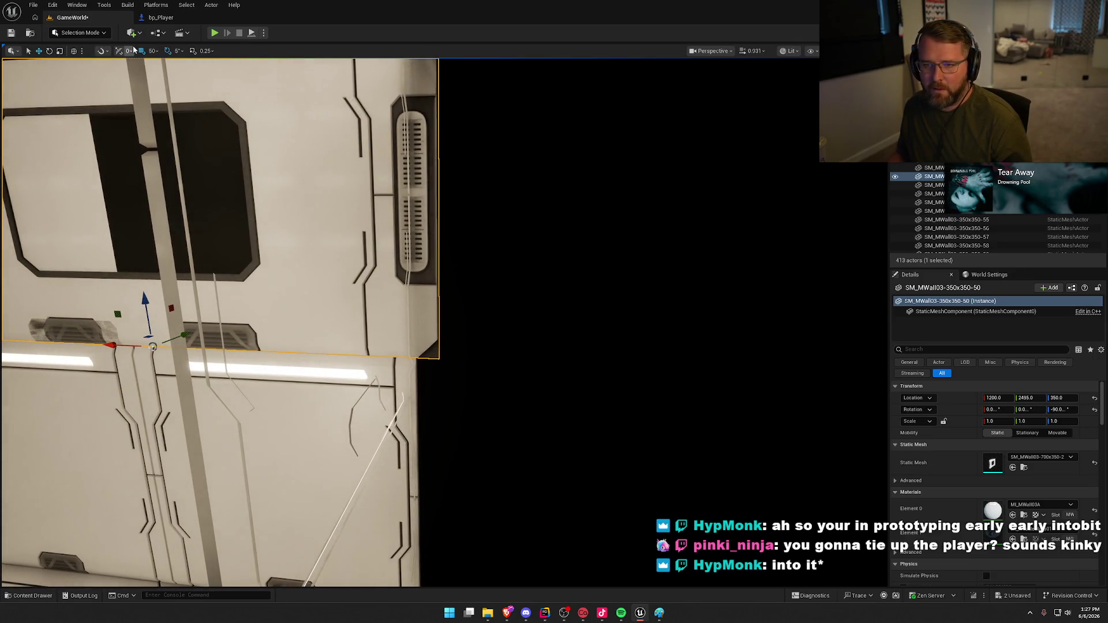
pyautogui.click(152, 51)
pyautogui.click(176, 87)
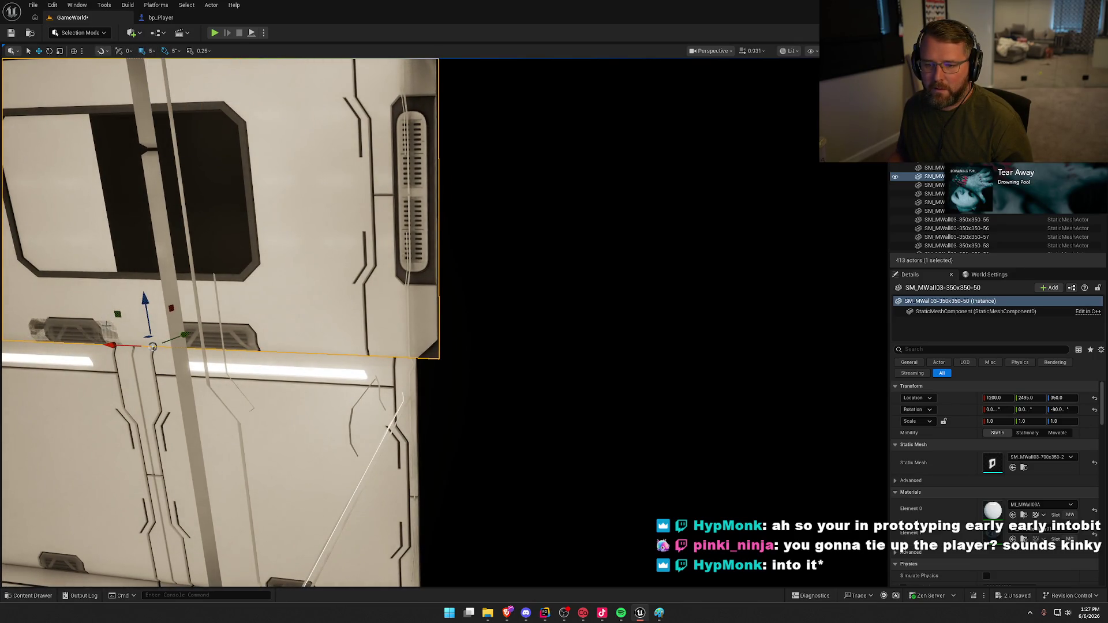
pyautogui.moveTo(112, 345); pyautogui.dragTo(94, 343)
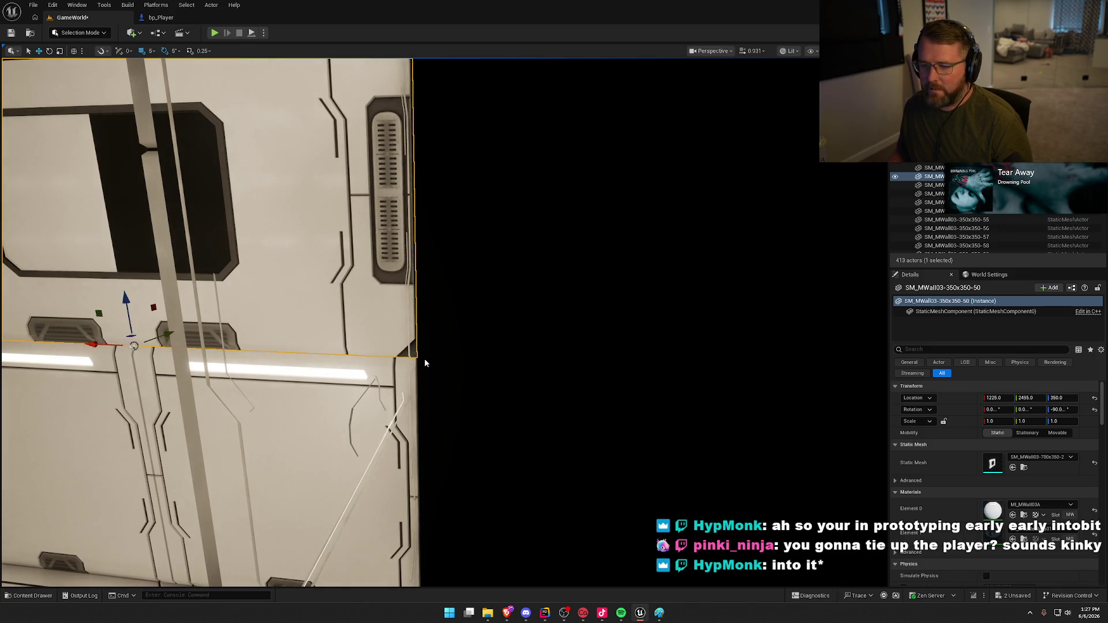
# - Frame and inspect the window panel's placement, picking the panel overlapping its left side
pyautogui.scroll(-10, 424, 363)
pyautogui.moveTo(471, 329)
pyautogui.mouseDown()
pyautogui.moveTo(439, 330)
pyautogui.moveTo(496, 330)
pyautogui.moveTo(473, 323)
pyautogui.mouseUp()
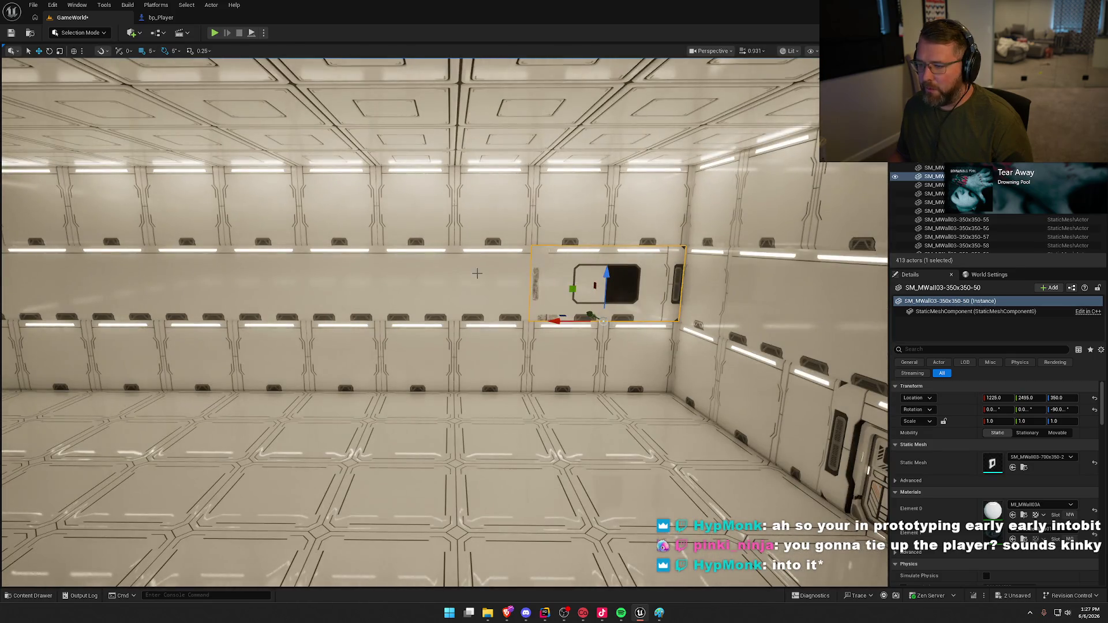
pyautogui.moveTo(196, 270); pyautogui.dragTo(346, 271)
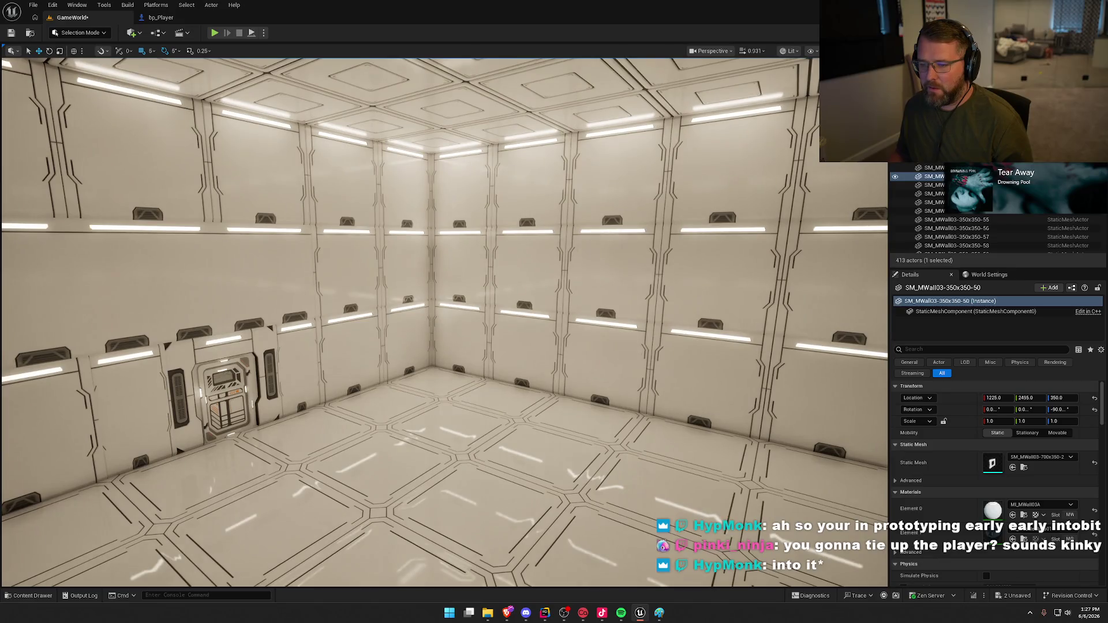
pyautogui.moveTo(438, 323)
pyautogui.mouseDown()
pyautogui.moveTo(438, 369)
pyautogui.moveTo(422, 404)
pyautogui.moveTo(381, 427)
pyautogui.moveTo(369, 450)
pyautogui.mouseUp()
pyautogui.press('f')
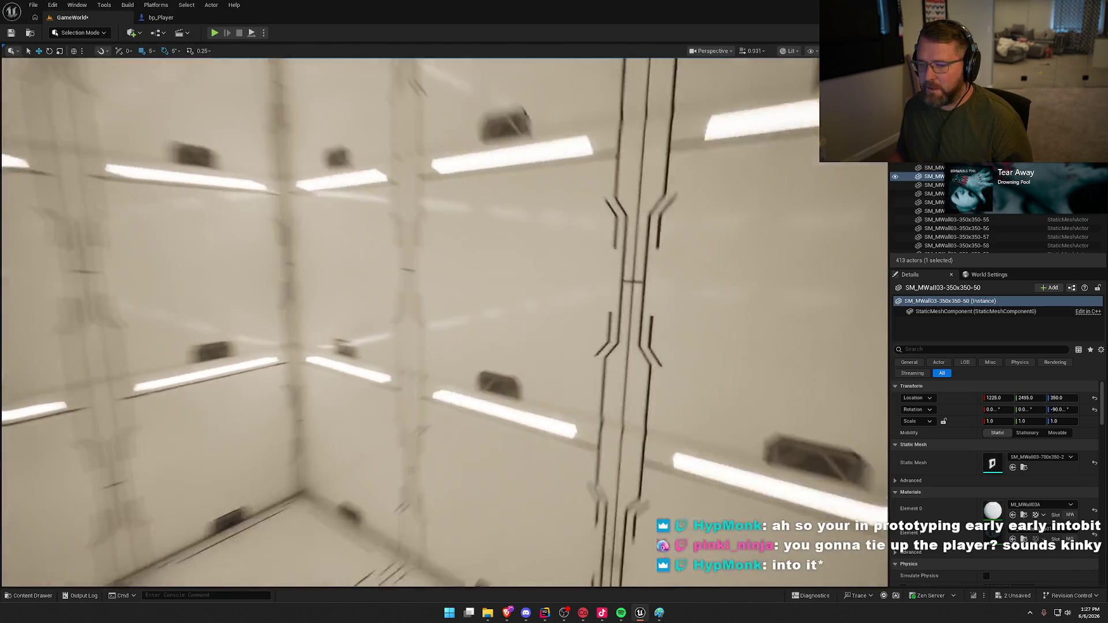
pyautogui.scroll(-10, 438, 323)
pyautogui.press('f')
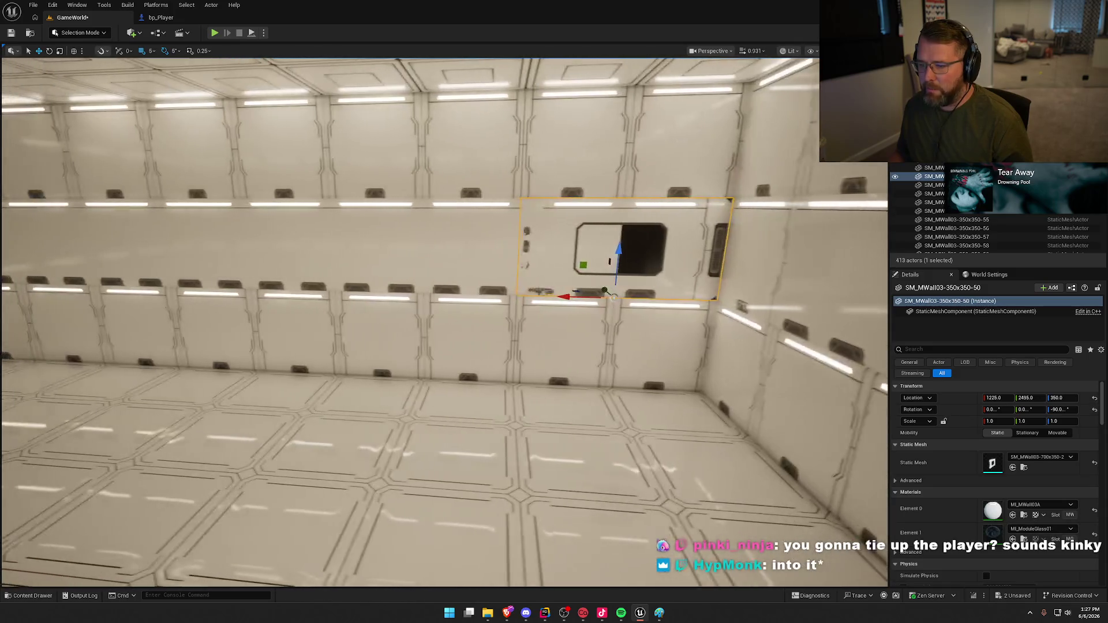
pyautogui.scroll(-5, 439, 323)
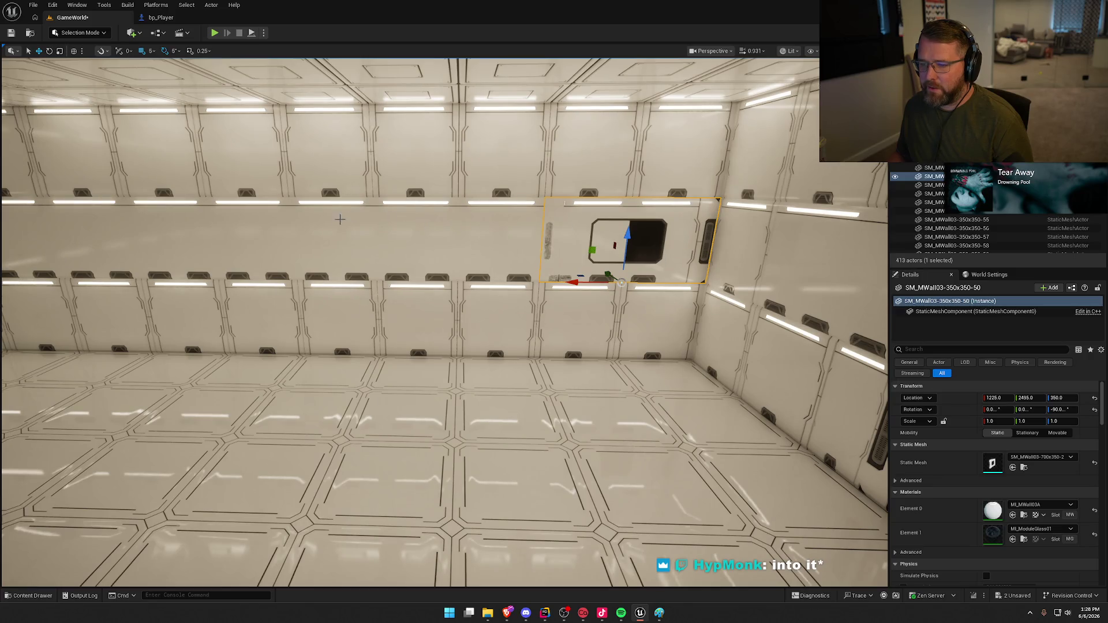
pyautogui.moveTo(348, 219); pyautogui.dragTo(311, 248)
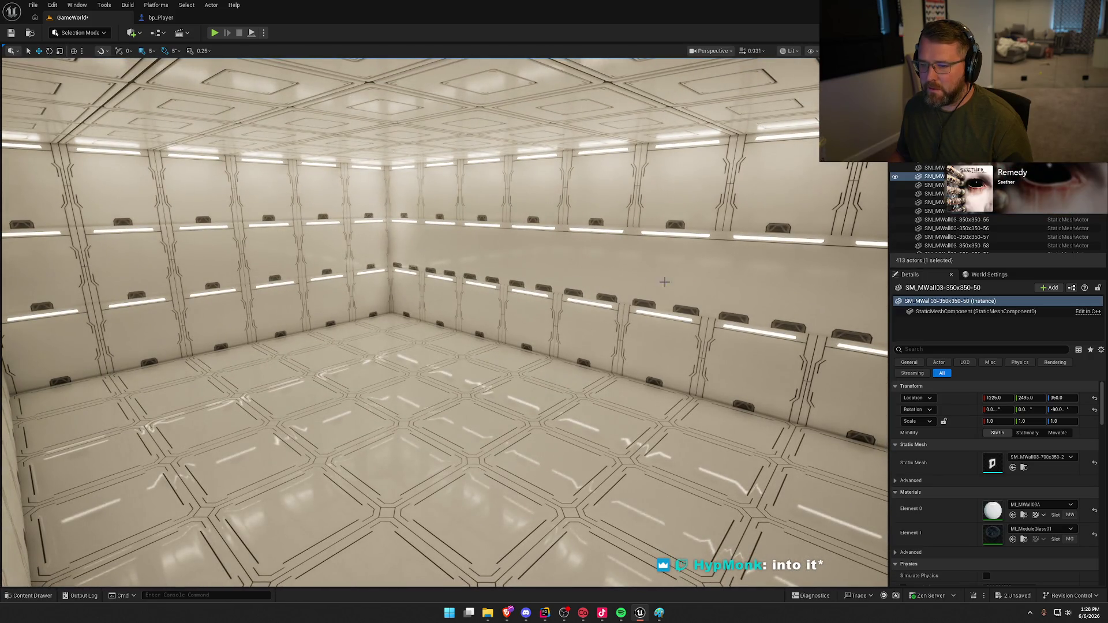
pyautogui.moveTo(635, 300); pyautogui.dragTo(655, 300)
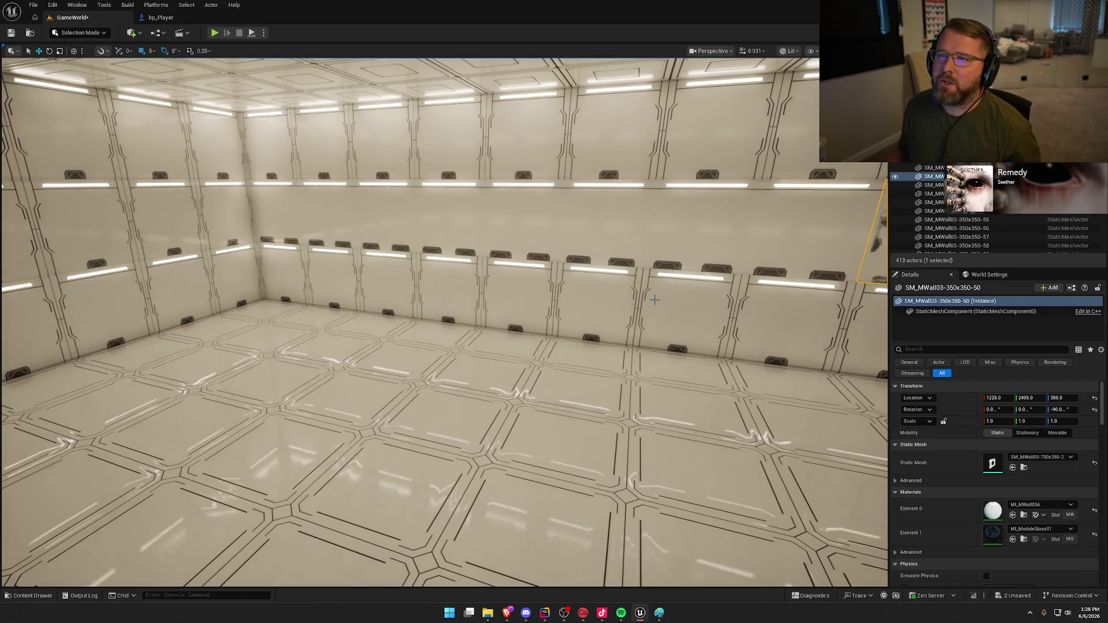
pyautogui.moveTo(447, 293); pyautogui.dragTo(563, 258)
pyautogui.click(562, 258)
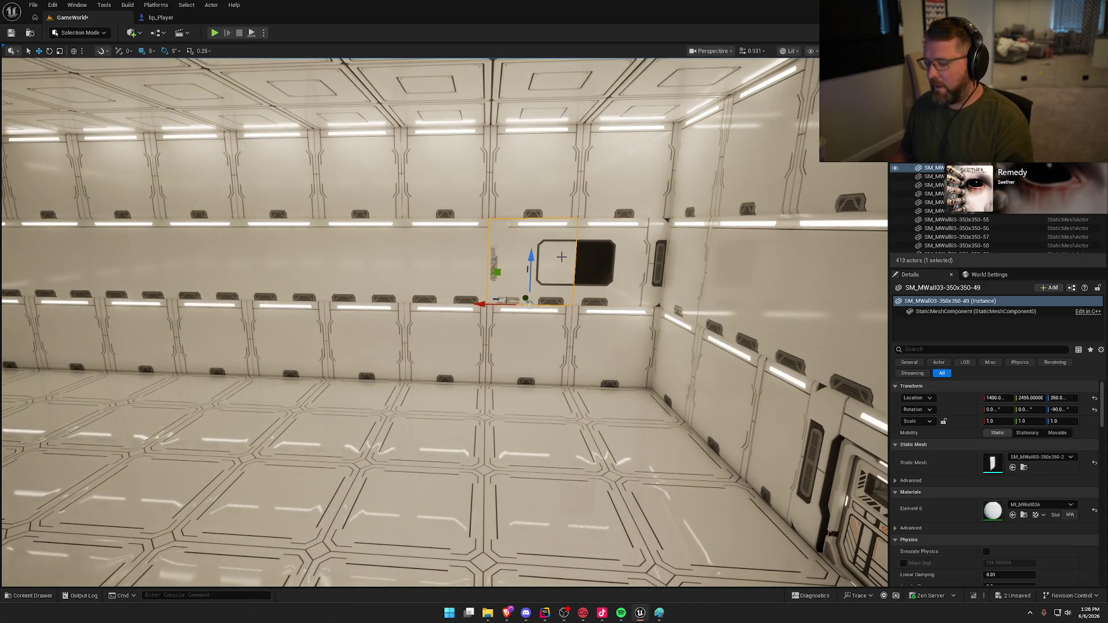
# - Delete the panel overlapping the window and start selecting neighbouring middle-row panels
pyautogui.press('Delete')
pyautogui.click(457, 268)
pyautogui.moveTo(587, 309); pyautogui.dragTo(531, 309)
pyautogui.keyDown('ctrl'); pyautogui.click(594, 260); pyautogui.keyUp('ctrl')
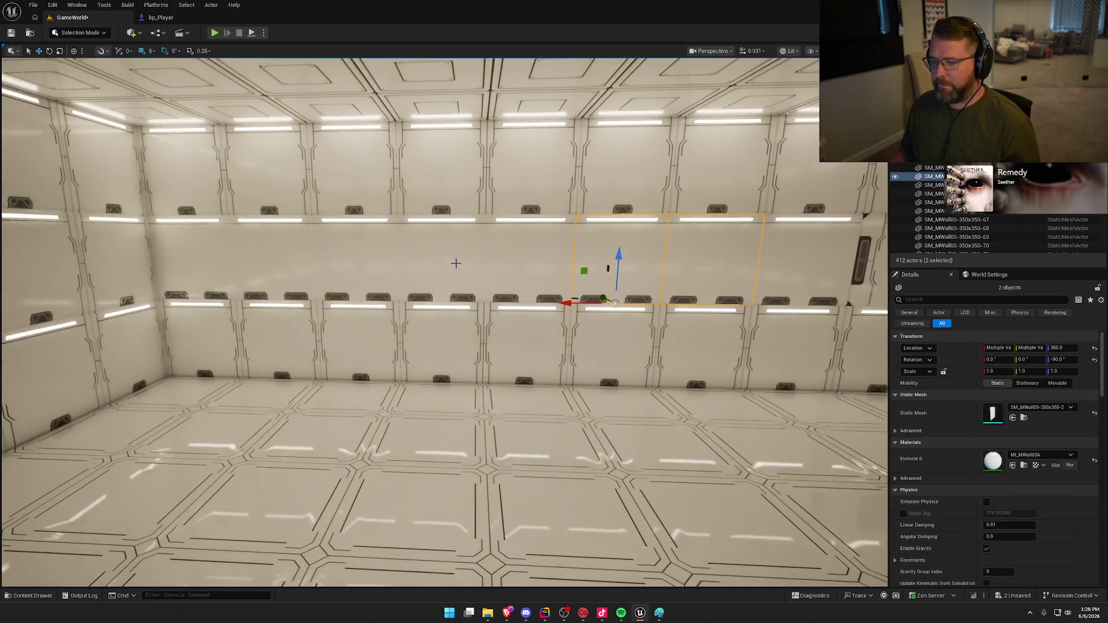
pyautogui.keyDown('ctrl'); pyautogui.click(452, 262); pyautogui.keyUp('ctrl')
pyautogui.keyDown('ctrl'); pyautogui.click(373, 264); pyautogui.keyUp('ctrl')
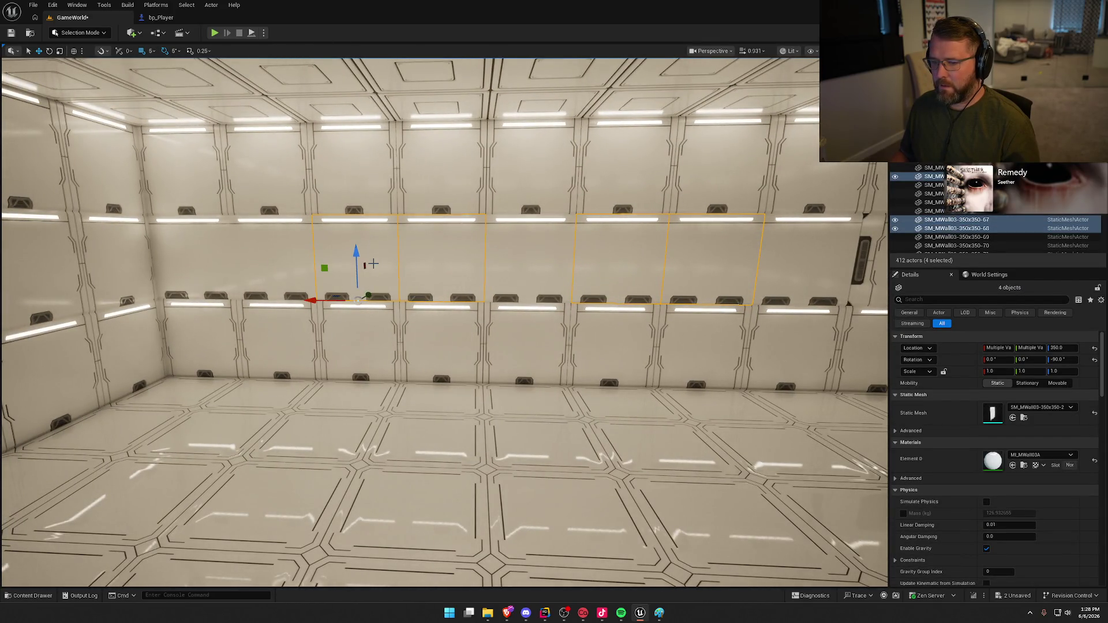
pyautogui.moveTo(326, 278); pyautogui.dragTo(713, 295)
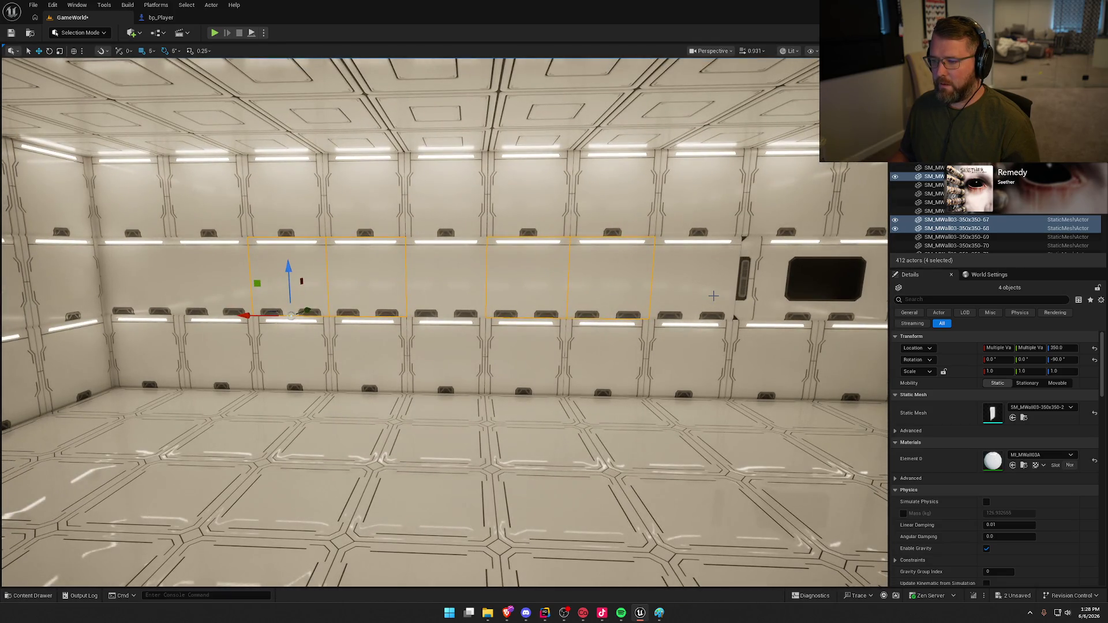
# - Select four plain middle-row wall panels and delete them
pyautogui.click(528, 276)
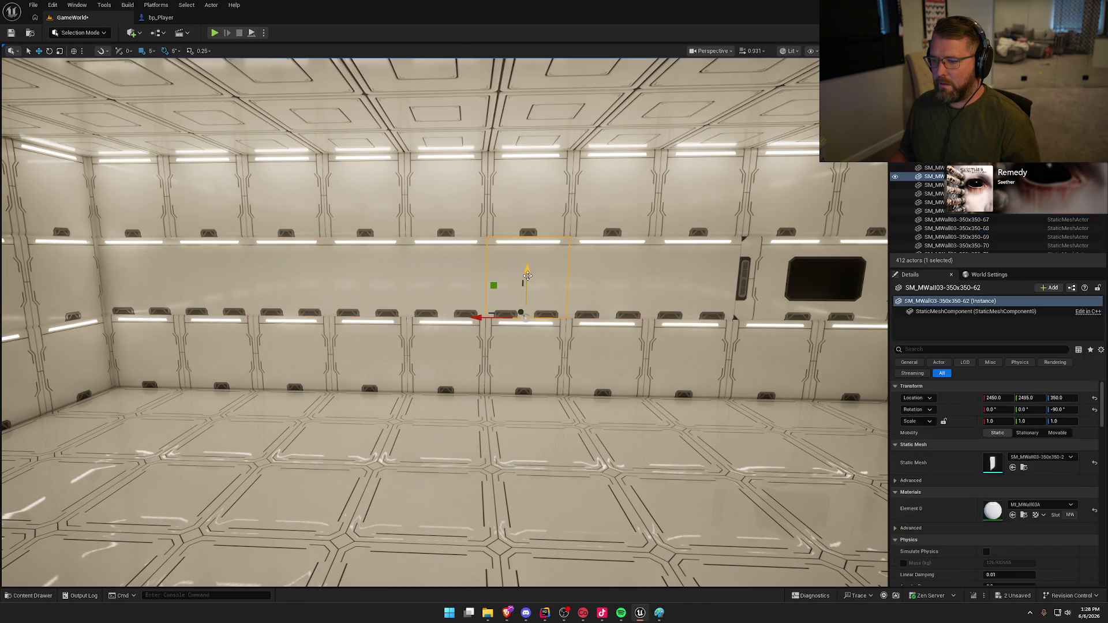
pyautogui.keyDown('ctrl'); pyautogui.click(451, 269); pyautogui.keyUp('ctrl')
pyautogui.keyDown('ctrl'); pyautogui.click(242, 274); pyautogui.keyUp('ctrl')
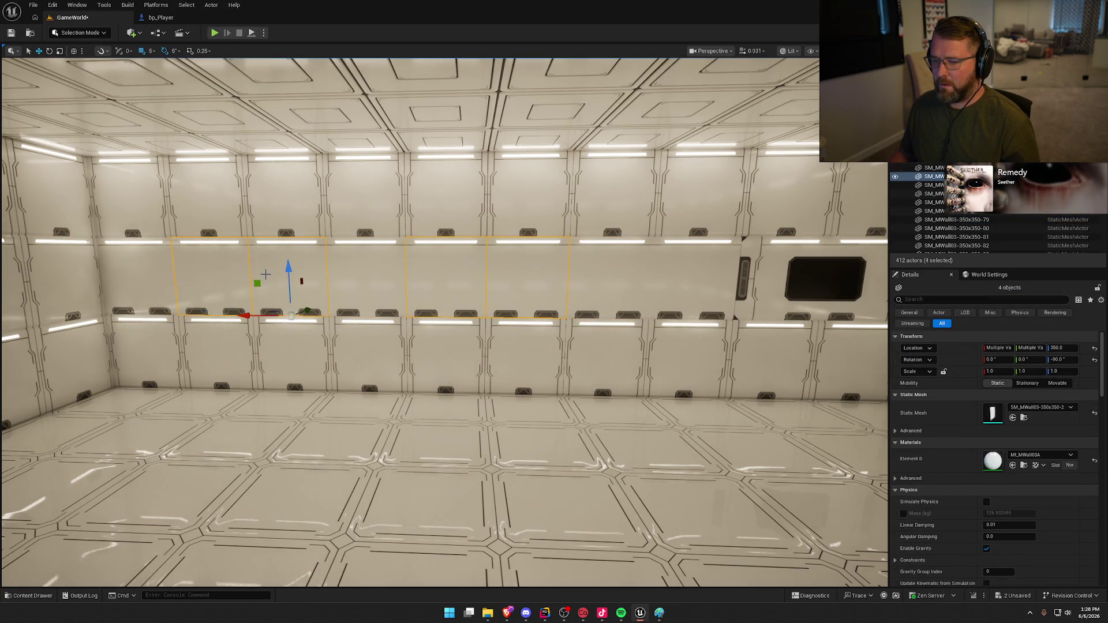
pyautogui.click(155, 276)
pyautogui.keyDown('ctrl'); pyautogui.click(221, 278); pyautogui.keyUp('ctrl')
pyautogui.keyDown('ctrl'); pyautogui.click(348, 285); pyautogui.keyUp('ctrl')
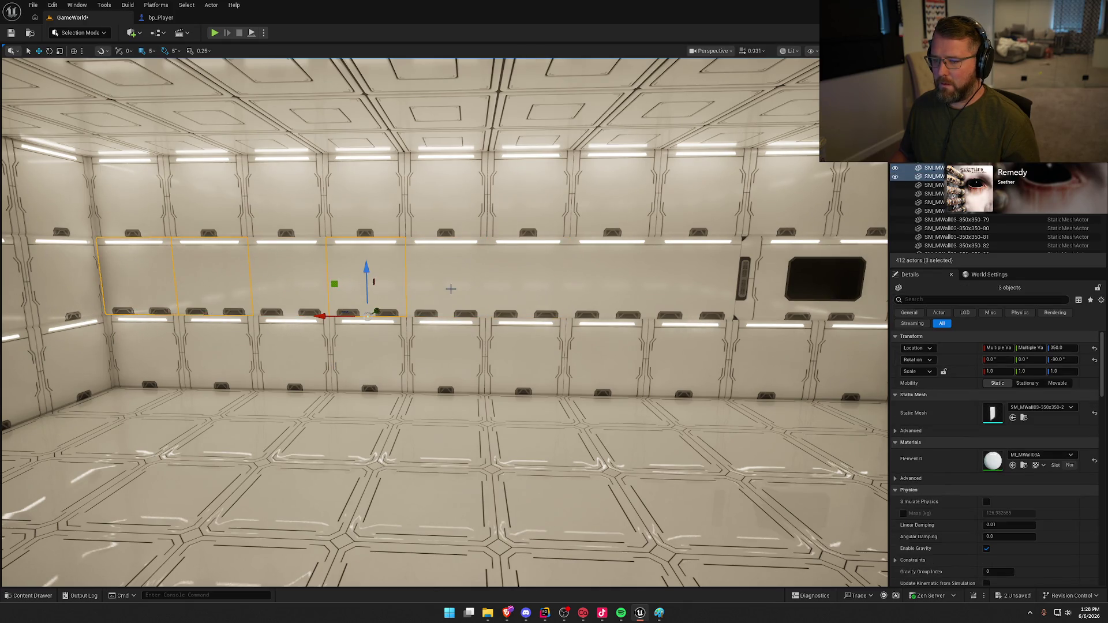
pyautogui.keyDown('ctrl'); pyautogui.click(364, 280); pyautogui.keyUp('ctrl')
pyautogui.keyDown('ctrl'); pyautogui.click(441, 280); pyautogui.keyUp('ctrl')
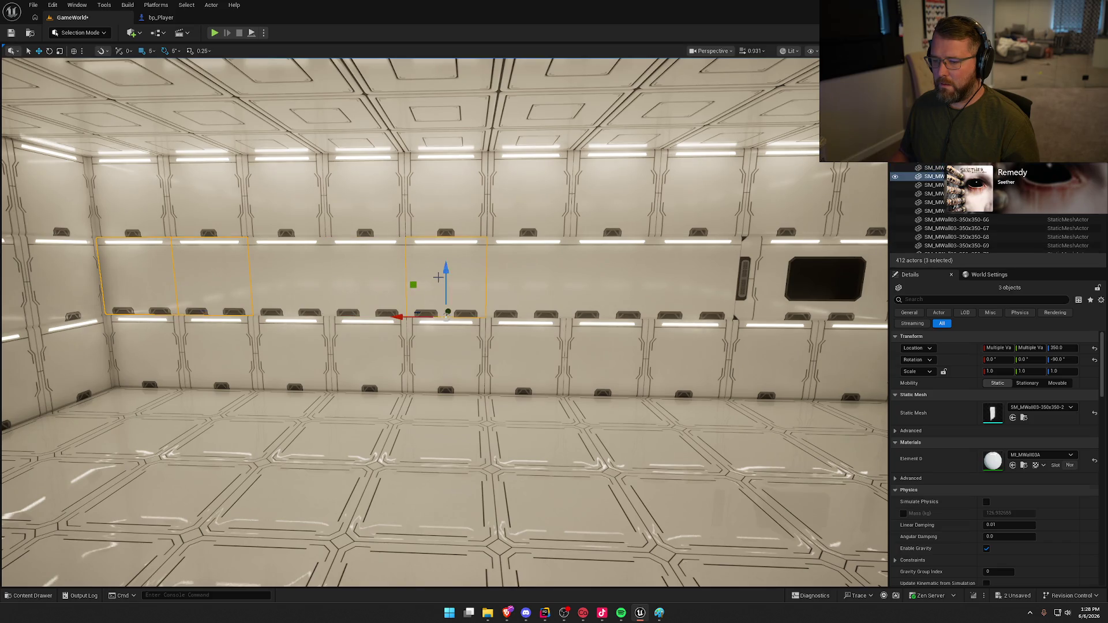
pyautogui.keyDown('ctrl'); pyautogui.click(528, 283); pyautogui.keyUp('ctrl')
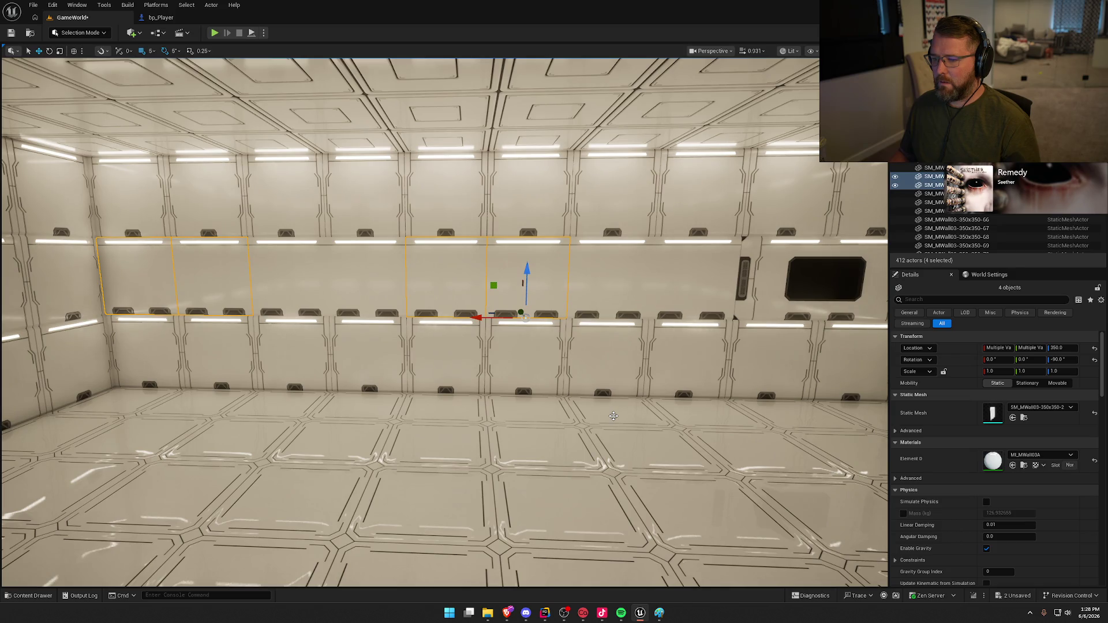
pyautogui.press('Delete')
# - Duplicate the window module twice at snap 50 to fill both holes in the wall
pyautogui.click(746, 263)
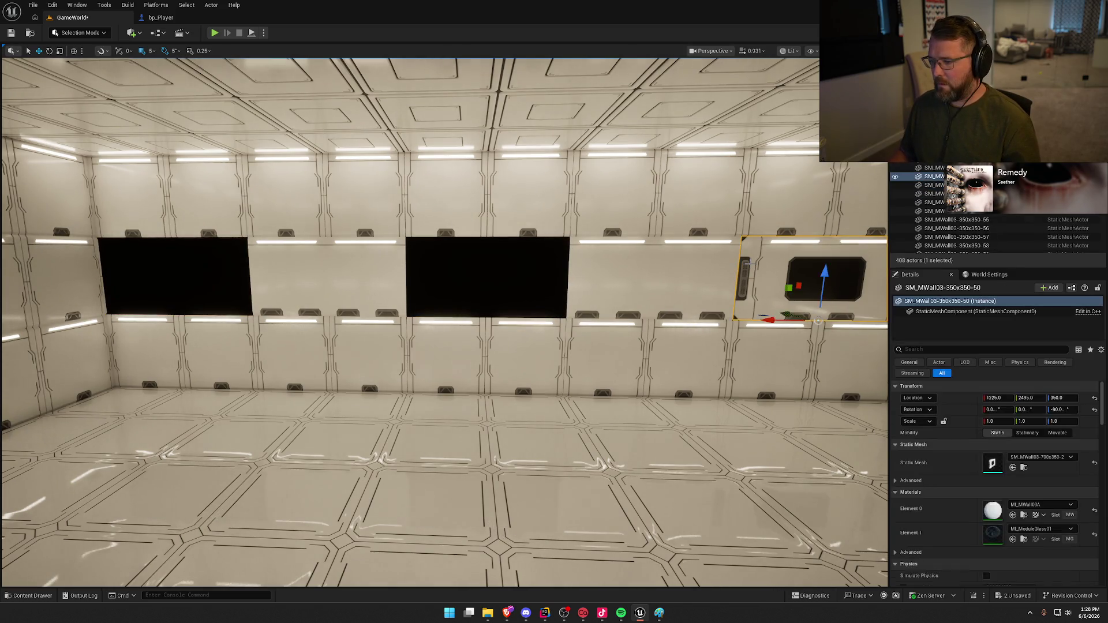
pyautogui.click(151, 51)
pyautogui.click(168, 104)
pyautogui.moveTo(772, 321); pyautogui.dragTo(441, 318)
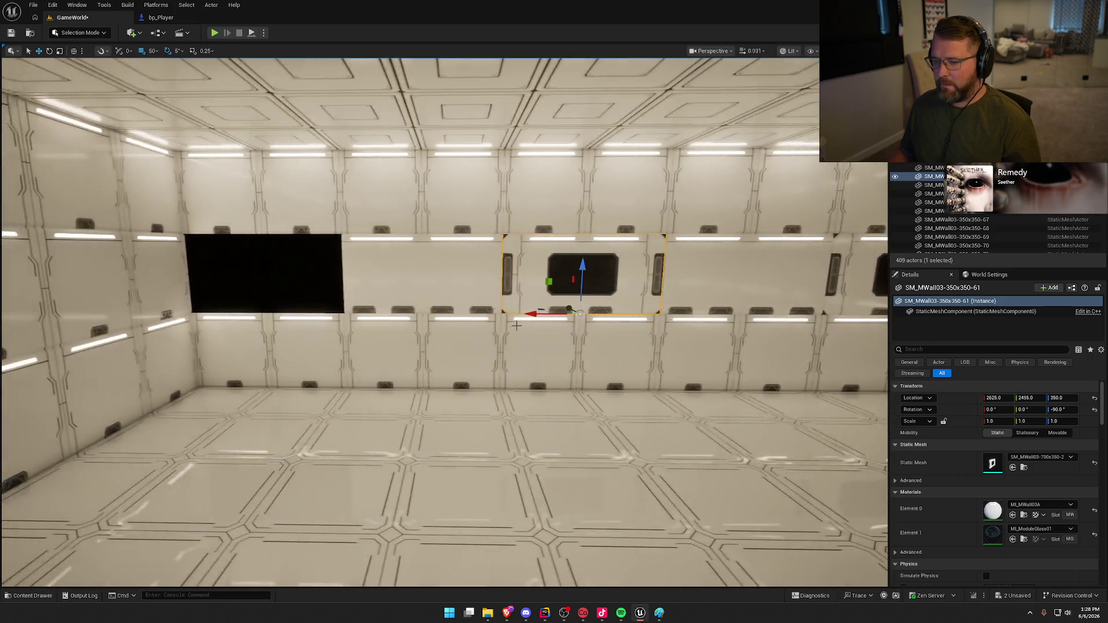
pyautogui.moveTo(554, 314); pyautogui.dragTo(218, 291)
pyautogui.press('Escape')
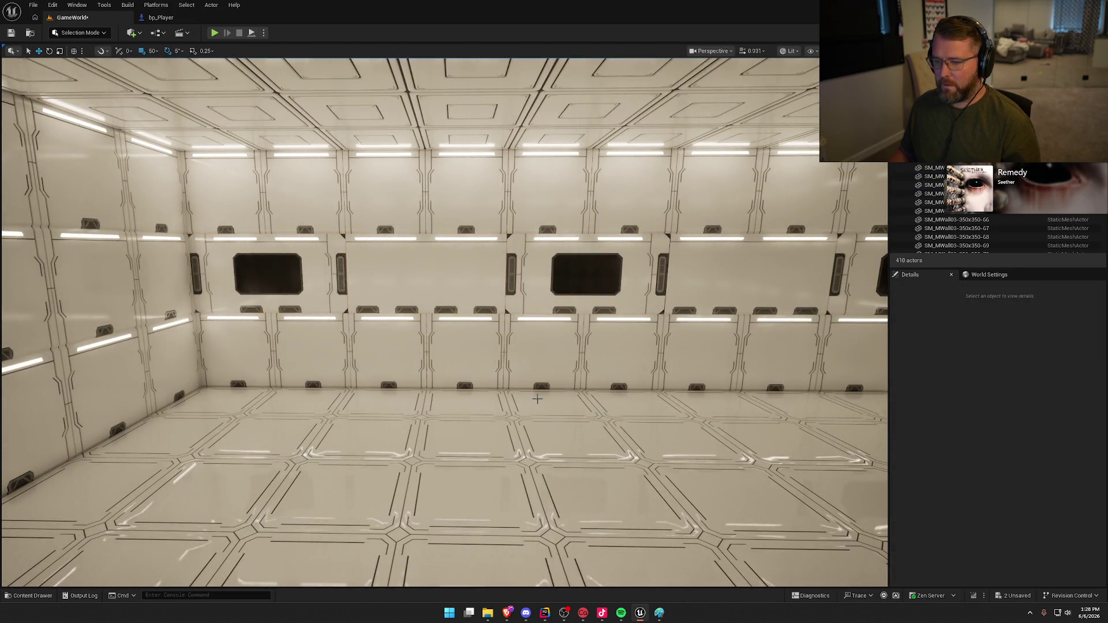
pyautogui.press('w')
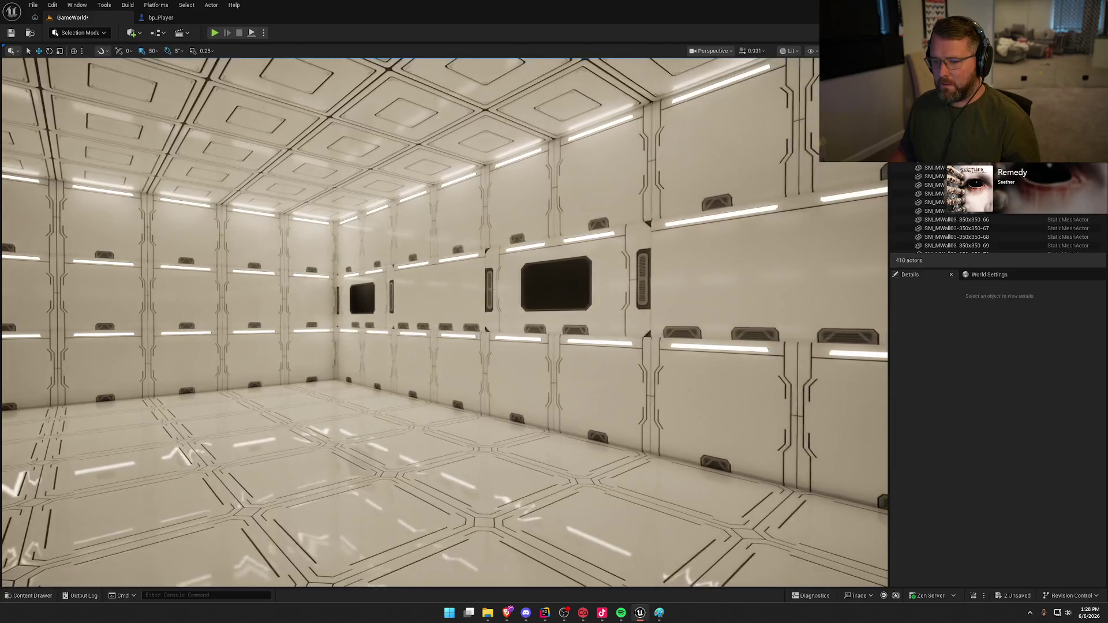
pyautogui.press('w')
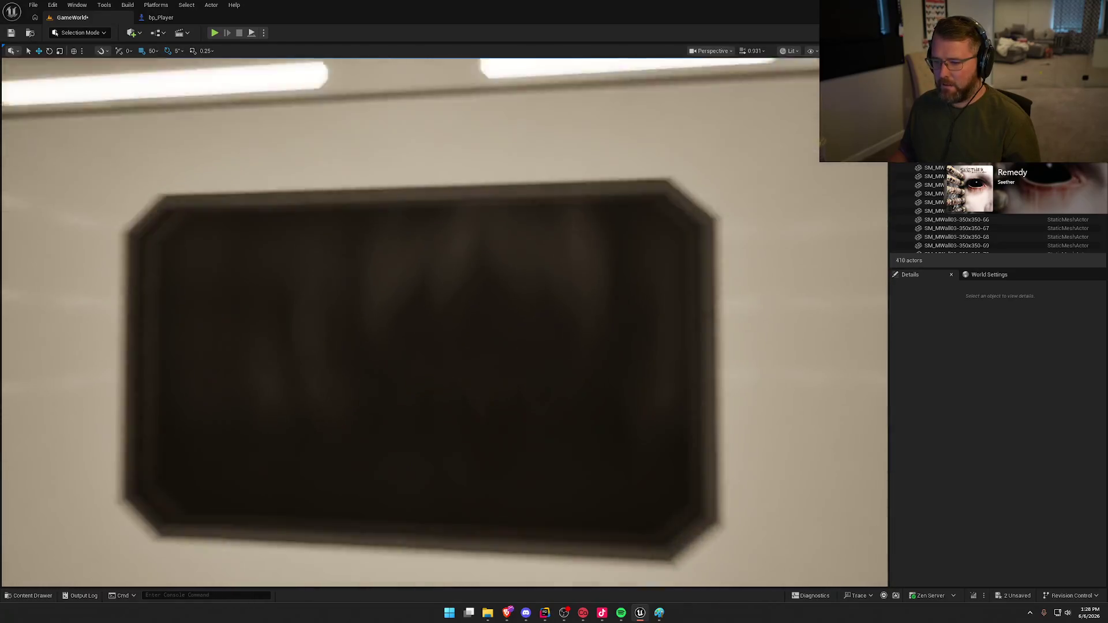
pyautogui.moveTo(534, 399); pyautogui.dragTo(534, 410)
pyautogui.hotkey('ctrl', 'space')
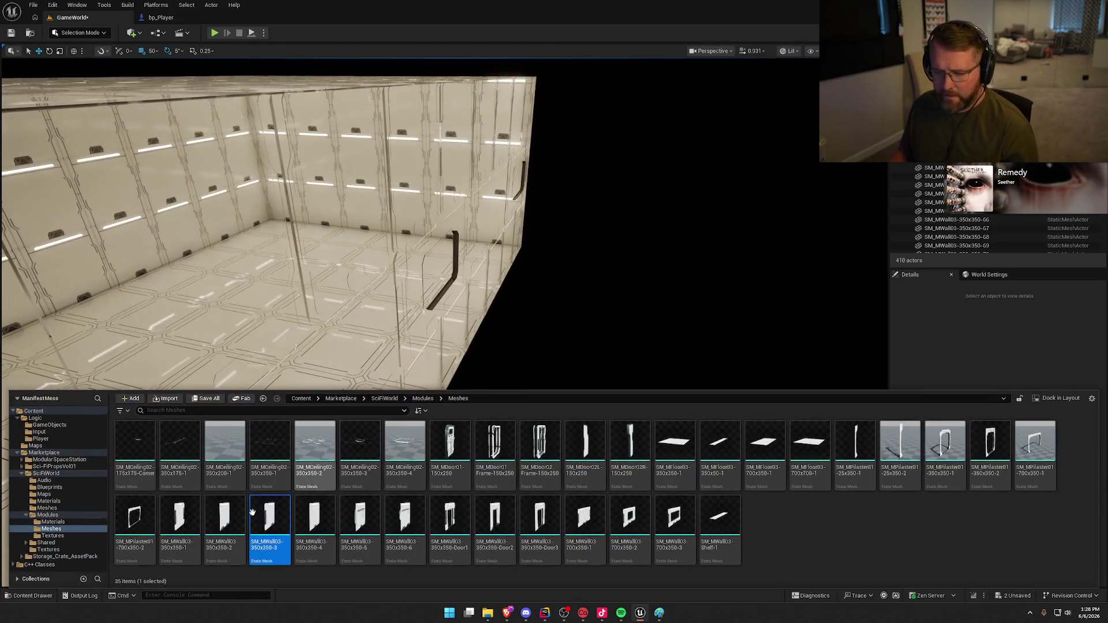
# - Drag BP_SkySphere from SciFiWorld > Blueprints into the level
pyautogui.click(49, 487)
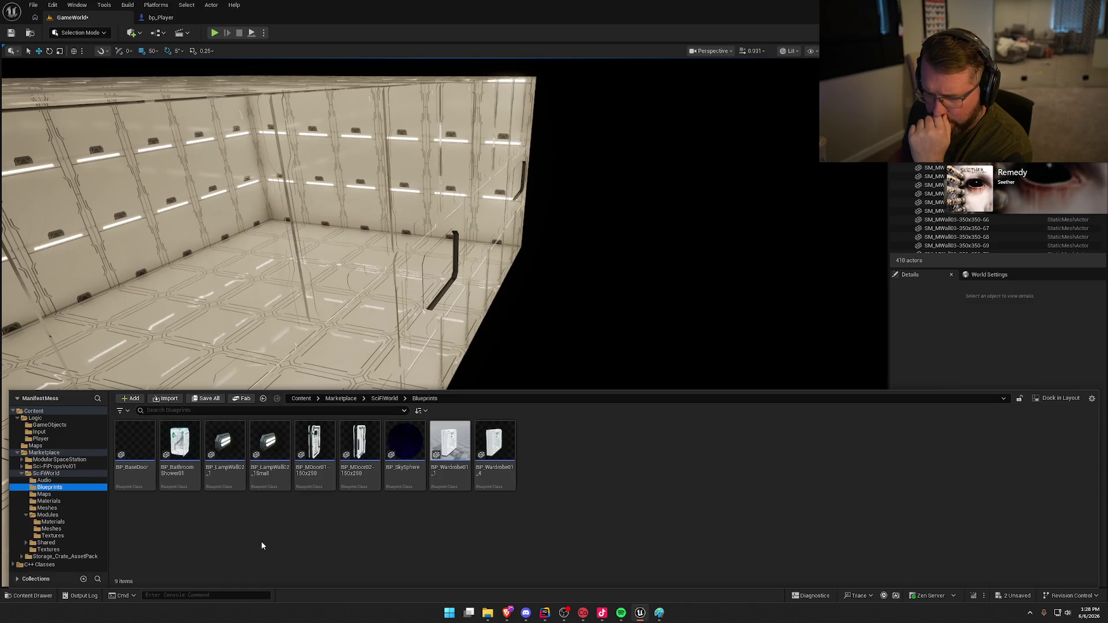
pyautogui.moveTo(405, 442)
pyautogui.mouseDown()
pyautogui.moveTo(579, 414)
pyautogui.moveTo(608, 443)
pyautogui.moveTo(608, 404)
pyautogui.moveTo(609, 450)
pyautogui.moveTo(548, 453)
pyautogui.moveTo(542, 467)
pyautogui.moveTo(508, 472)
pyautogui.moveTo(548, 471)
pyautogui.moveTo(605, 442)
pyautogui.mouseUp()
pyautogui.press('Escape')
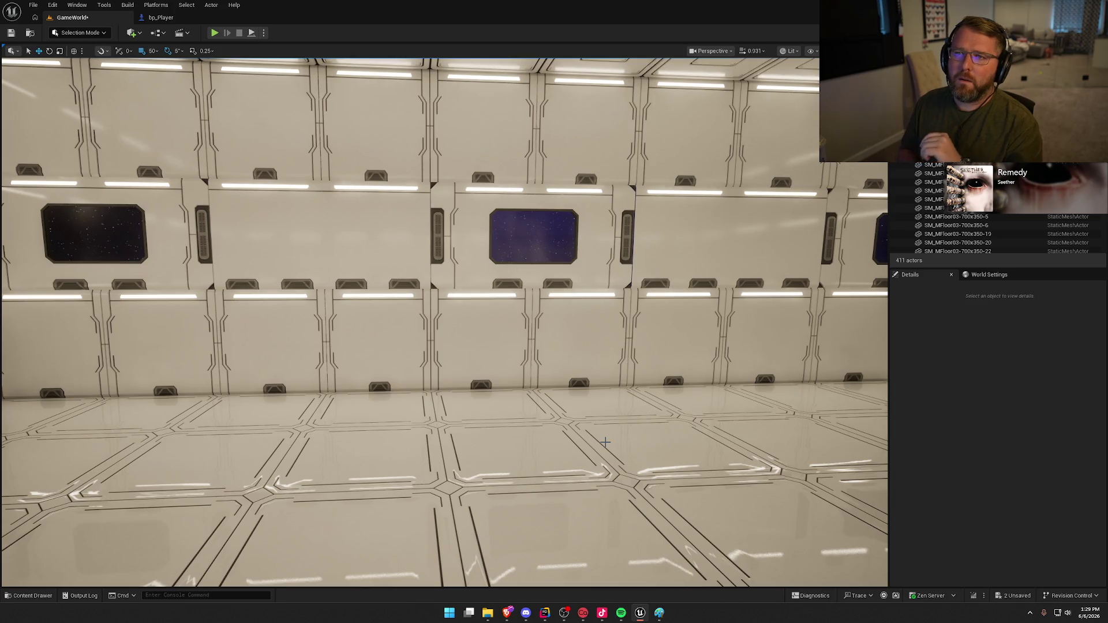
# - Set the four plain panels between the windows to SM_MWall03-350x350-5, after trying variant -4
pyautogui.moveTo(686, 430); pyautogui.dragTo(745, 430)
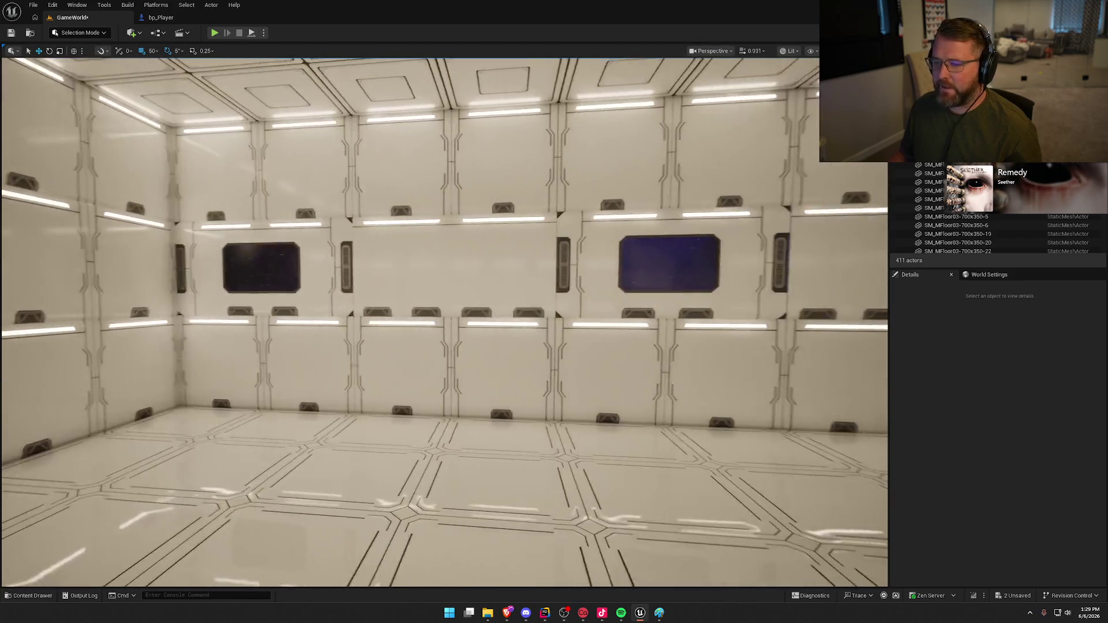
pyautogui.click(428, 254)
pyautogui.keyDown('ctrl'); pyautogui.click(489, 263); pyautogui.keyUp('ctrl')
pyautogui.scroll(-5, 489, 263)
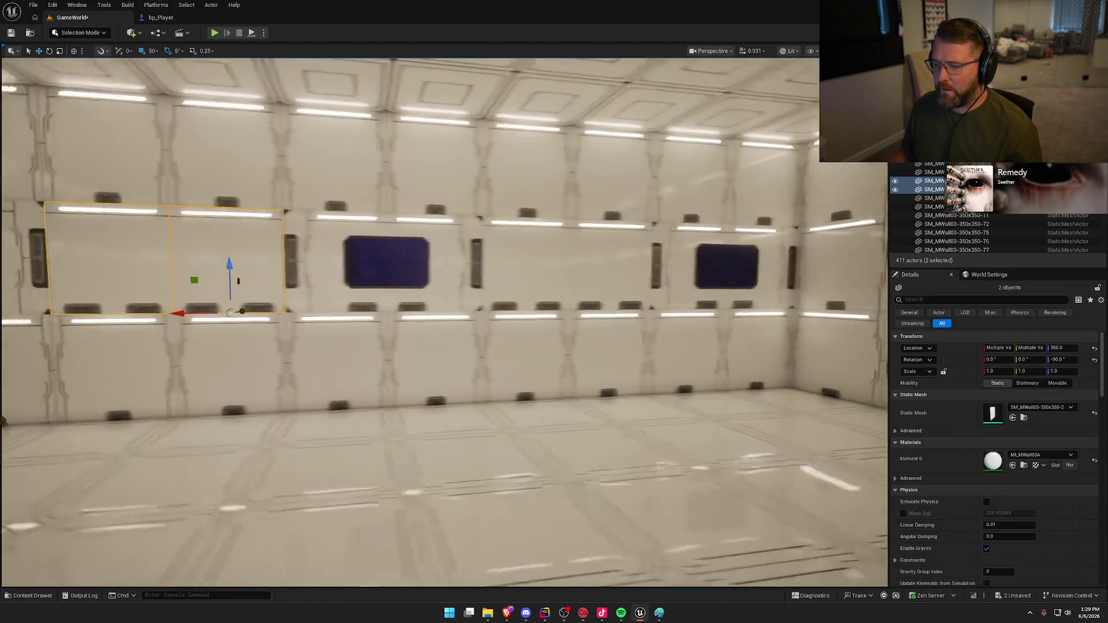
pyautogui.keyDown('ctrl'); pyautogui.click(439, 268); pyautogui.keyUp('ctrl')
pyautogui.keyDown('ctrl'); pyautogui.click(528, 271); pyautogui.keyUp('ctrl')
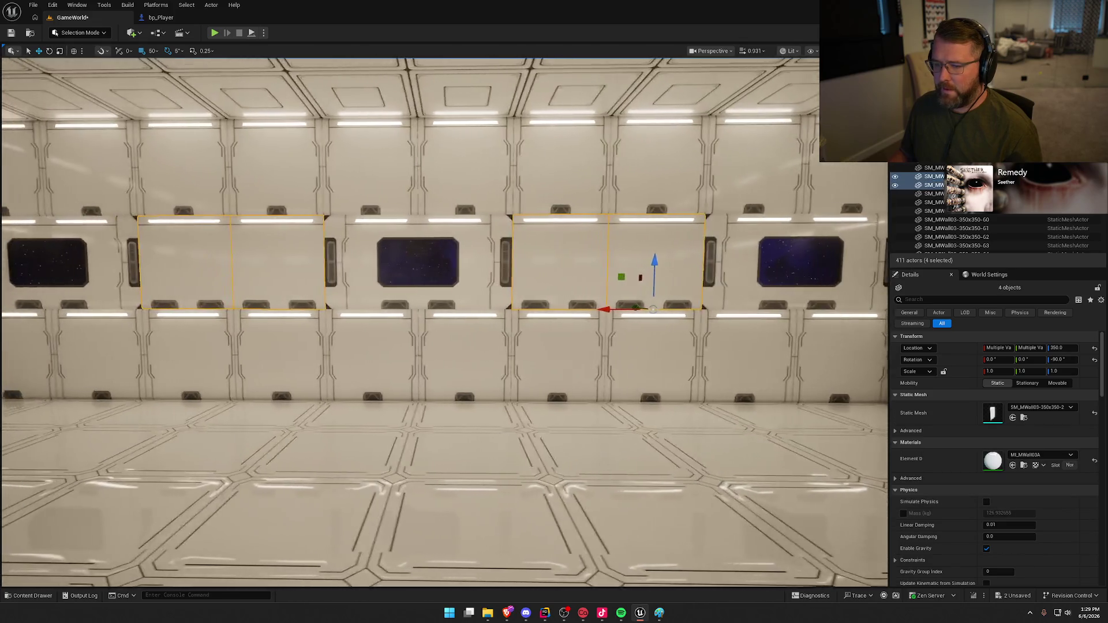
pyautogui.click(1037, 409)
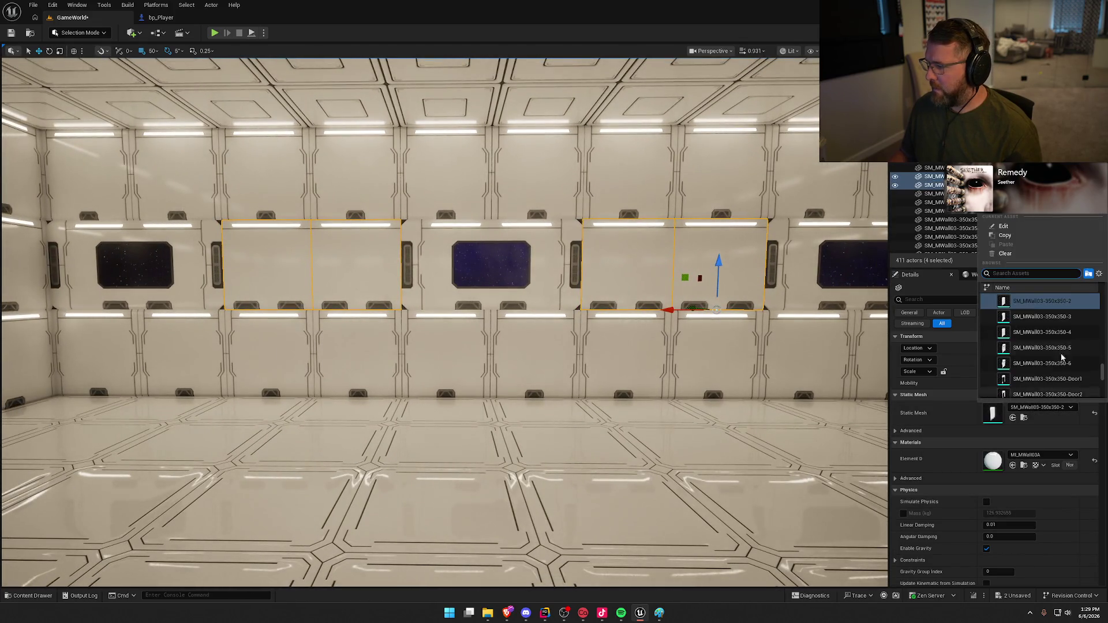
pyautogui.click(1057, 332)
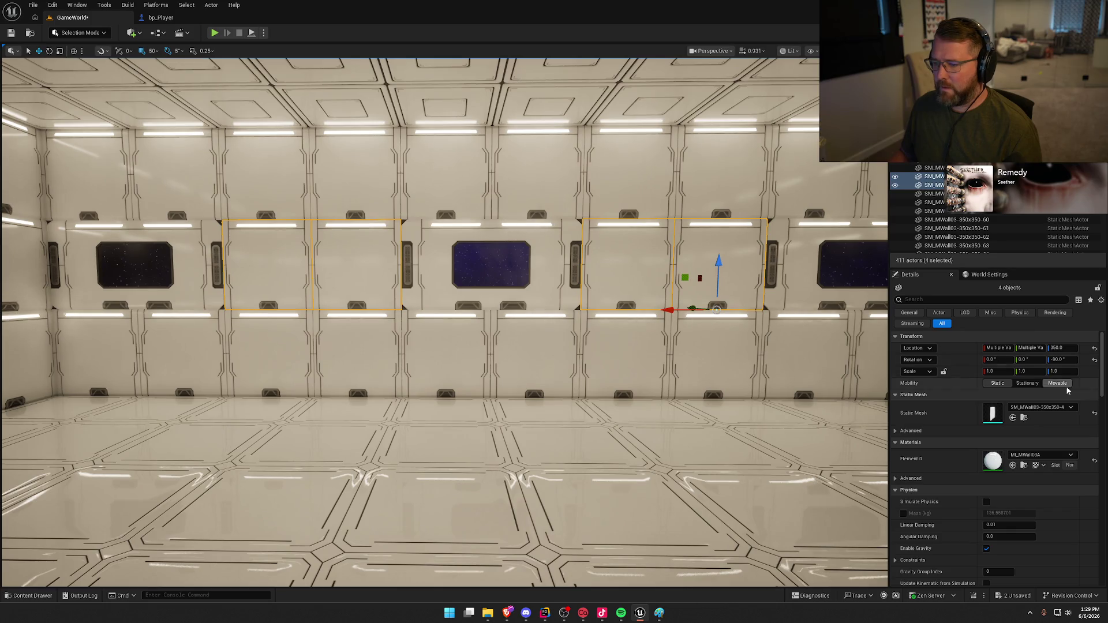
pyautogui.click(1038, 408)
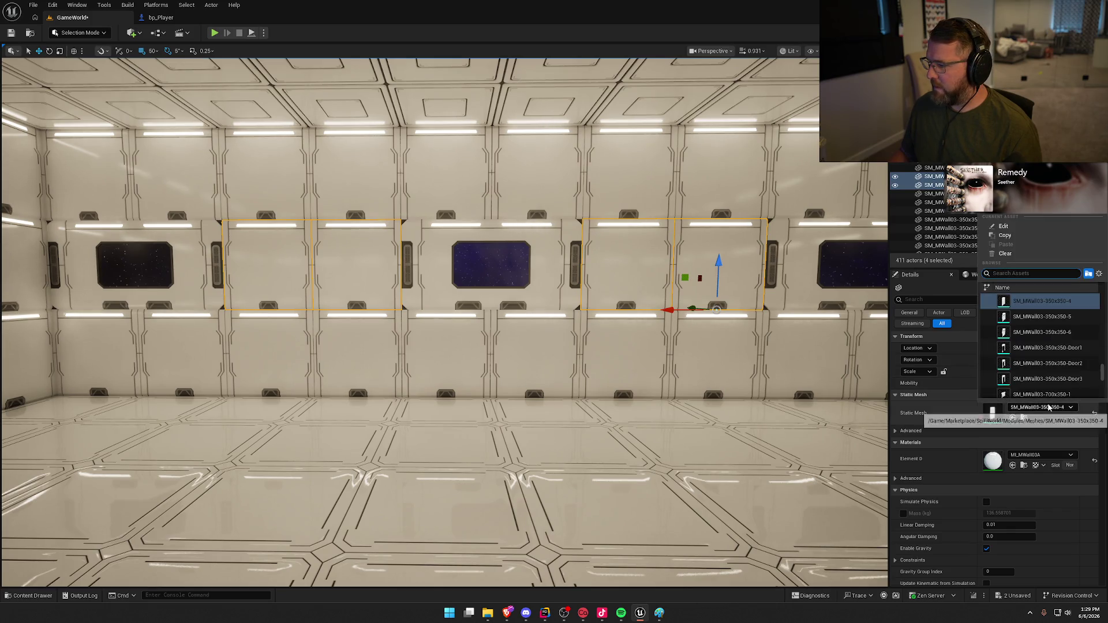
pyautogui.click(1040, 317)
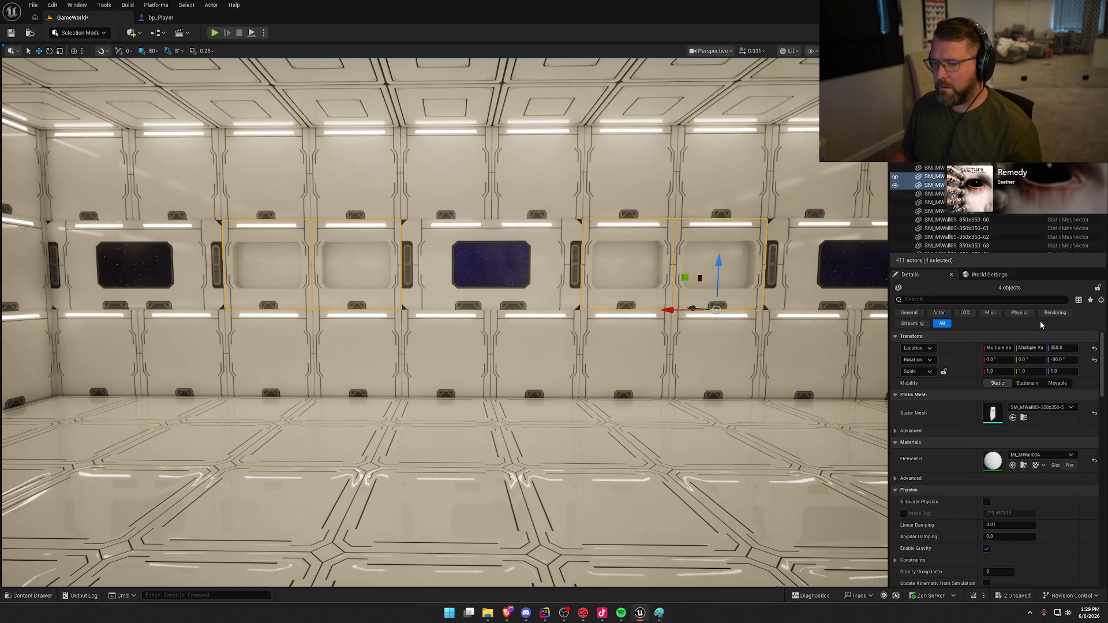
# - Clear the selection and save the GameWorld level
pyautogui.press('Escape')
pyautogui.moveTo(701, 358)
pyautogui.mouseDown()
pyautogui.moveTo(808, 352)
pyautogui.moveTo(701, 354)
pyautogui.moveTo(814, 363)
pyautogui.mouseUp()
pyautogui.hotkey('ctrl', 's')
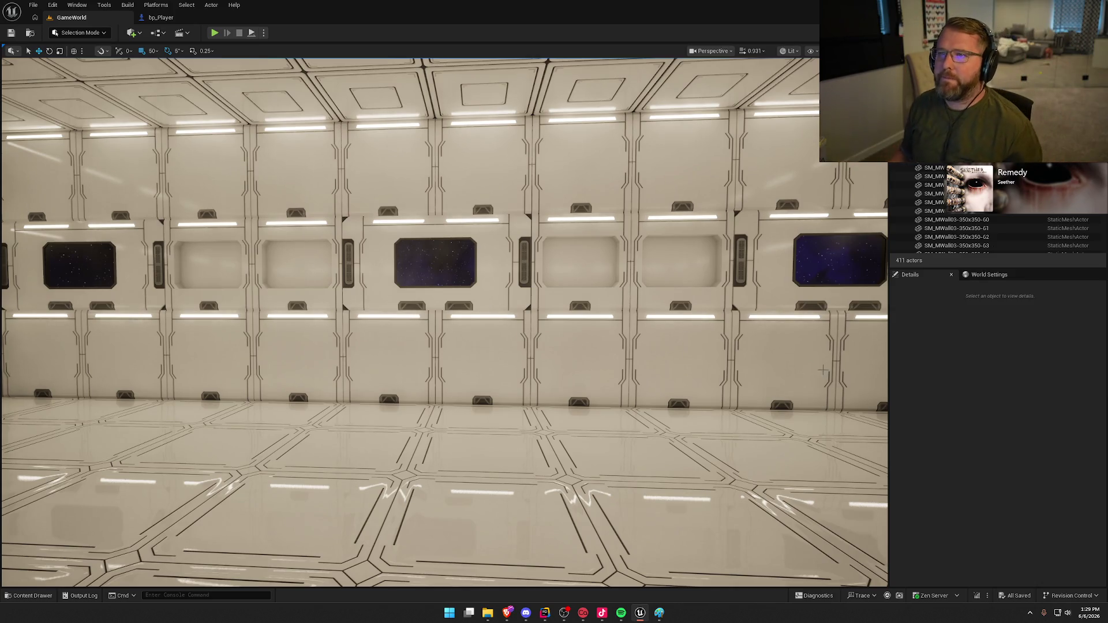
# - Apply the SM_MFloor03-350x350-1 mesh to a selected lower-row wall panel
pyautogui.press('s')
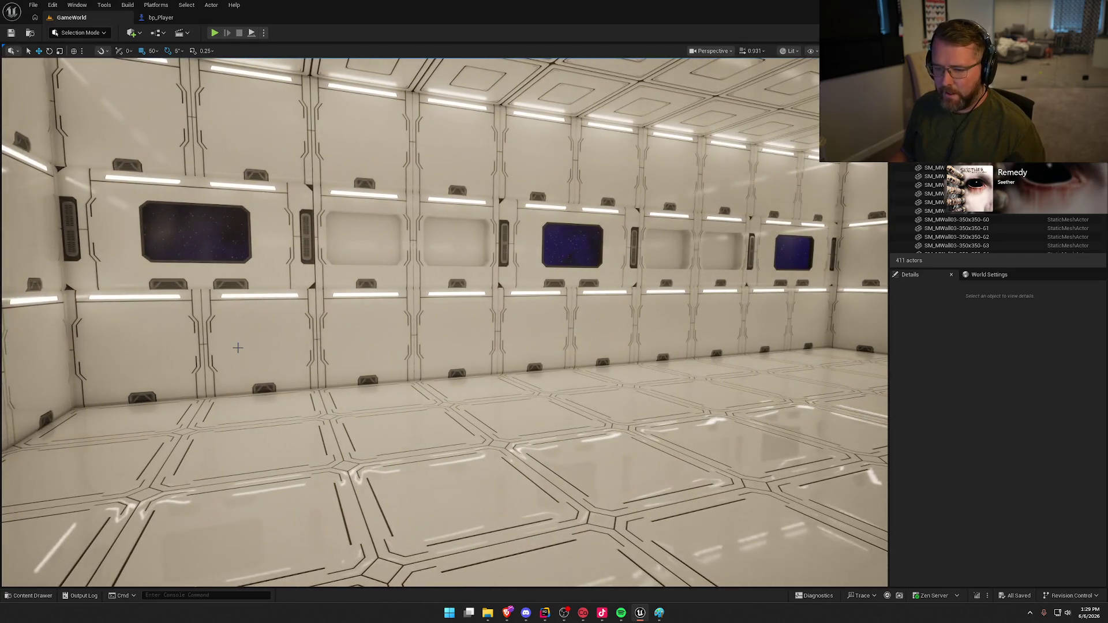
pyautogui.click(238, 347)
pyautogui.hotkey('ctrl', 'space')
pyautogui.press('w')
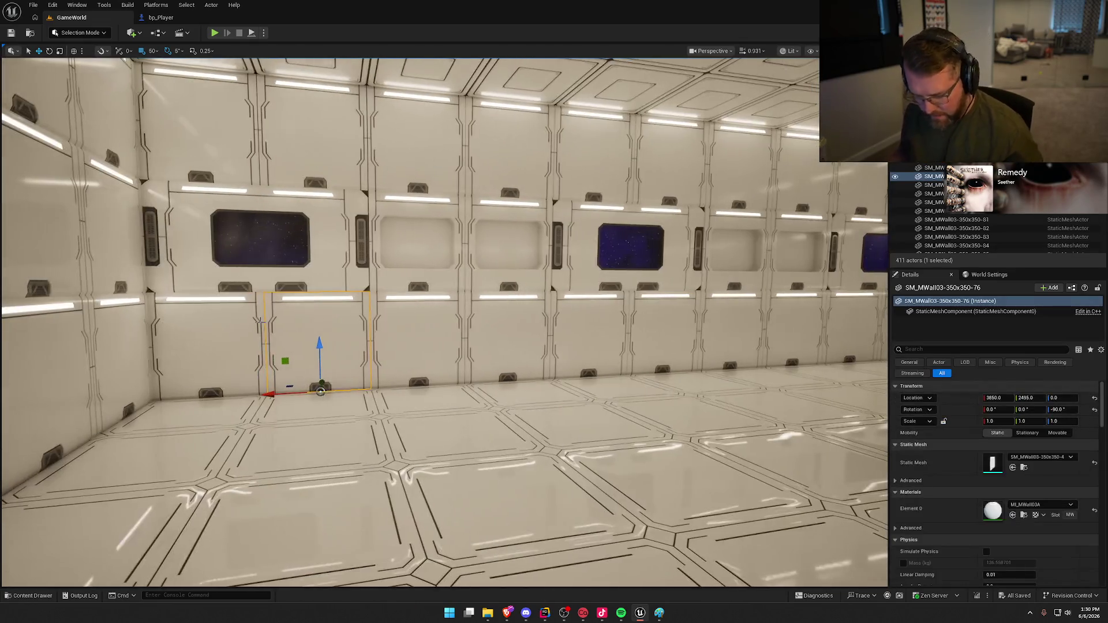
pyautogui.hotkey('ctrl', 'space')
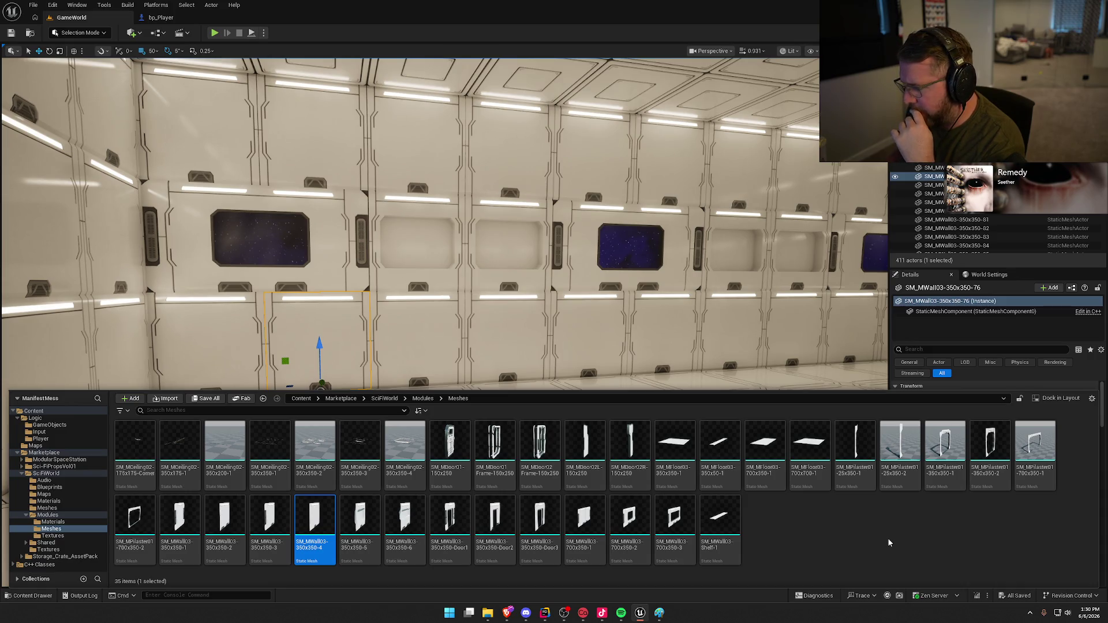
pyautogui.moveTo(672, 446)
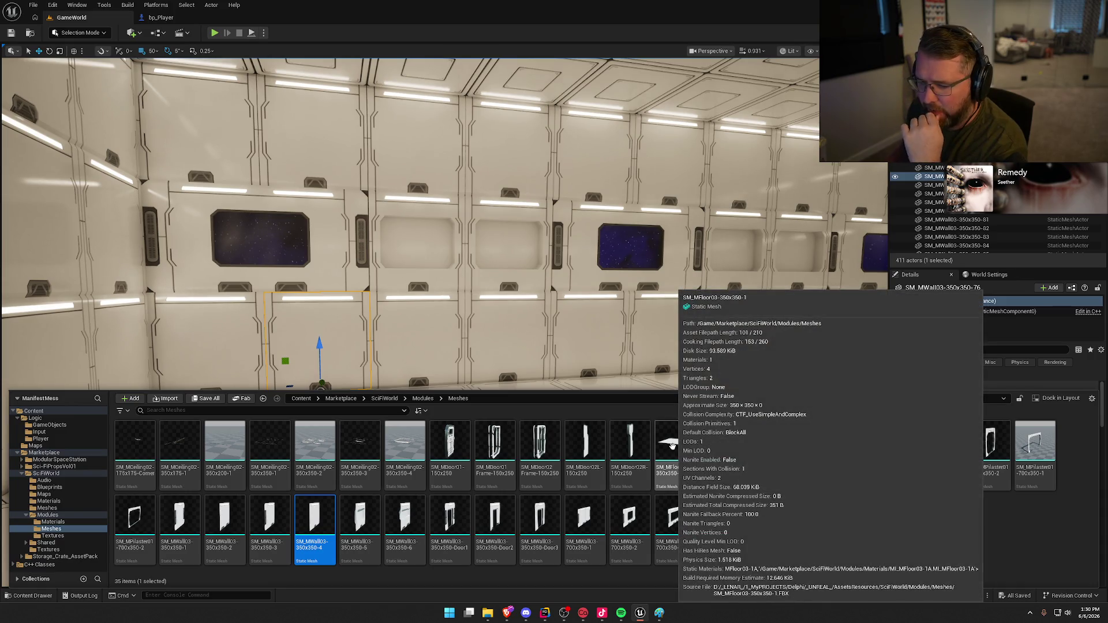
pyautogui.click(669, 447)
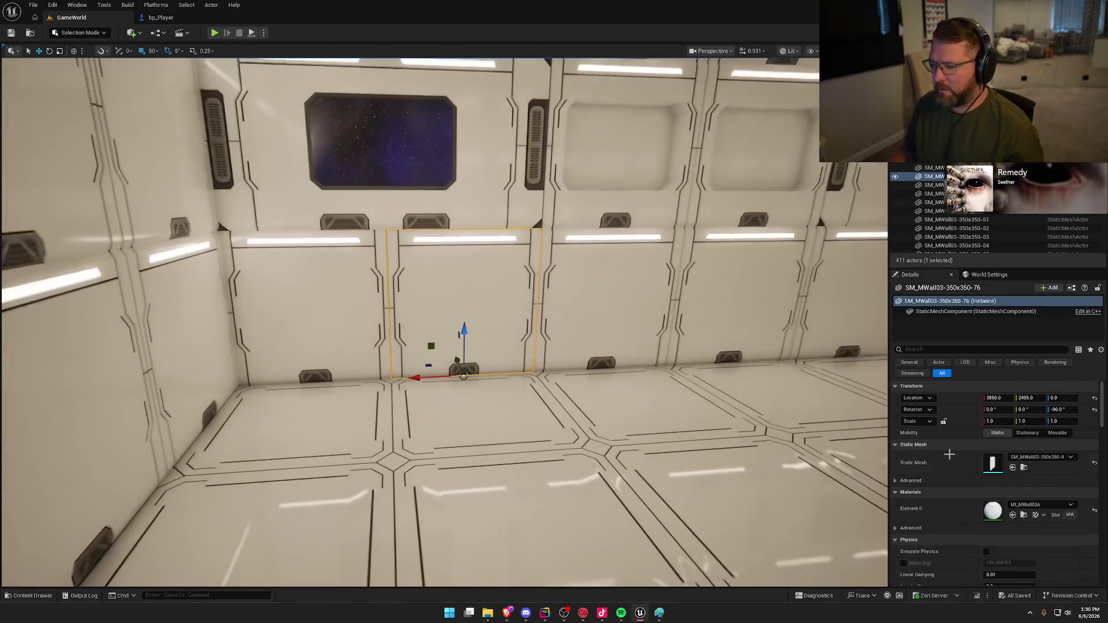
pyautogui.click(1012, 468)
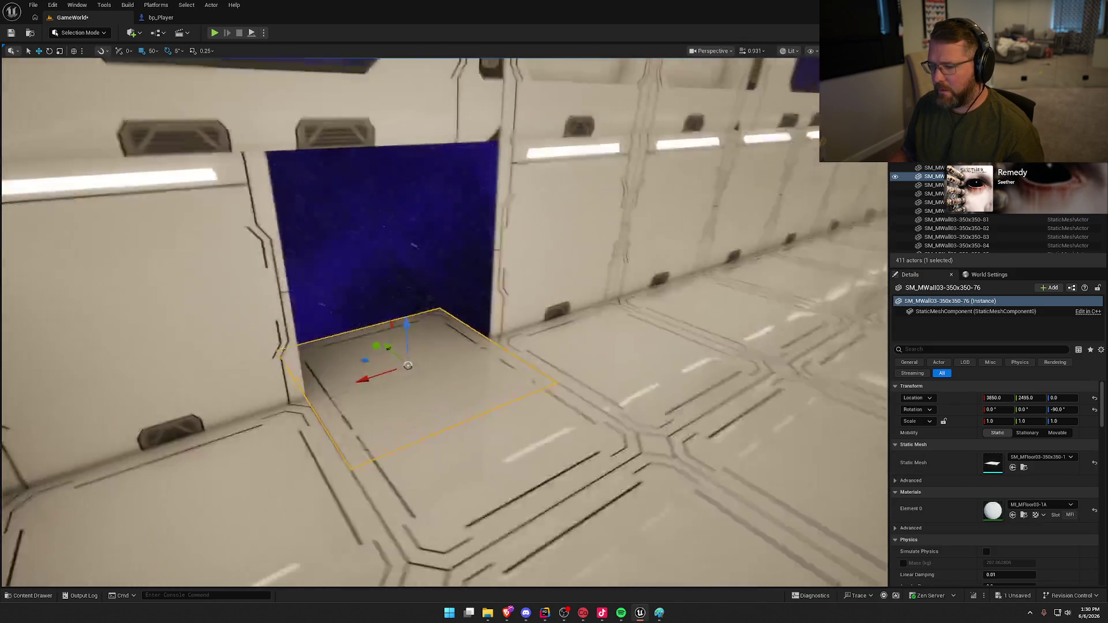
# - Rotate the panel -90° on Y and raise it to Z 175 with grid snap 5
pyautogui.press('e')
pyautogui.moveTo(448, 346); pyautogui.dragTo(446, 378)
pyautogui.press('w')
pyautogui.moveTo(433, 325); pyautogui.dragTo(415, 212)
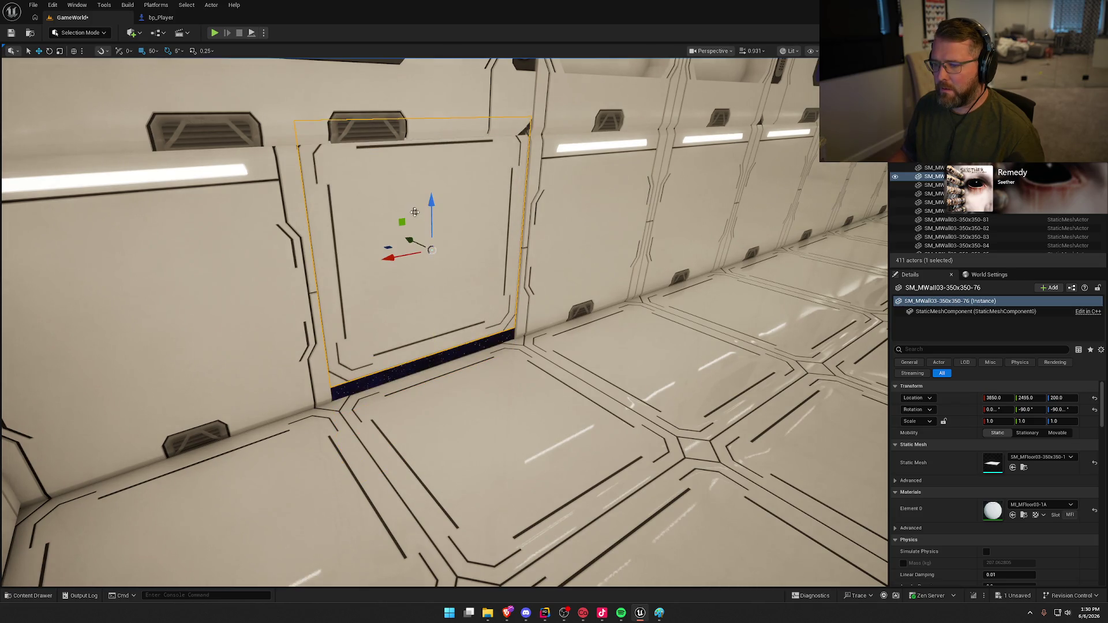
pyautogui.click(160, 51)
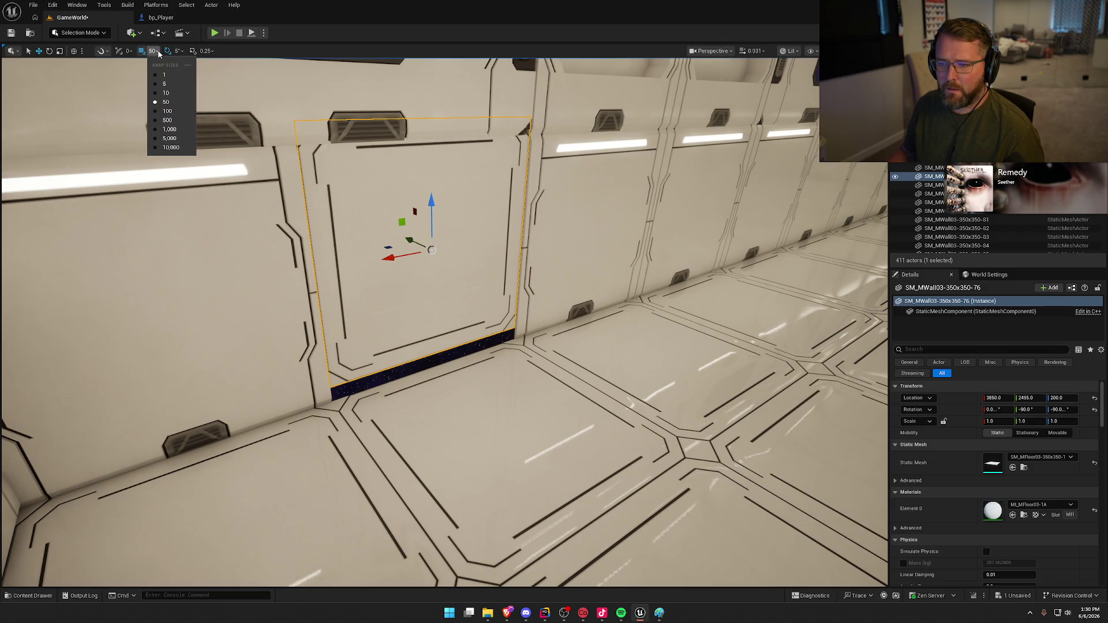
pyautogui.click(171, 84)
pyautogui.moveTo(430, 201); pyautogui.dragTo(432, 221)
pyautogui.press('Escape')
# - Make panel SM_MWall03-350x350-76 an SM_MCeiling02-350x350-1 mesh and rotate it to face the room
pyautogui.moveTo(449, 277); pyautogui.dragTo(449, 276)
pyautogui.click(442, 320)
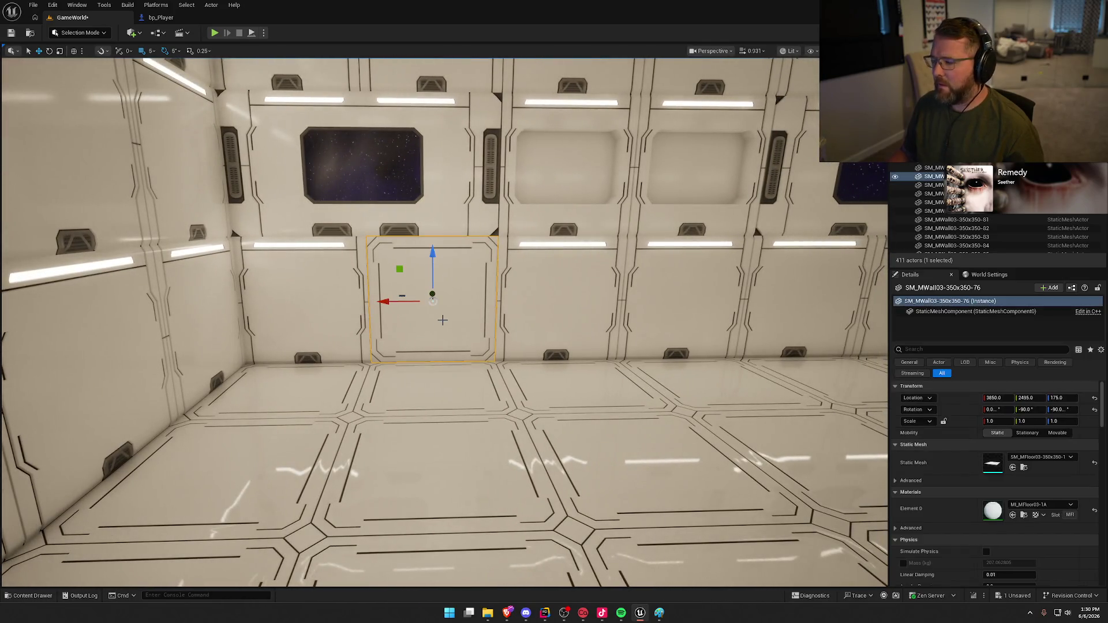
pyautogui.click(1028, 459)
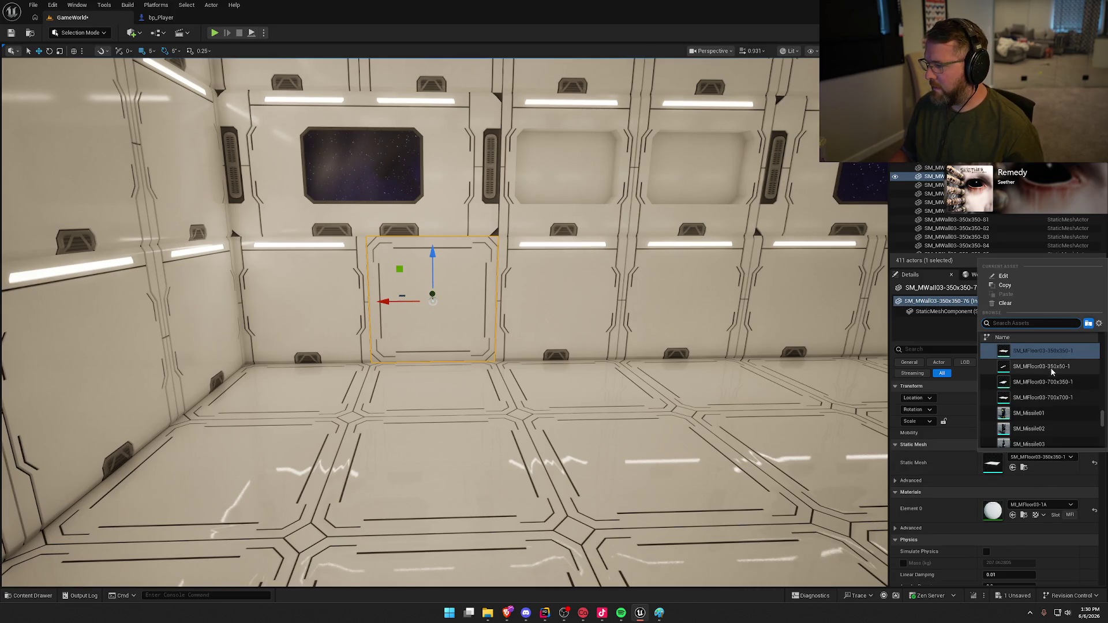
pyautogui.scroll(5, 1068, 382)
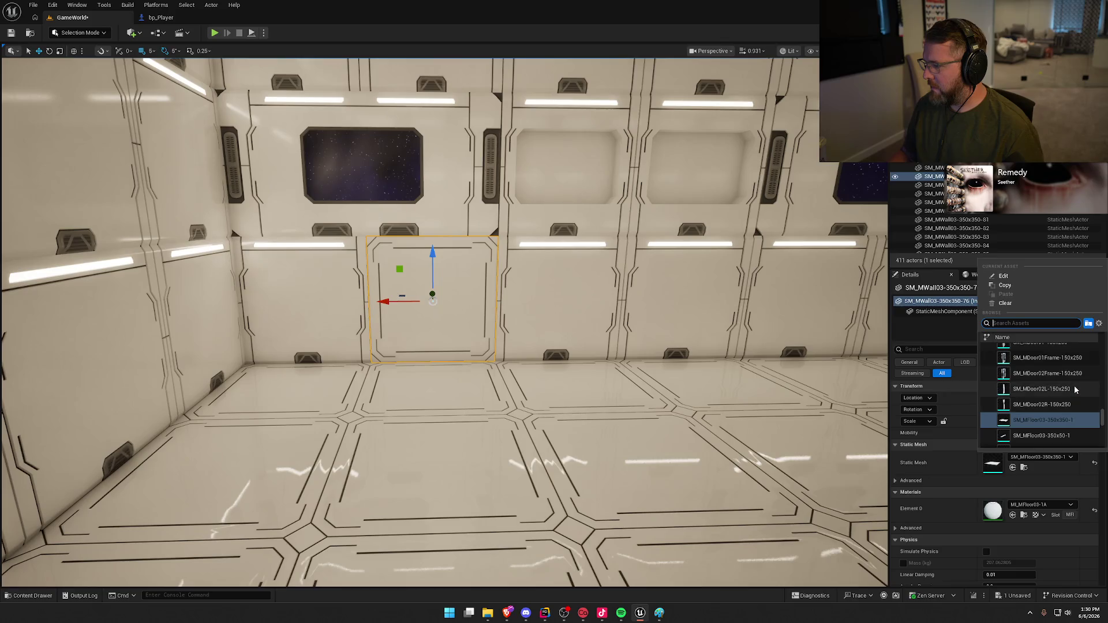
pyautogui.scroll(5, 1074, 385)
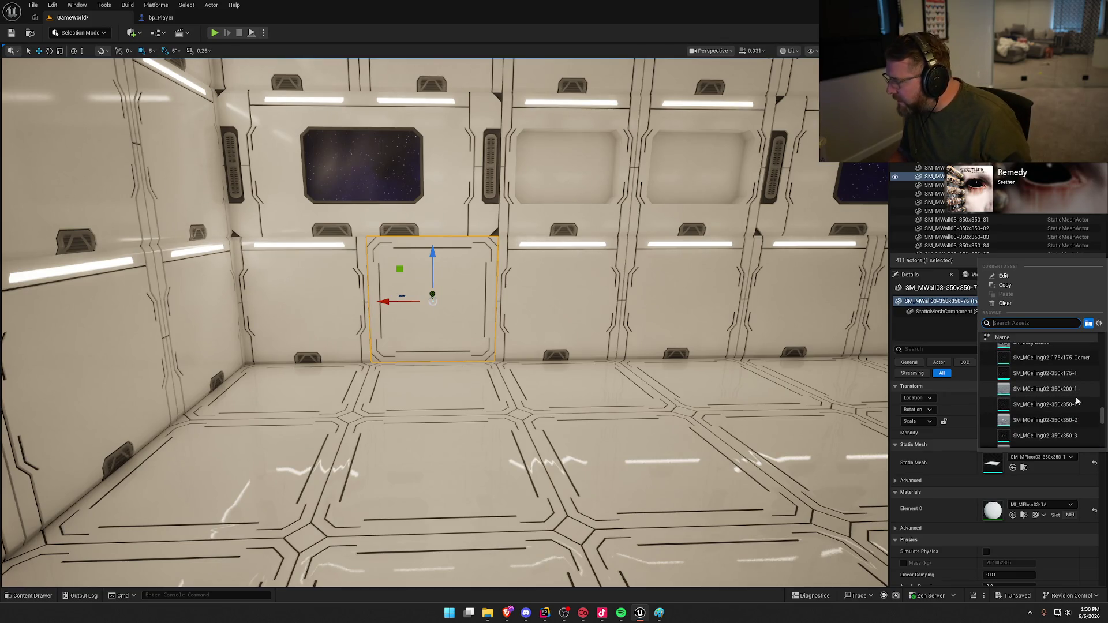
pyautogui.click(1074, 405)
pyautogui.press('f')
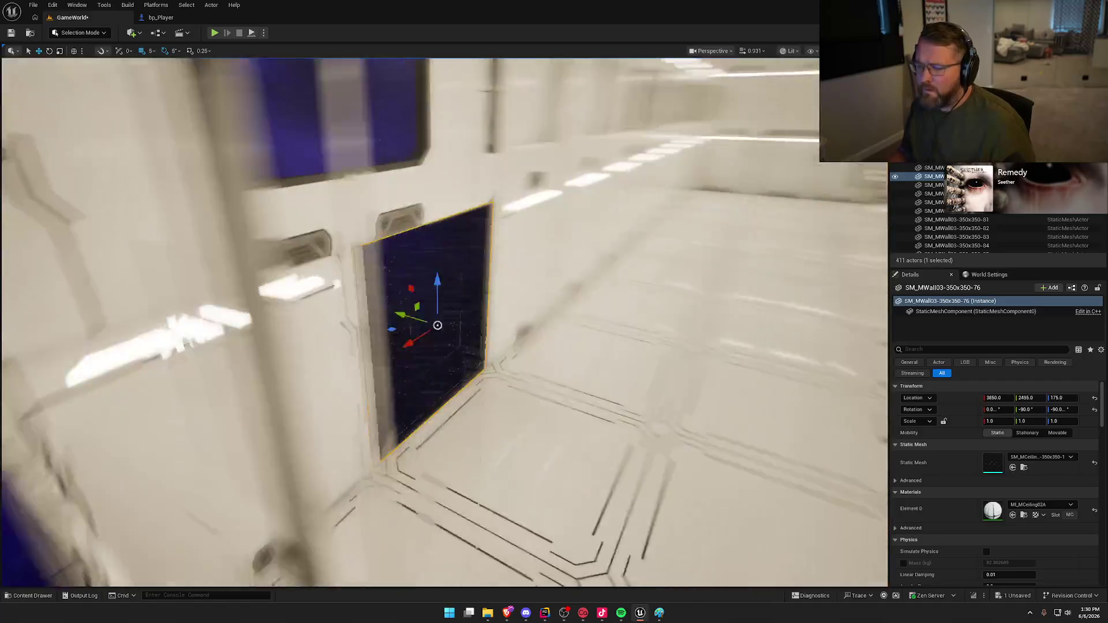
pyautogui.press('e')
pyautogui.moveTo(412, 278)
pyautogui.mouseDown()
pyautogui.moveTo(424, 275)
pyautogui.moveTo(416, 398)
pyautogui.moveTo(381, 427)
pyautogui.moveTo(369, 426)
pyautogui.moveTo(368, 367)
pyautogui.mouseUp()
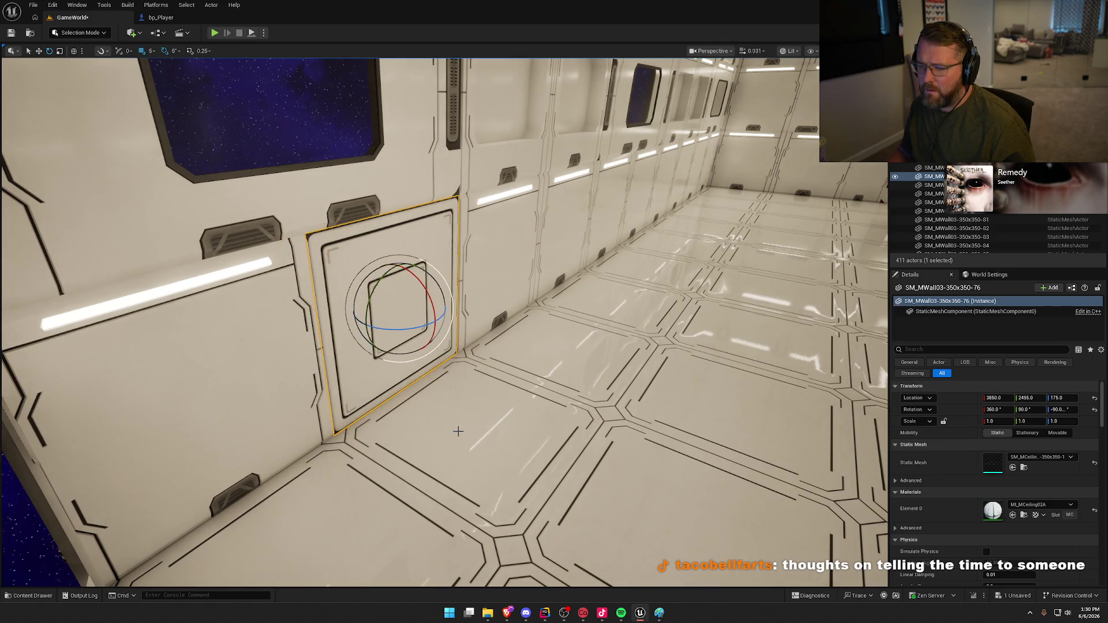
pyautogui.press('Escape')
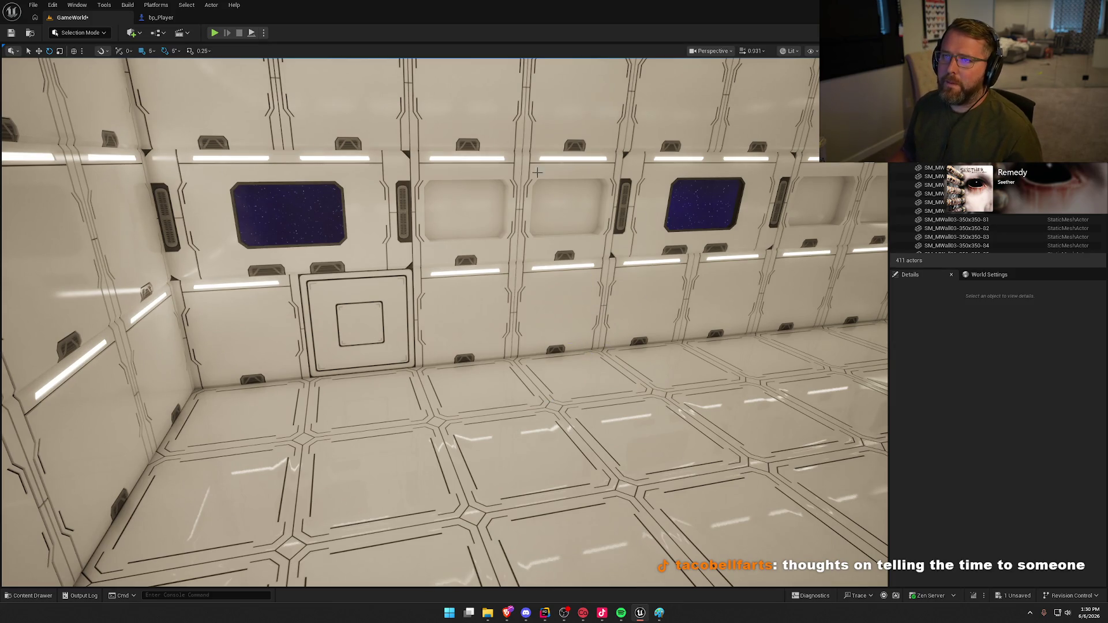
pyautogui.moveTo(519, 336); pyautogui.dragTo(332, 324)
pyautogui.click(387, 319)
pyautogui.press('Escape')
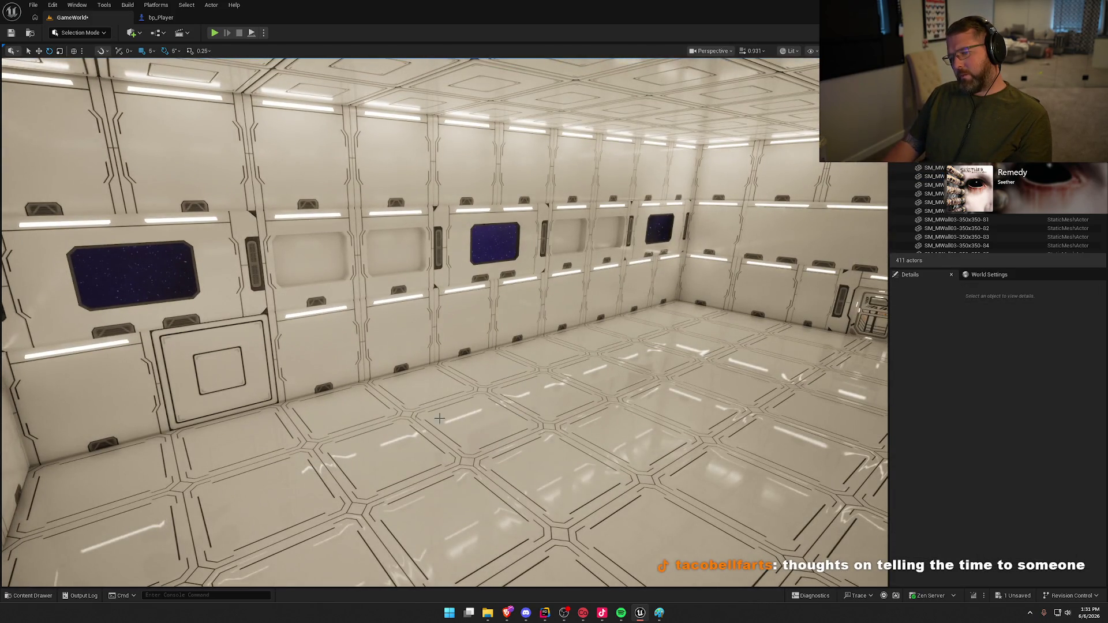
pyautogui.moveTo(337, 402); pyautogui.dragTo(314, 402)
pyautogui.click(393, 332)
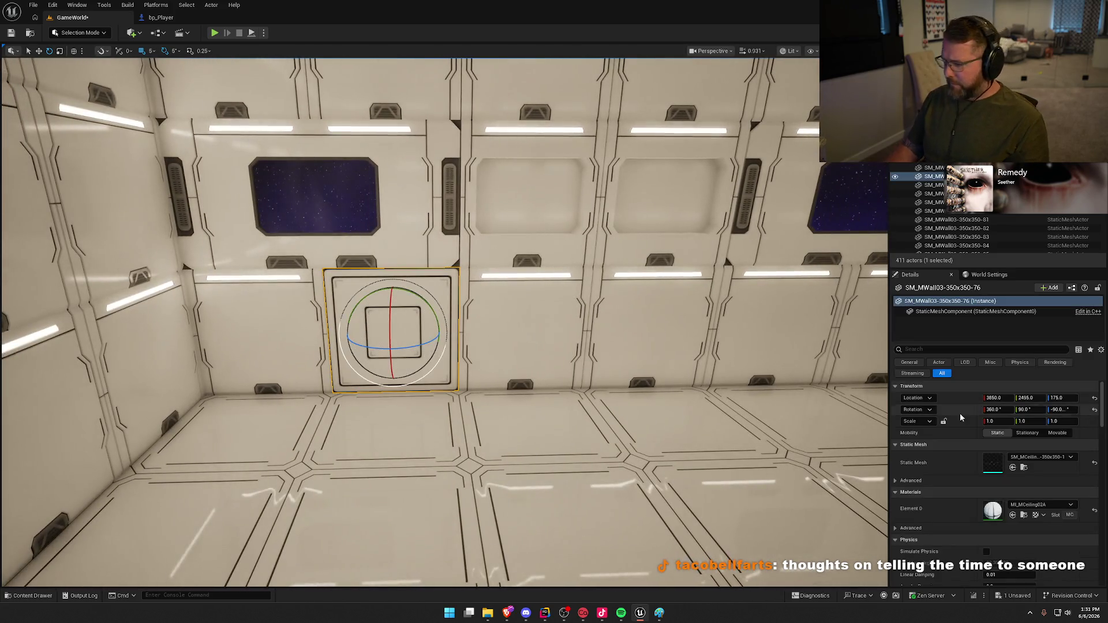
pyautogui.click(1024, 467)
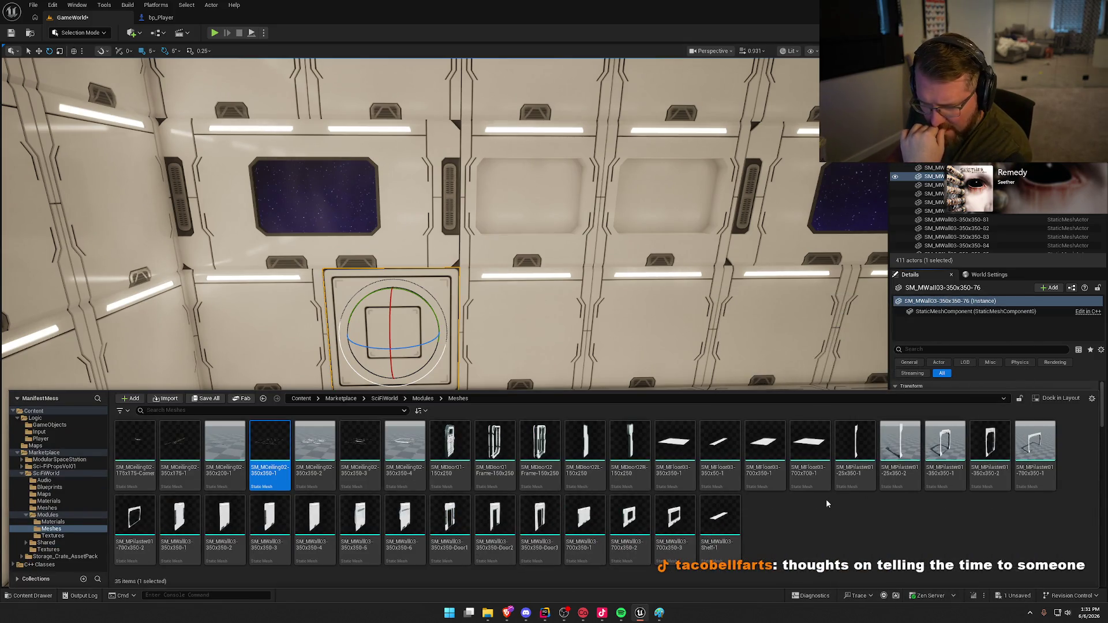
pyautogui.hotkey('ctrl', 'space')
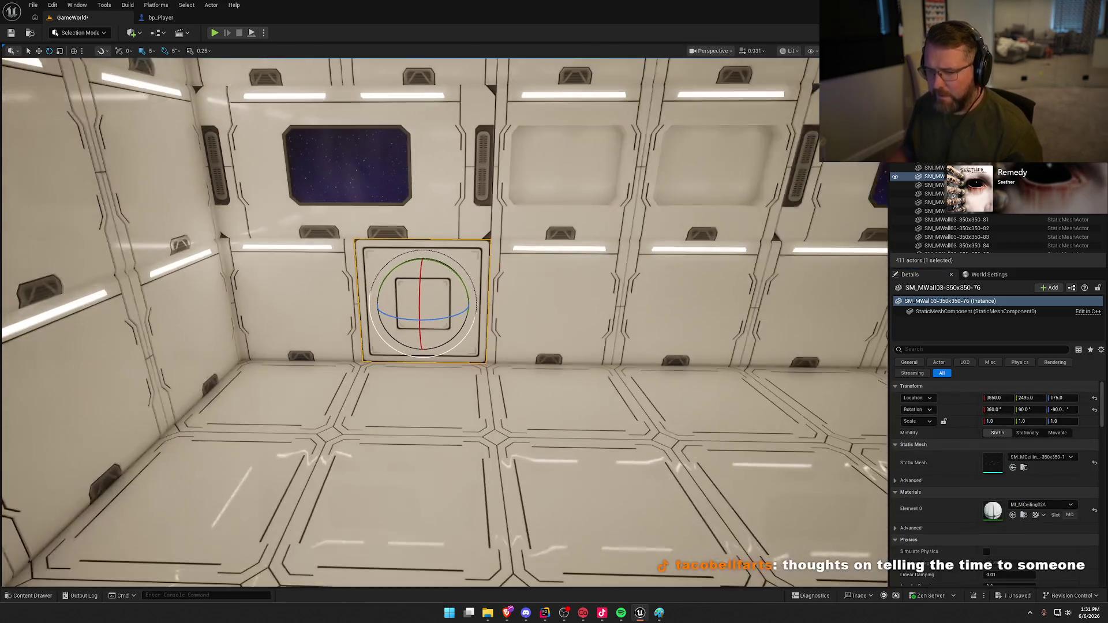
pyautogui.click(1012, 468)
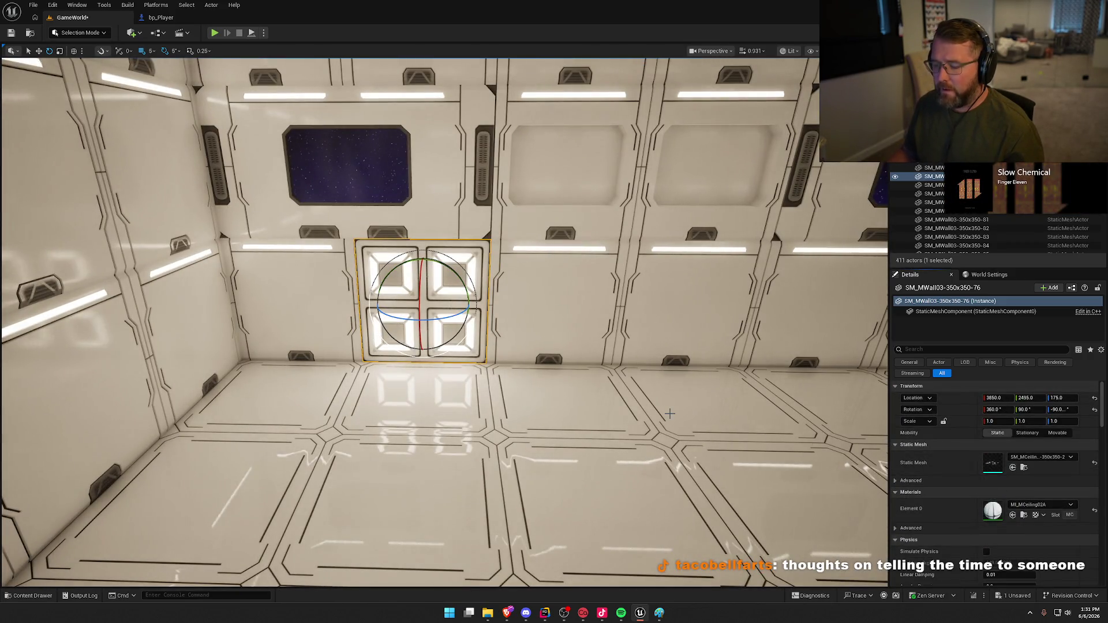
pyautogui.hotkey('ctrl', 'space')
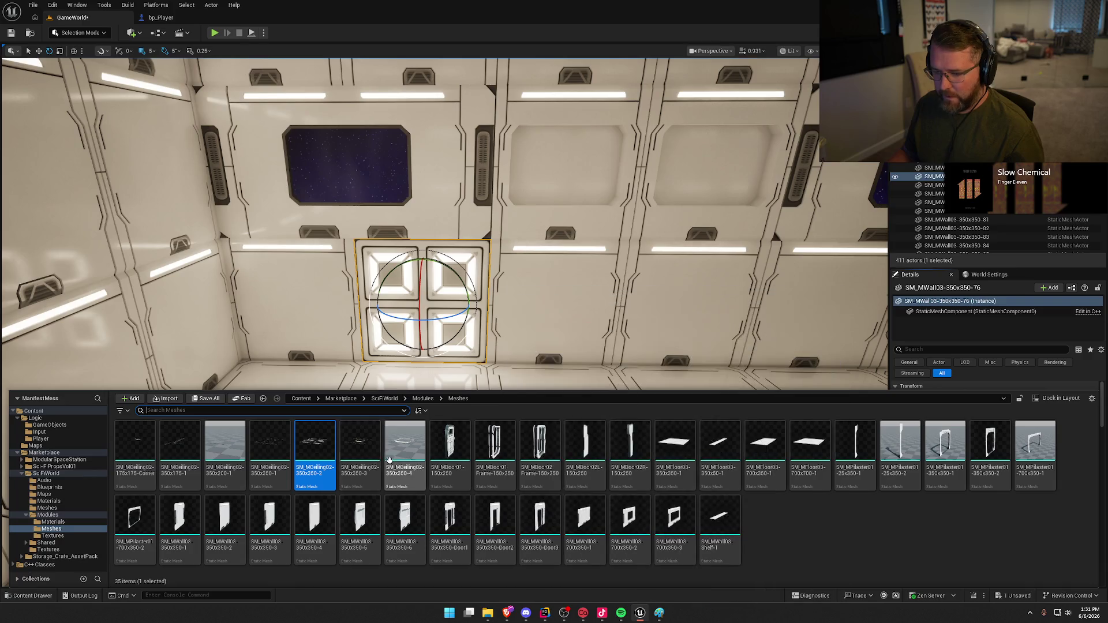
pyautogui.click(366, 453)
pyautogui.rightClick(510, 326)
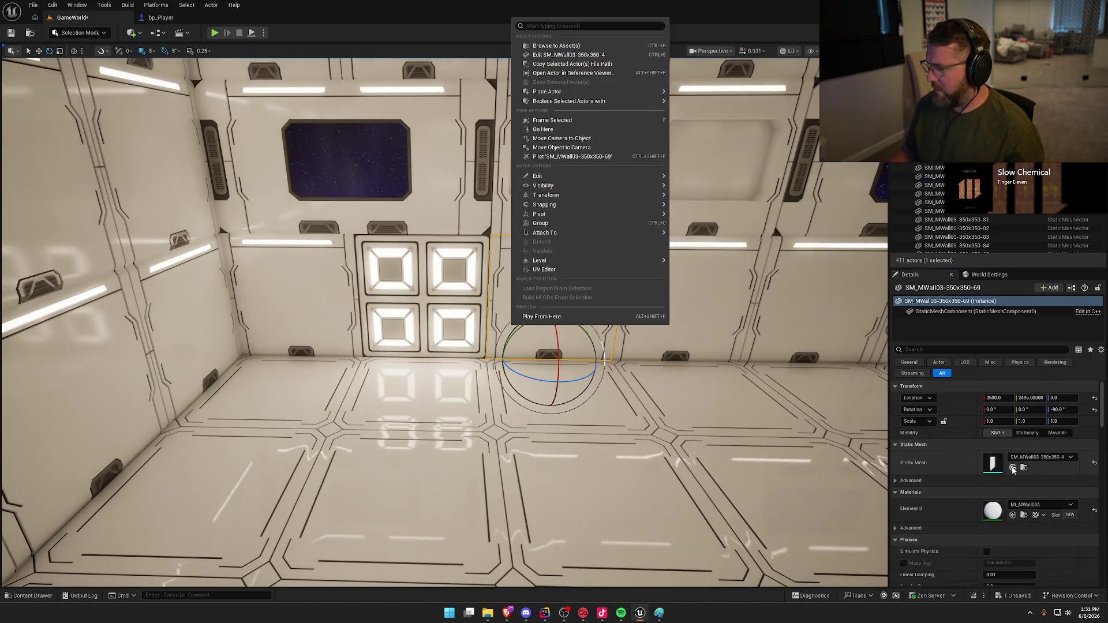
pyautogui.click(1013, 468)
pyautogui.hotkey('ctrl', 'z')
pyautogui.hotkey('ctrl', 'z')
pyautogui.hotkey('ctrl', 'z')
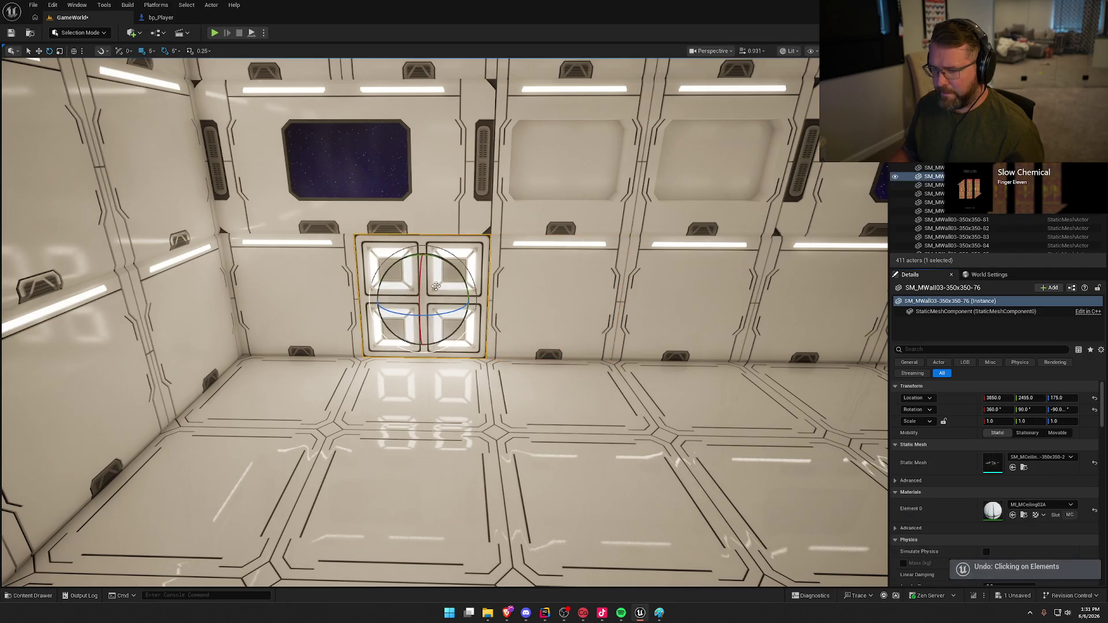
pyautogui.hotkey('ctrl', 'space')
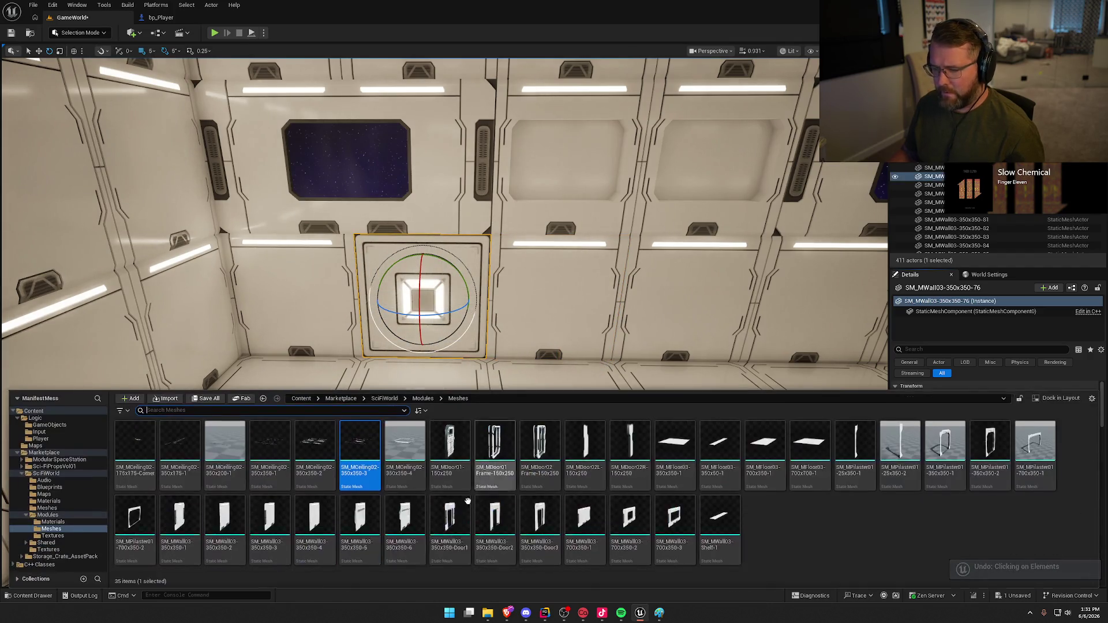
pyautogui.click(425, 455)
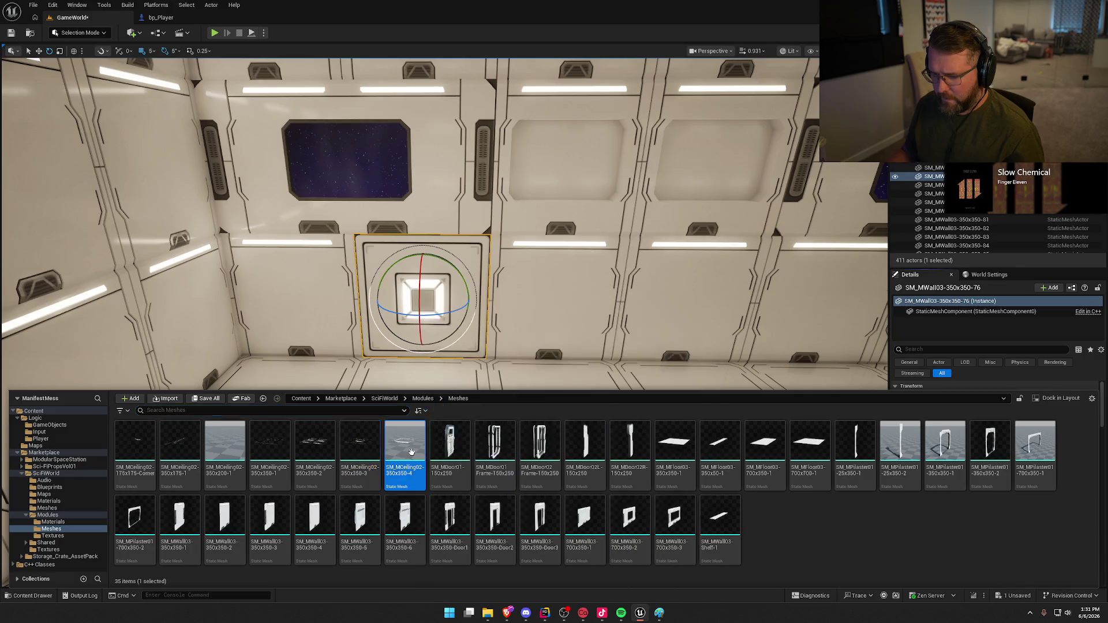
pyautogui.rightClick(493, 332)
pyautogui.click(926, 455)
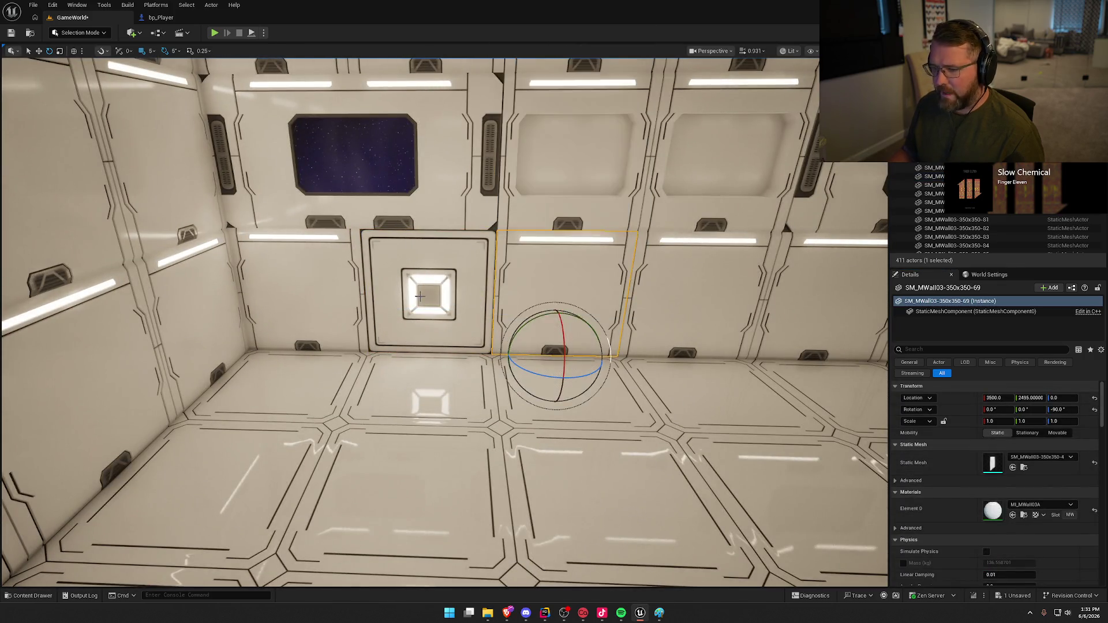
pyautogui.hotkey('ctrl', 'z')
pyautogui.click(1013, 468)
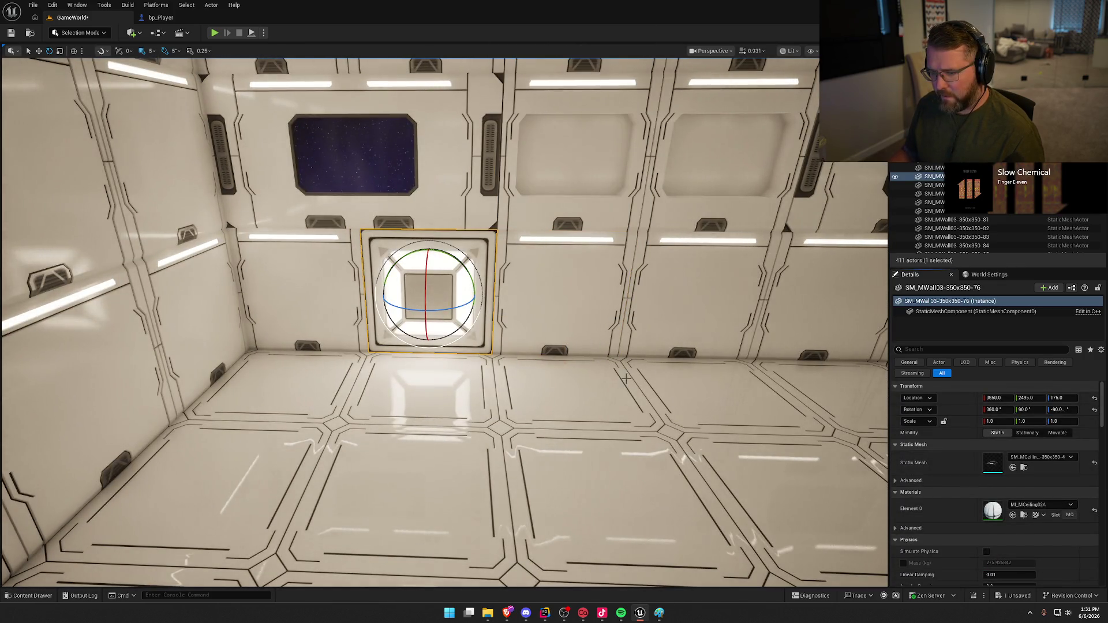
pyautogui.hotkey('ctrl', 'space')
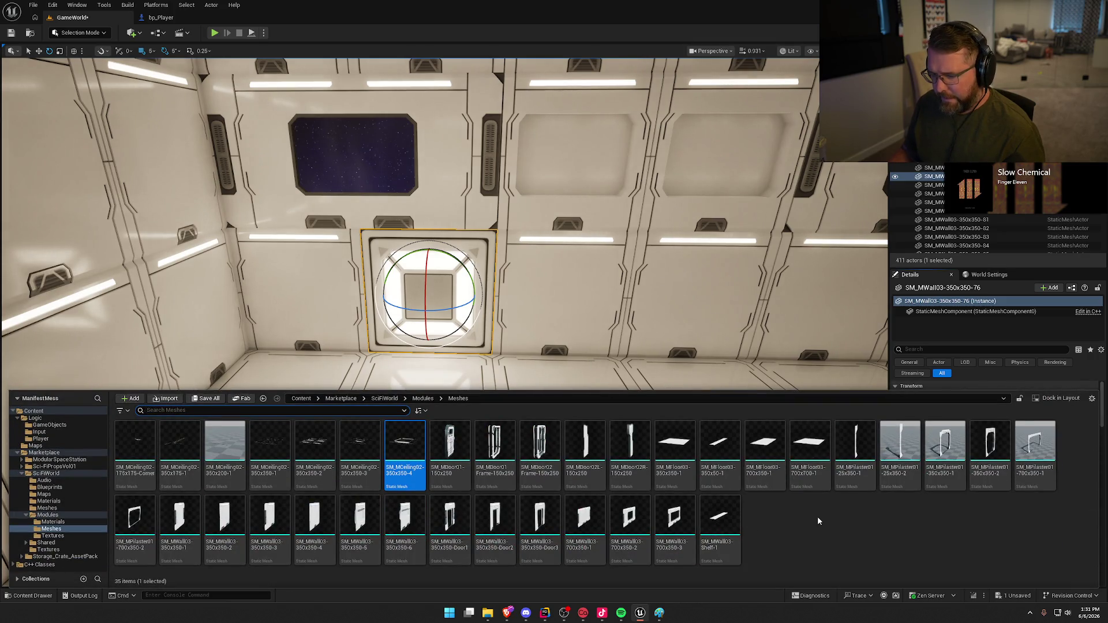
pyautogui.click(270, 445)
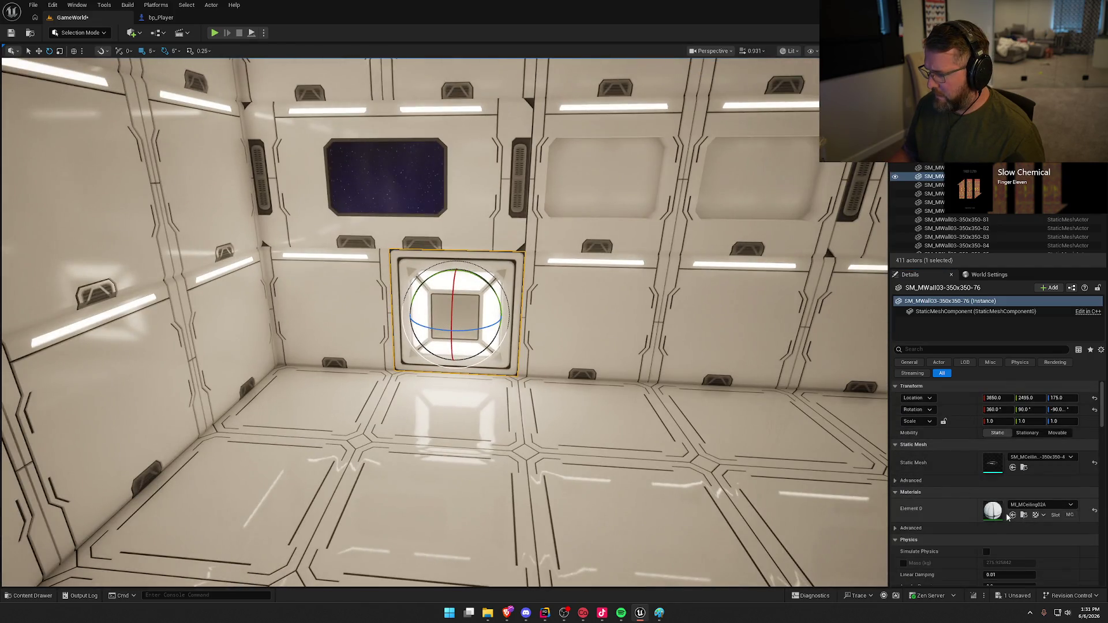
pyautogui.click(1012, 467)
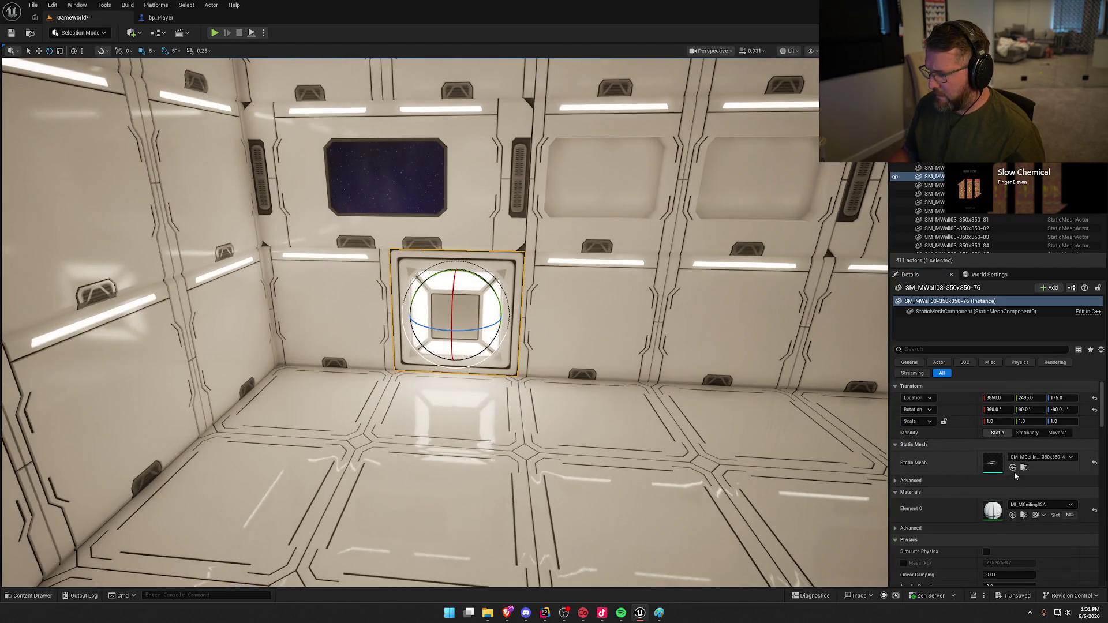
pyautogui.press('Escape')
pyautogui.moveTo(439, 324)
pyautogui.mouseDown()
pyautogui.moveTo(438, 254)
pyautogui.moveTo(447, 315)
pyautogui.mouseUp()
pyautogui.moveTo(477, 387)
pyautogui.mouseDown()
pyautogui.moveTo(456, 384)
pyautogui.moveTo(477, 387)
pyautogui.mouseUp()
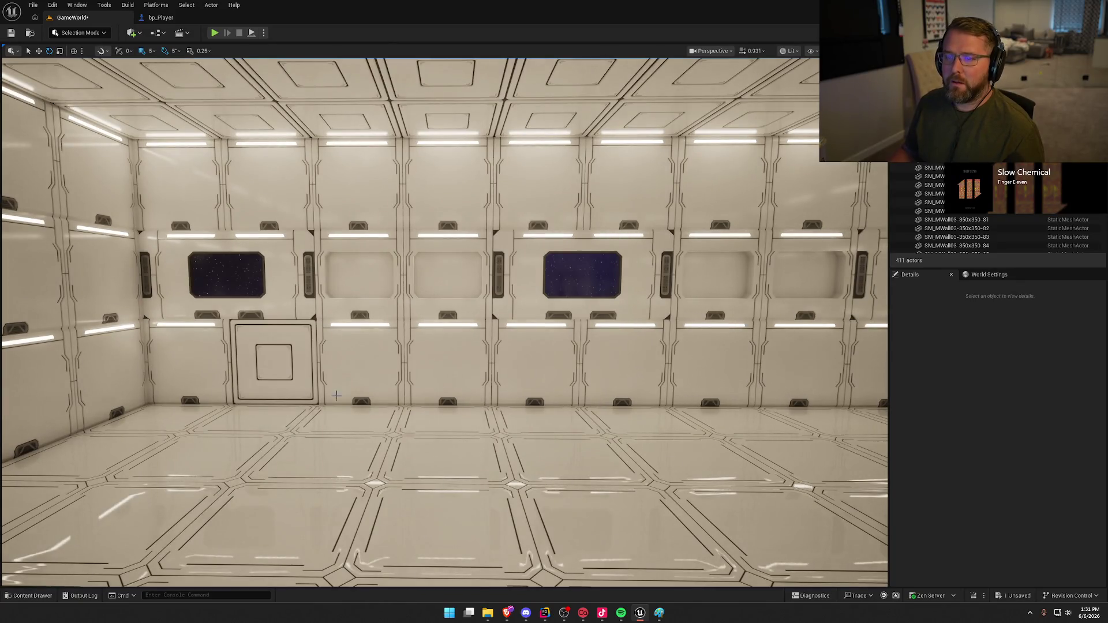
# - Select nine lower wall panels and delete them
pyautogui.click(186, 359)
pyautogui.keyDown('ctrl'); pyautogui.click(369, 364); pyautogui.keyUp('ctrl')
pyautogui.keyDown('ctrl'); pyautogui.click(451, 366); pyautogui.keyUp('ctrl')
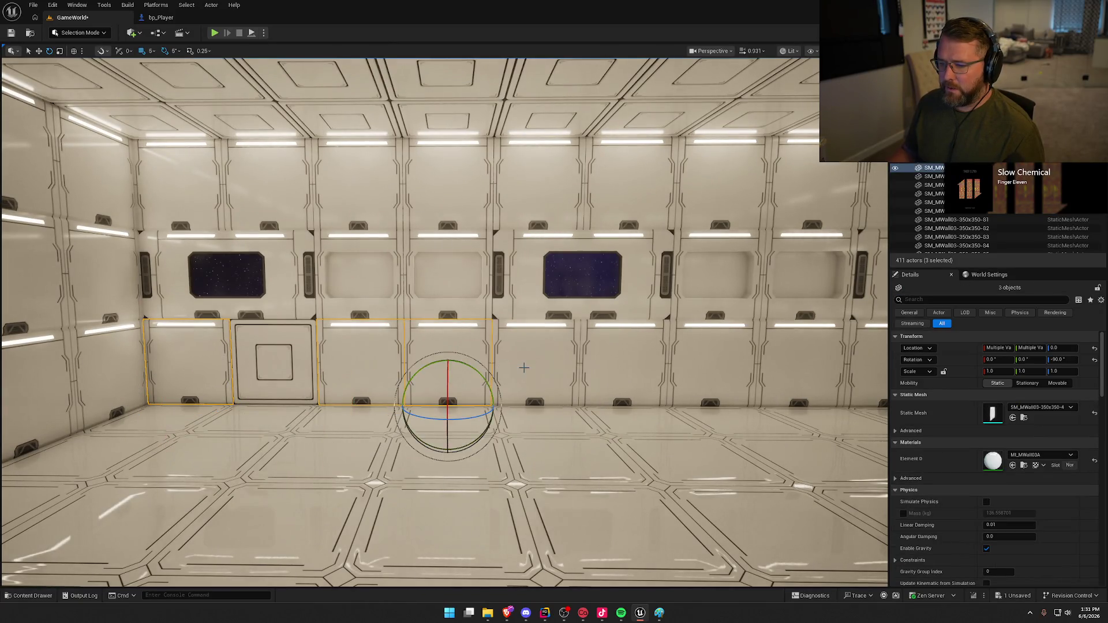
pyautogui.keyDown('ctrl'); pyautogui.click(524, 368); pyautogui.keyUp('ctrl')
pyautogui.keyDown('ctrl'); pyautogui.click(614, 372); pyautogui.keyUp('ctrl')
pyautogui.keyDown('ctrl'); pyautogui.click(715, 369); pyautogui.keyUp('ctrl')
pyautogui.moveTo(716, 369); pyautogui.dragTo(549, 354)
pyautogui.keyDown('ctrl'); pyautogui.click(549, 354); pyautogui.keyUp('ctrl')
pyautogui.keyDown('ctrl'); pyautogui.click(616, 358); pyautogui.keyUp('ctrl')
pyautogui.keyDown('ctrl'); pyautogui.click(703, 359); pyautogui.keyUp('ctrl')
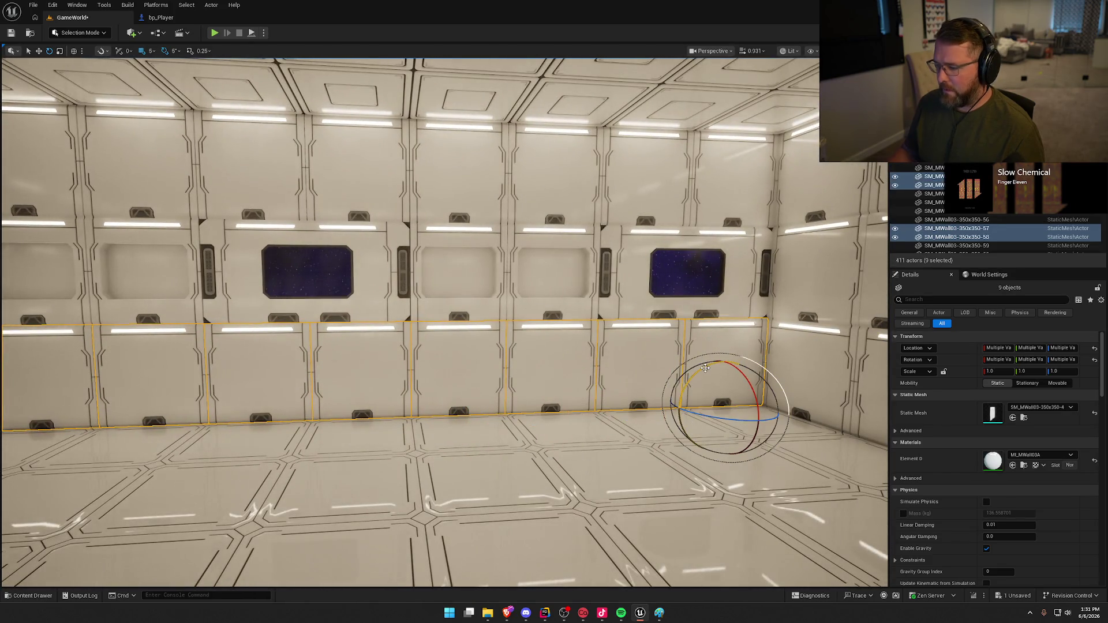
pyautogui.press('Delete')
# - Alt-drag copies of the framed panels at snap 50 along X to fill the lower-row gap
pyautogui.moveTo(670, 362); pyautogui.dragTo(436, 328)
pyautogui.click(436, 328)
pyautogui.click(151, 50)
pyautogui.click(156, 108)
pyautogui.scroll(-2, 484, 298)
pyautogui.press('r')
pyautogui.moveTo(355, 304)
pyautogui.keyDown('alt'); pyautogui.mouseDown()
pyautogui.moveTo(259, 297)
pyautogui.moveTo(264, 309)
pyautogui.mouseUp(); pyautogui.keyUp('alt')
pyautogui.keyDown('ctrl'); pyautogui.click(461, 337); pyautogui.keyUp('ctrl')
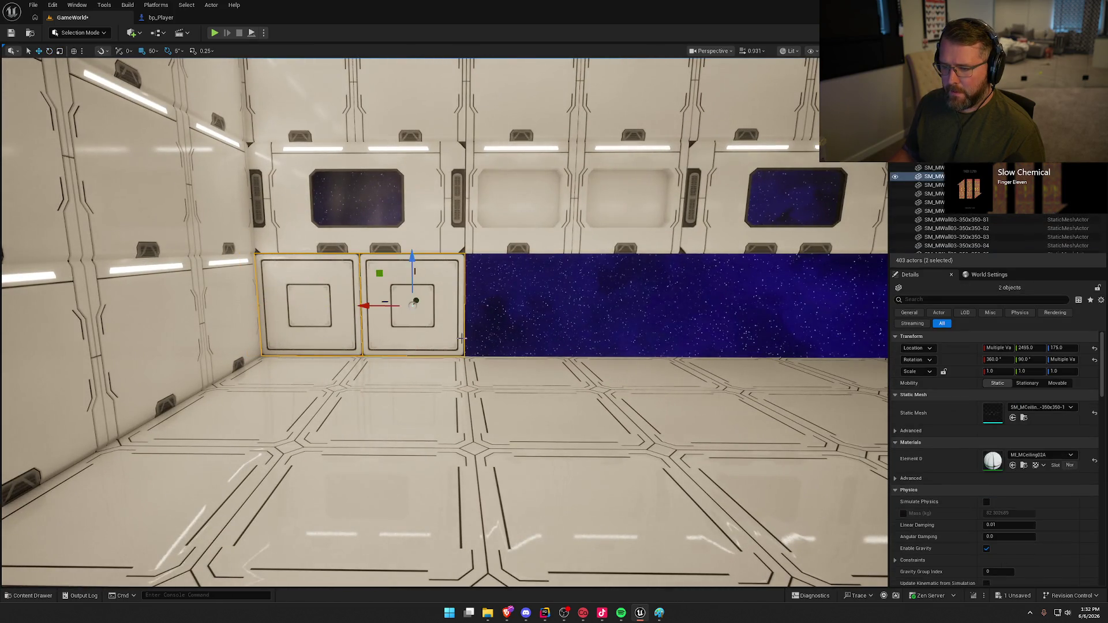
pyautogui.scroll(-3, 462, 337)
pyautogui.moveTo(351, 330)
pyautogui.keyDown('alt'); pyautogui.mouseDown()
pyautogui.moveTo(300, 335)
pyautogui.moveTo(617, 330)
pyautogui.moveTo(606, 338)
pyautogui.moveTo(797, 322)
pyautogui.moveTo(787, 322)
pyautogui.mouseUp(); pyautogui.keyUp('alt')
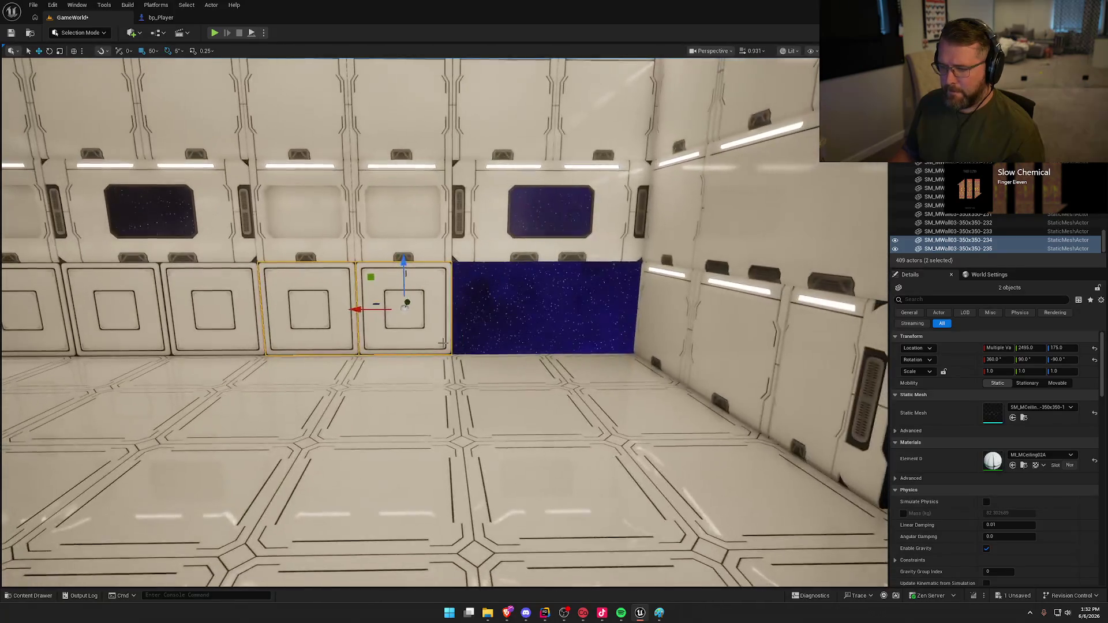
pyautogui.moveTo(354, 317)
pyautogui.keyDown('alt'); pyautogui.mouseDown()
pyautogui.moveTo(619, 322)
pyautogui.moveTo(542, 320)
pyautogui.mouseUp(); pyautogui.keyUp('alt')
pyautogui.press('Escape')
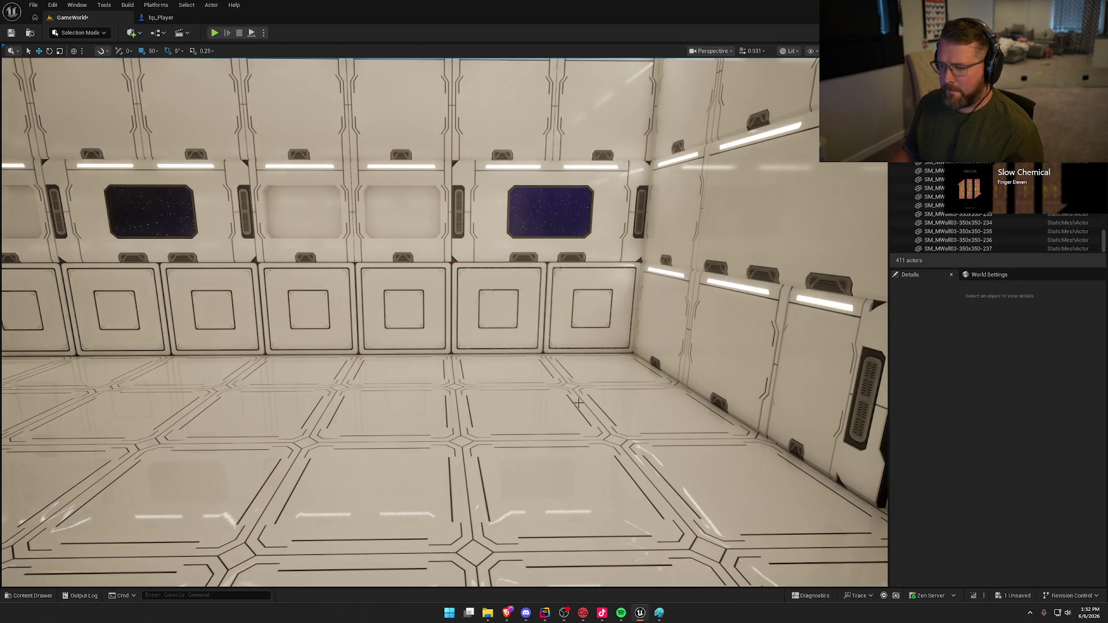
# - Delete two plain upper modules and fill the opening with copies of the two framed panels below
pyautogui.moveTo(571, 407); pyautogui.dragTo(571, 408)
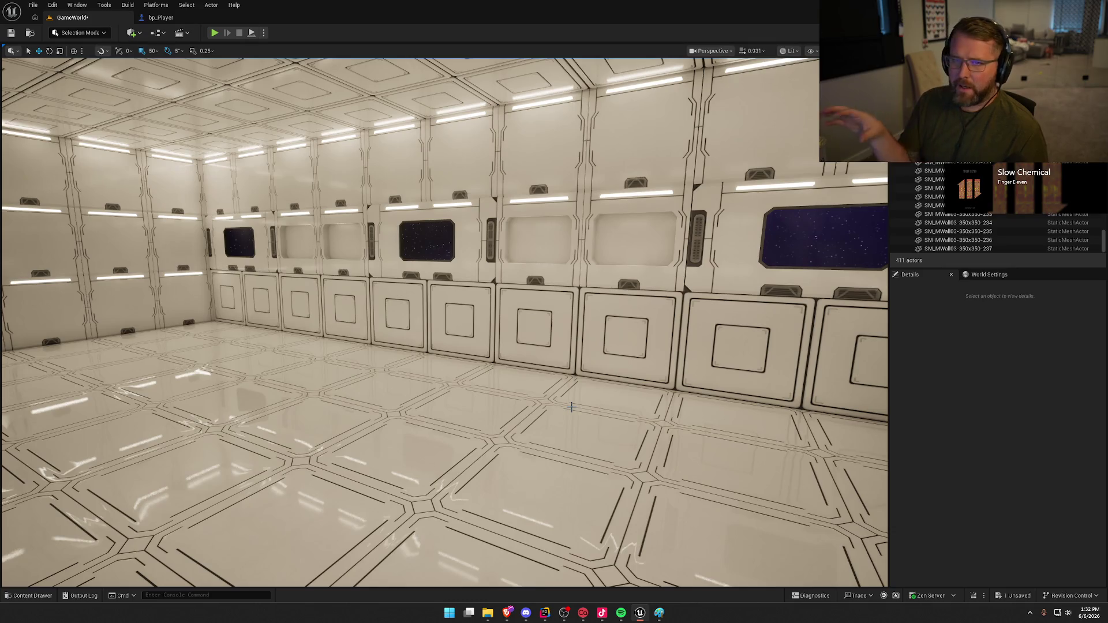
pyautogui.moveTo(556, 408); pyautogui.dragTo(530, 281)
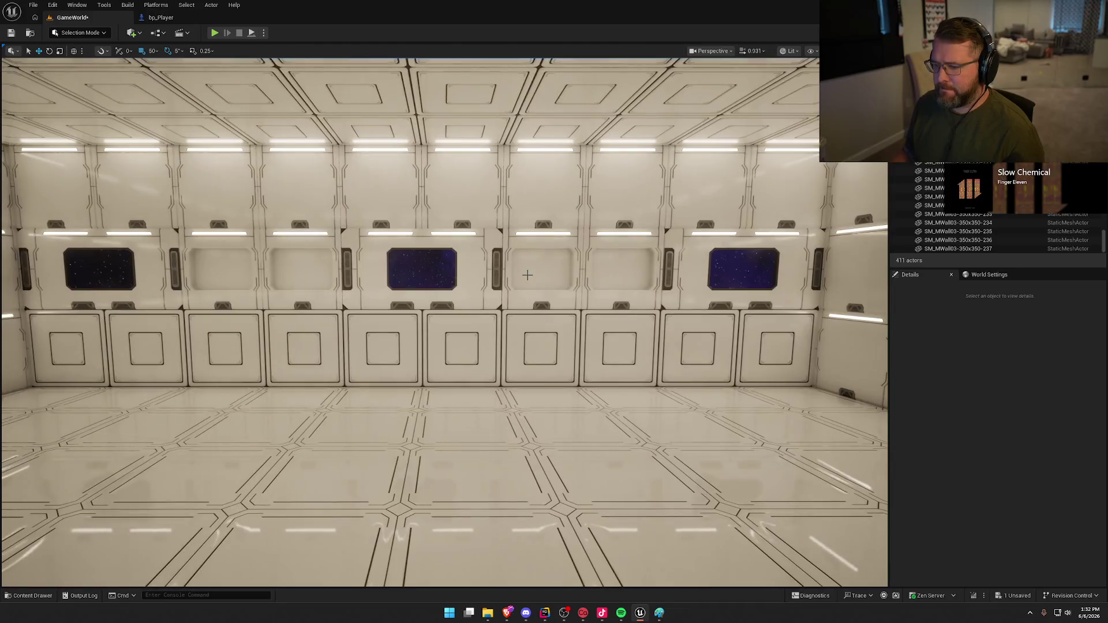
pyautogui.click(531, 282)
pyautogui.keyDown('ctrl'); pyautogui.click(610, 270); pyautogui.keyUp('ctrl')
pyautogui.press('Delete')
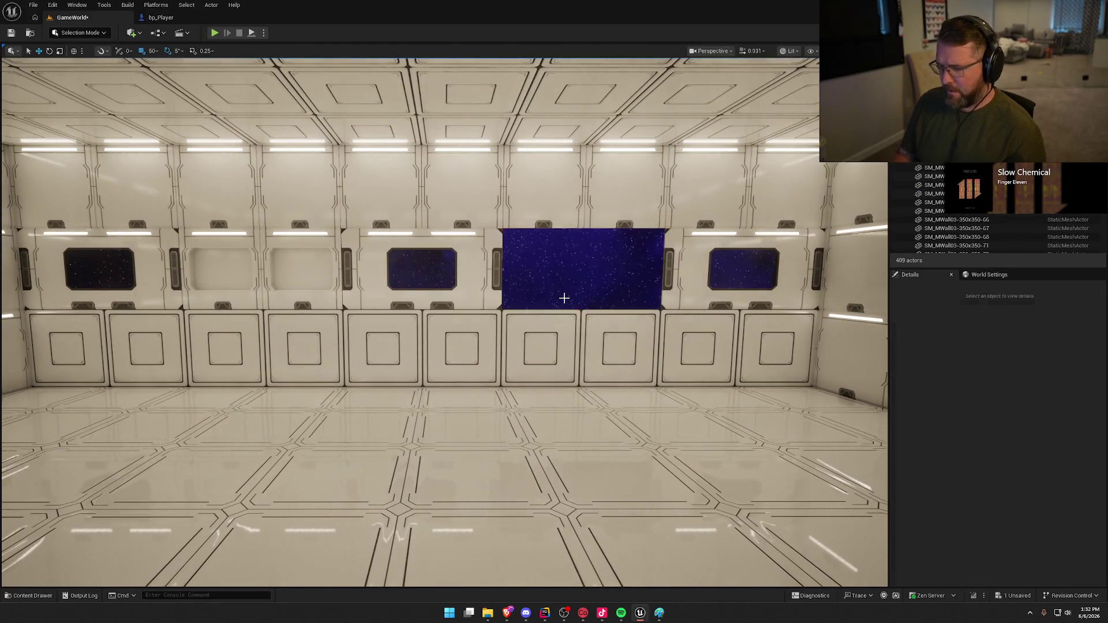
pyautogui.click(556, 336)
pyautogui.keyDown('ctrl'); pyautogui.click(608, 328); pyautogui.keyUp('ctrl')
pyautogui.keyDown('alt'); pyautogui.moveTo(620, 303); pyautogui.dragTo(621, 227); pyautogui.keyUp('alt')
pyautogui.press('Escape')
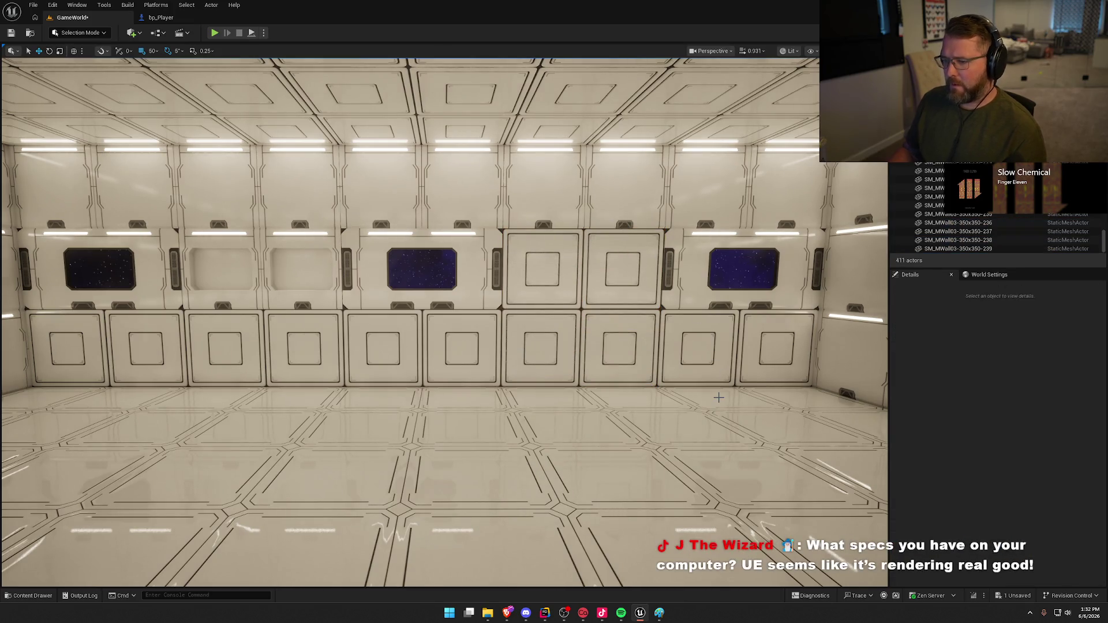
# - Delete the two plain upper modules near the side wall and fill the gap with framed panels copied 14 m left
pyautogui.moveTo(700, 390); pyautogui.dragTo(692, 383)
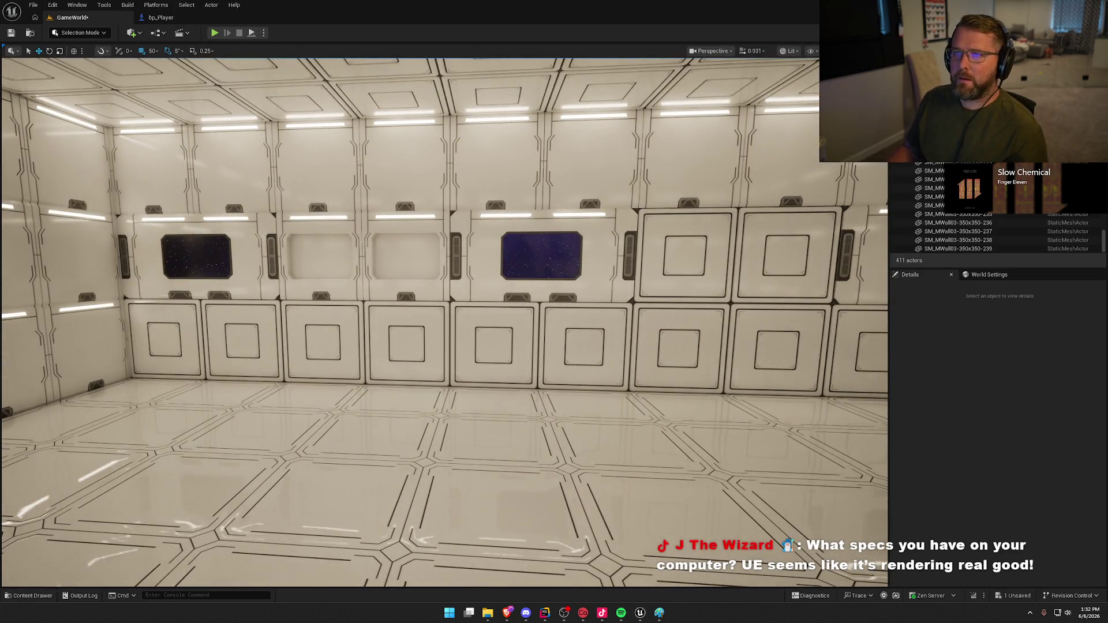
pyautogui.moveTo(381, 254); pyautogui.dragTo(381, 245)
pyautogui.click(381, 246)
pyautogui.keyDown('ctrl'); pyautogui.click(326, 250); pyautogui.keyUp('ctrl')
pyautogui.press('Delete')
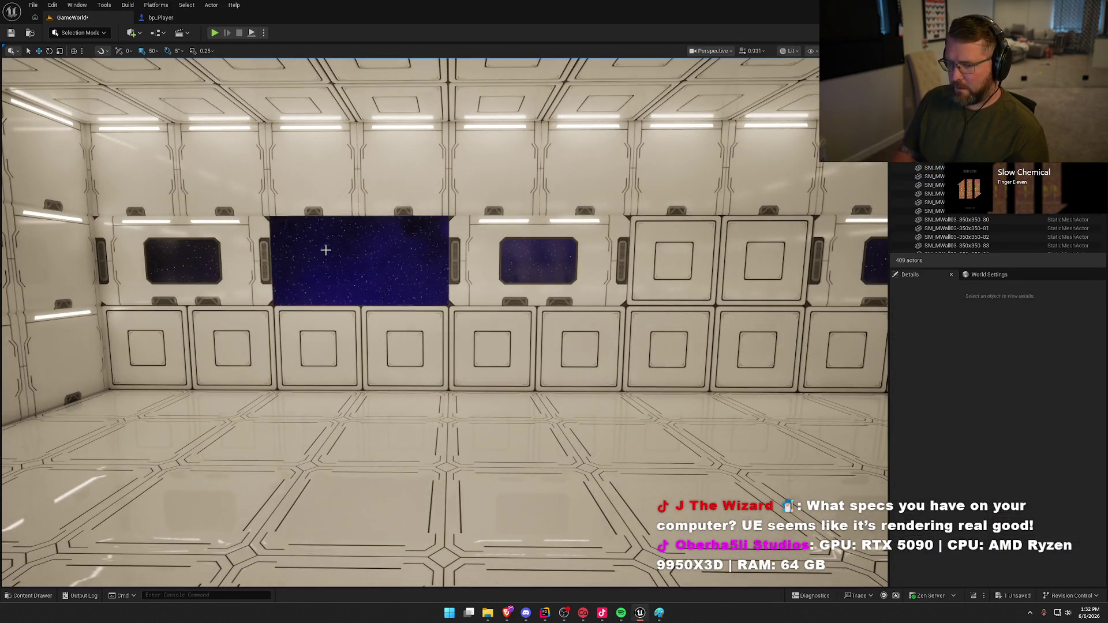
pyautogui.click(704, 259)
pyautogui.moveTo(665, 277)
pyautogui.mouseDown()
pyautogui.moveTo(652, 262)
pyautogui.moveTo(269, 253)
pyautogui.moveTo(208, 254)
pyautogui.moveTo(207, 271)
pyautogui.mouseUp()
pyautogui.press('Escape')
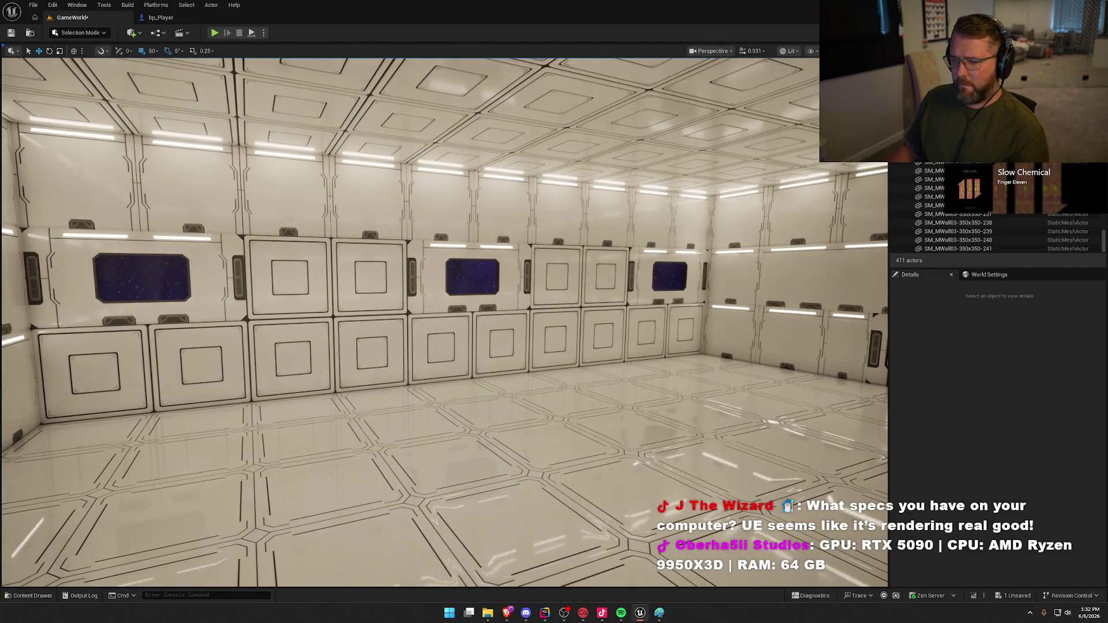
# - Get a level view of the windowed wall and select the upper panel above the framed pair
pyautogui.moveTo(483, 319)
pyautogui.mouseDown()
pyautogui.moveTo(508, 314)
pyautogui.moveTo(483, 319)
pyautogui.mouseUp()
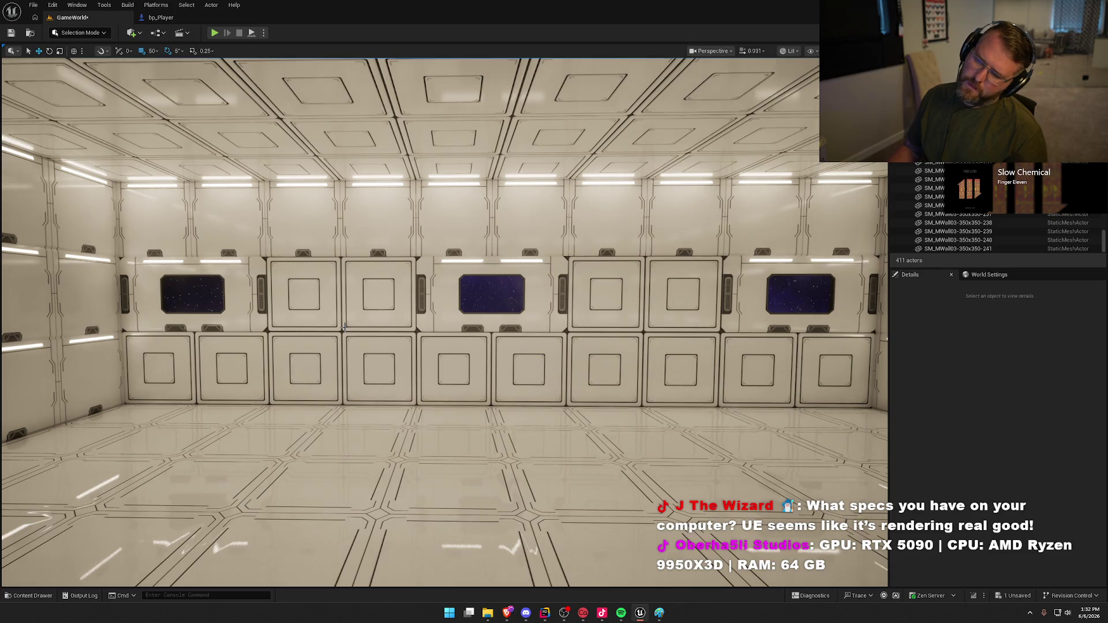
pyautogui.moveTo(359, 187); pyautogui.dragTo(303, 168)
pyautogui.moveTo(422, 237)
pyautogui.mouseDown()
pyautogui.moveTo(410, 232)
pyautogui.moveTo(421, 236)
pyautogui.mouseUp()
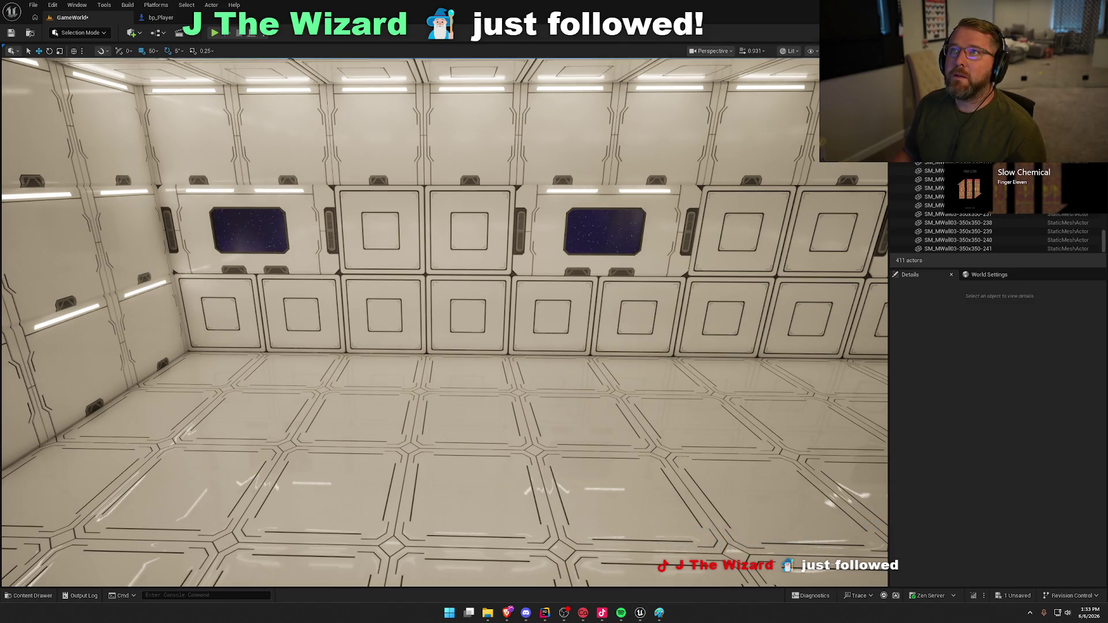
pyautogui.moveTo(480, 386)
pyautogui.mouseDown()
pyautogui.moveTo(481, 341)
pyautogui.moveTo(507, 329)
pyautogui.mouseUp()
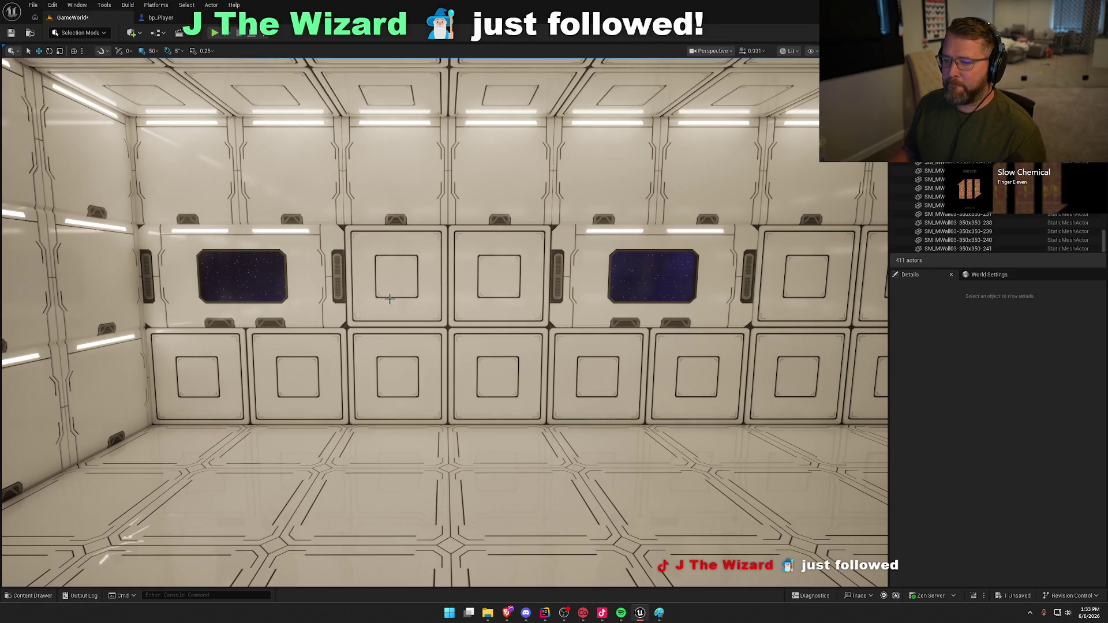
pyautogui.click(397, 150)
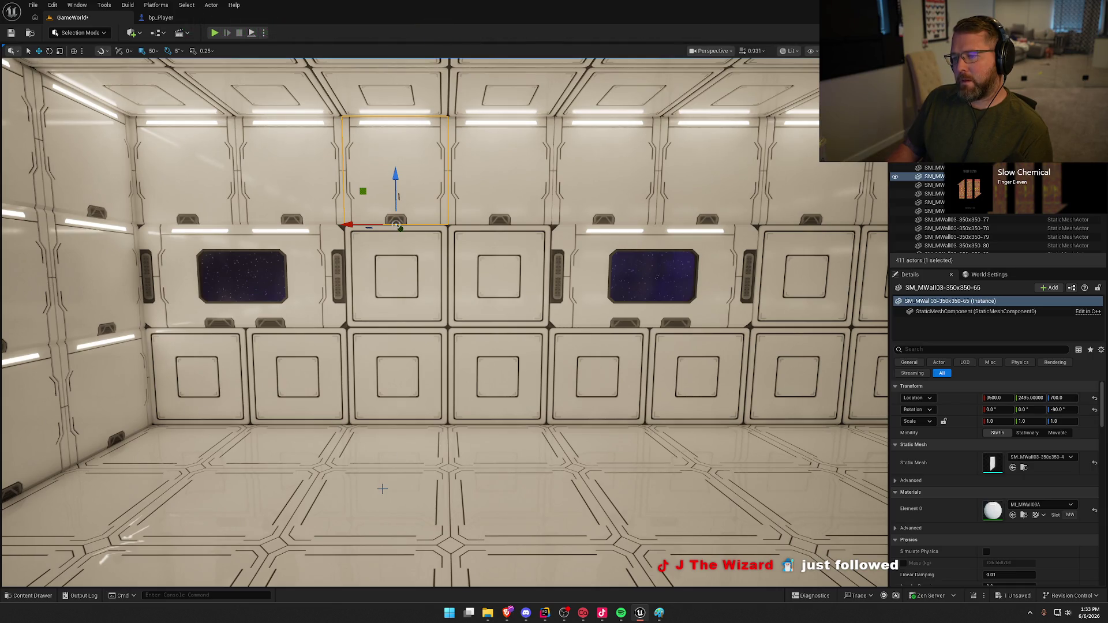
# - Flip the selected upper panel 180° and move it back into its wall slot
pyautogui.scroll(-3, 502, 198)
pyautogui.press('e')
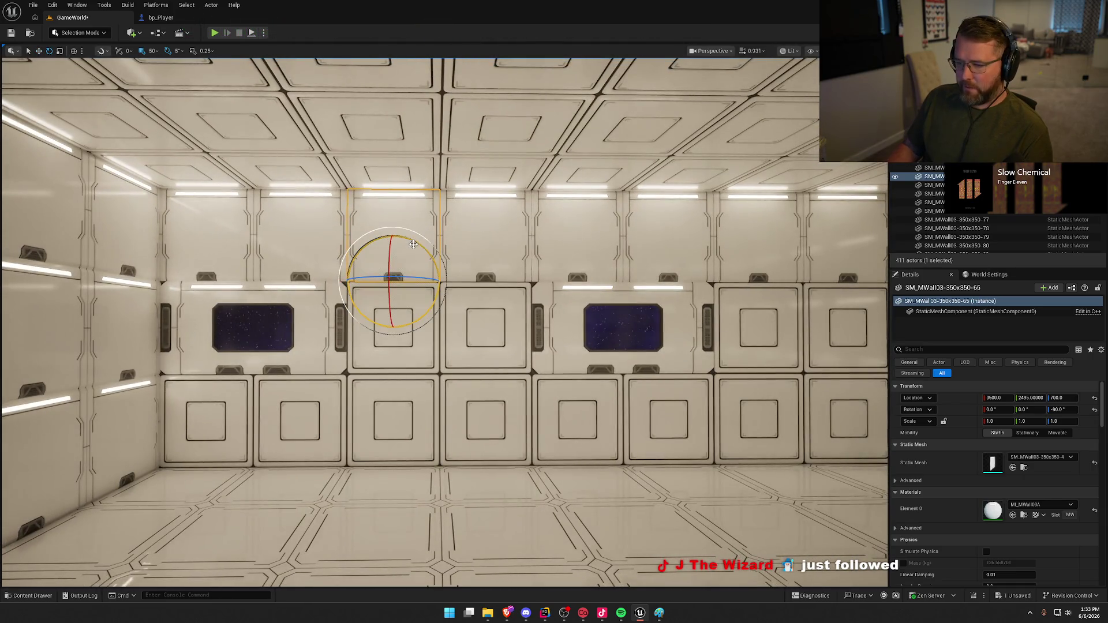
pyautogui.moveTo(425, 248)
pyautogui.mouseDown()
pyautogui.moveTo(416, 316)
pyautogui.moveTo(358, 361)
pyautogui.moveTo(326, 349)
pyautogui.mouseUp()
pyautogui.press('w')
pyautogui.moveTo(394, 231); pyautogui.dragTo(396, 168)
pyautogui.press('Escape')
# - Delete the two upper-left panels and slide the flipped panel left into the gap
pyautogui.moveTo(497, 371); pyautogui.dragTo(385, 190)
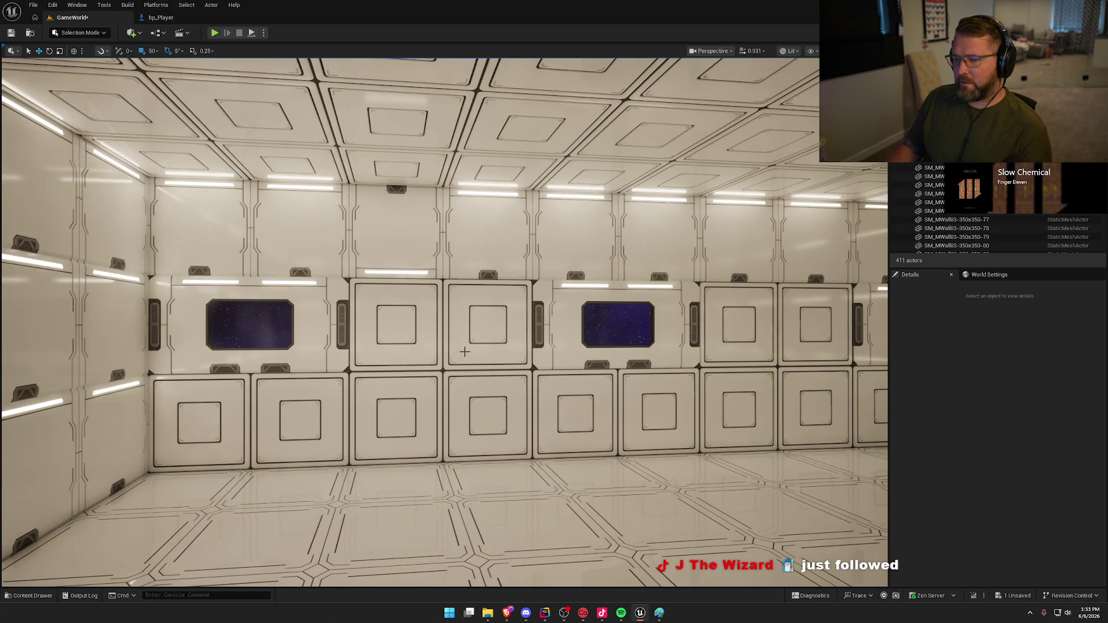
pyautogui.click(300, 215)
pyautogui.keyDown('ctrl'); pyautogui.click(215, 226); pyautogui.keyUp('ctrl')
pyautogui.press('Delete')
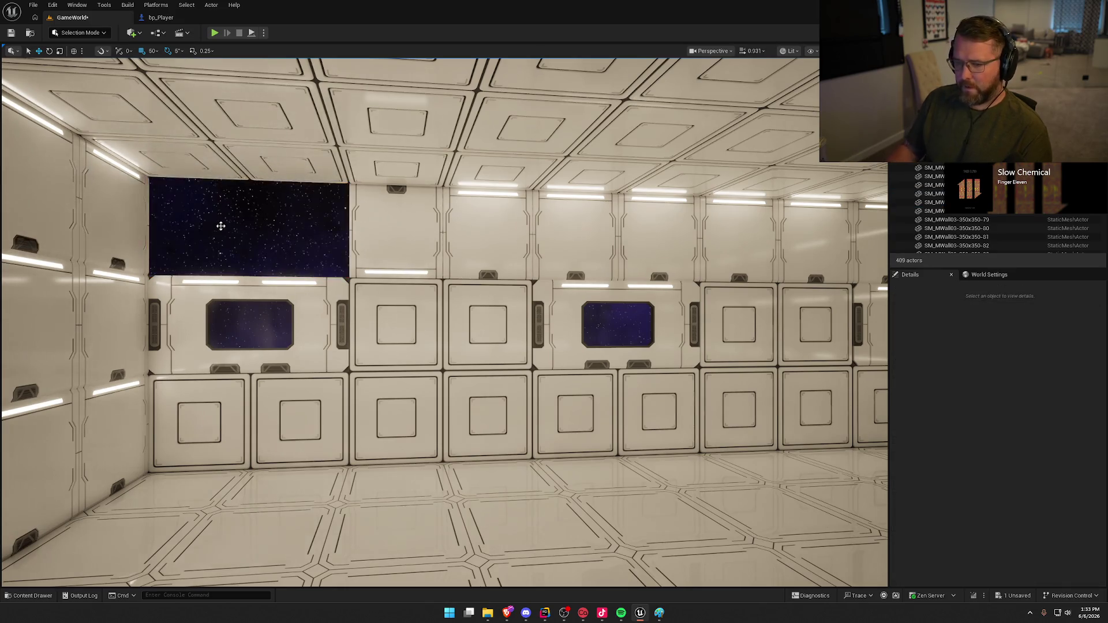
pyautogui.click(383, 173)
pyautogui.moveTo(346, 185); pyautogui.dragTo(144, 174)
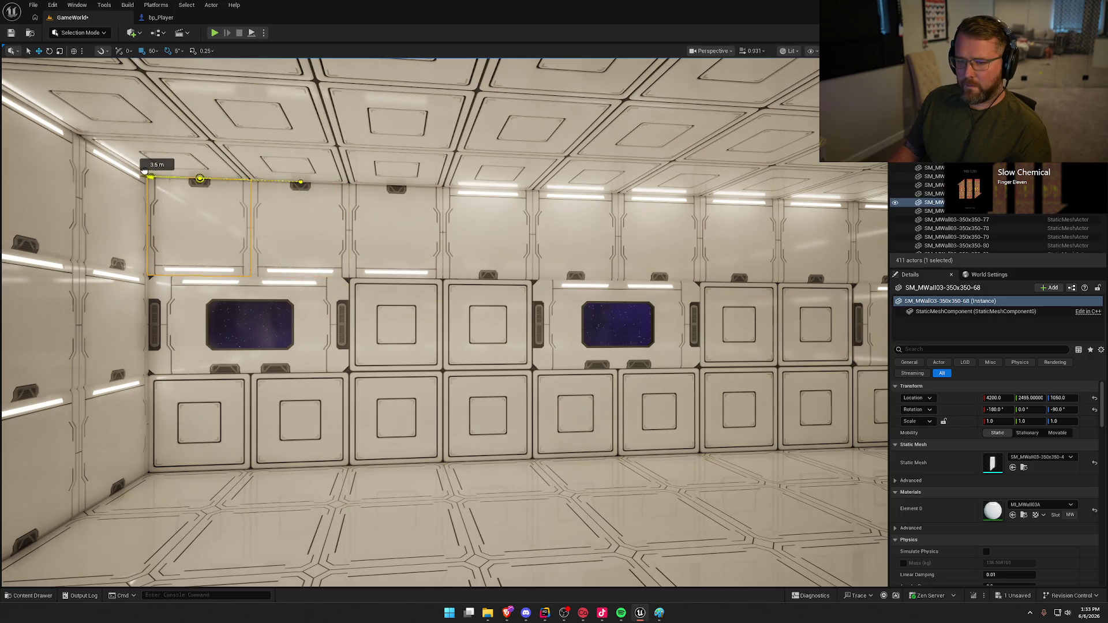
pyautogui.press('Escape')
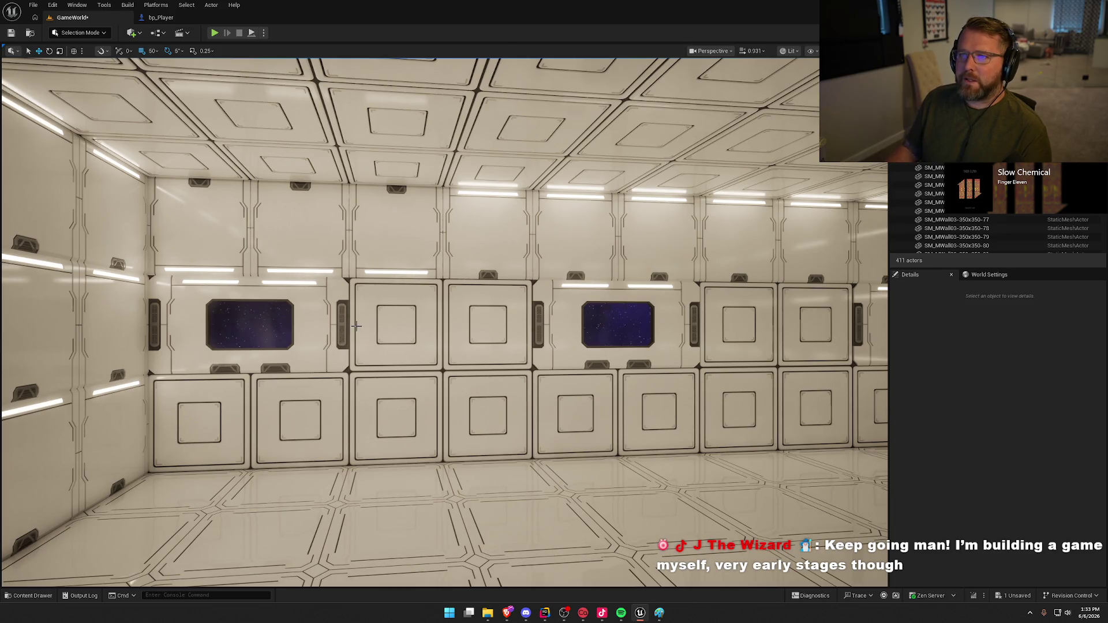
# - Flip the left window module about 180° and raise it back into its row
pyautogui.moveTo(419, 341)
pyautogui.mouseDown()
pyautogui.moveTo(519, 335)
pyautogui.moveTo(404, 338)
pyautogui.mouseUp()
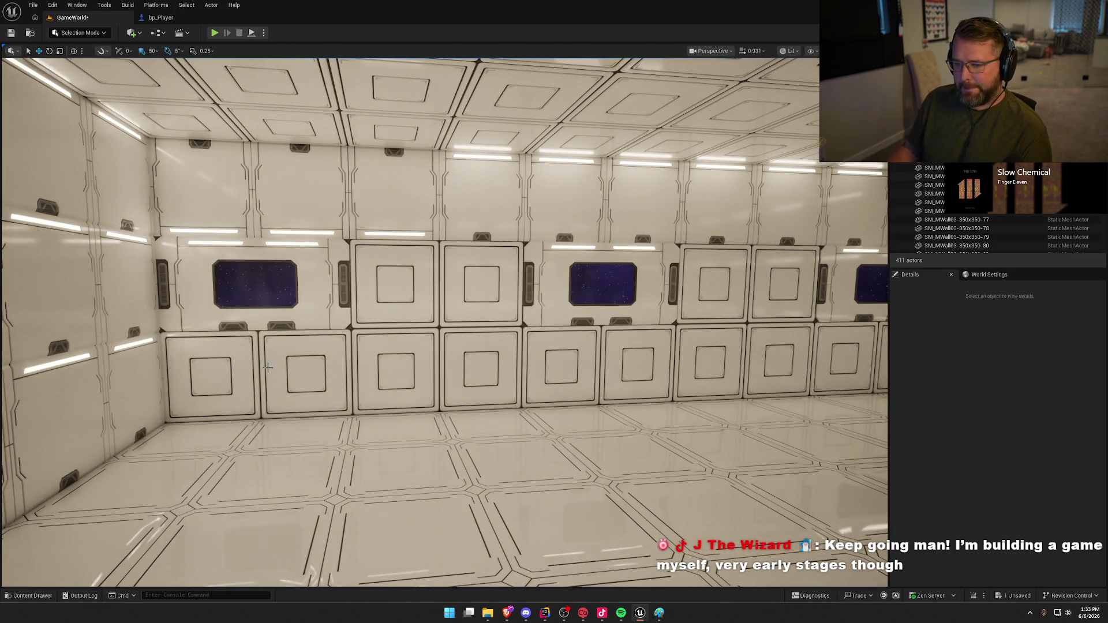
pyautogui.click(311, 269)
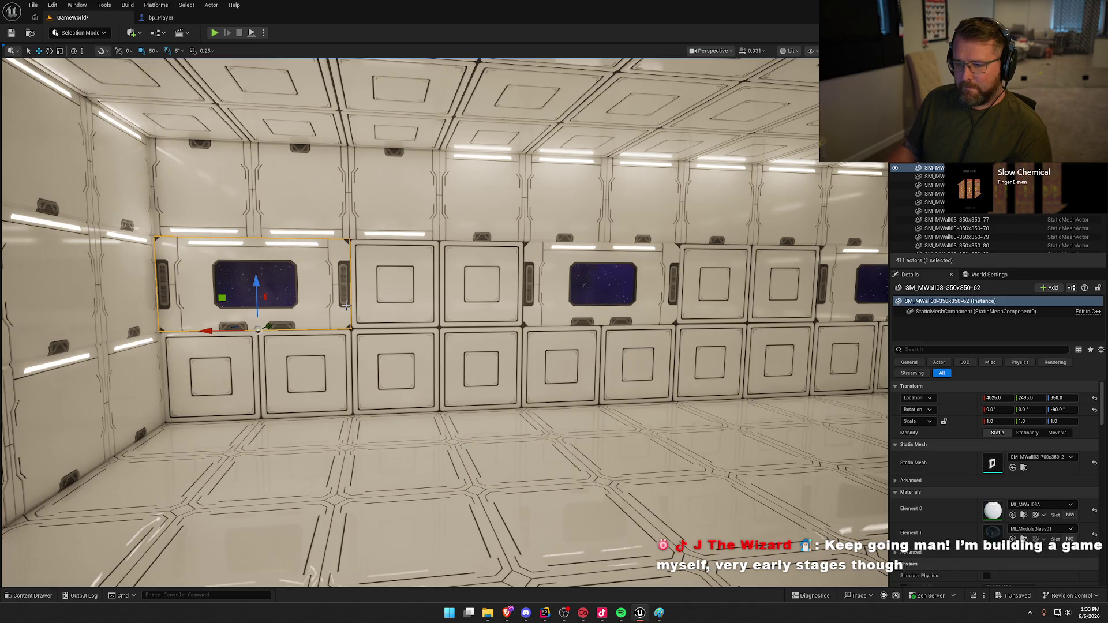
pyautogui.press('e')
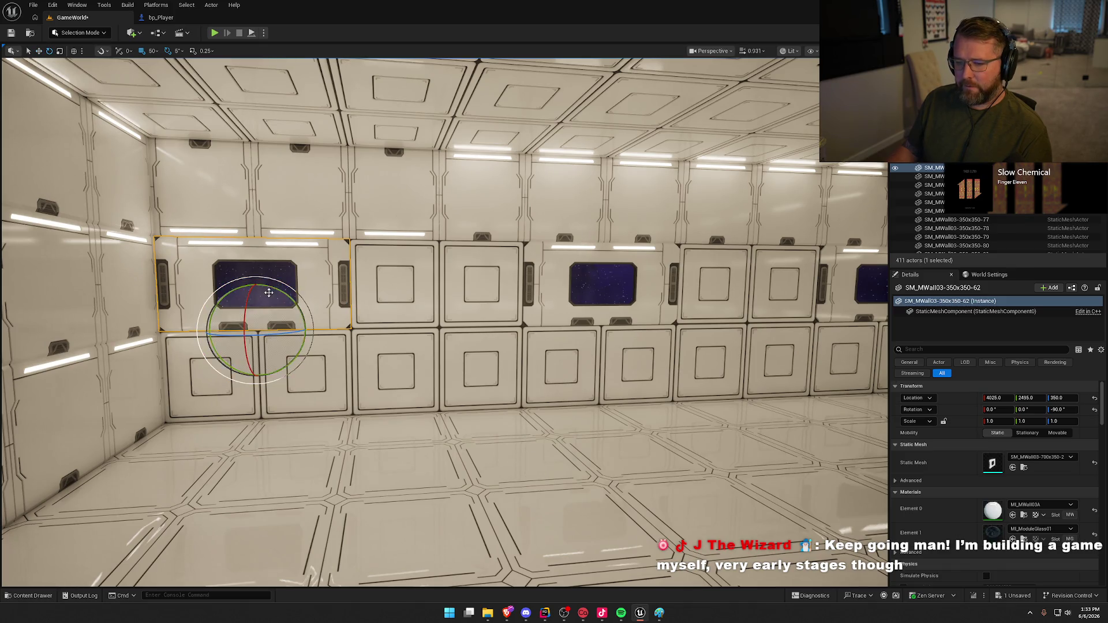
pyautogui.moveTo(305, 315)
pyautogui.mouseDown()
pyautogui.moveTo(297, 361)
pyautogui.moveTo(227, 382)
pyautogui.moveTo(236, 374)
pyautogui.mouseUp()
pyautogui.press('w')
pyautogui.moveTo(257, 283); pyautogui.dragTo(258, 180)
pyautogui.press('Escape')
# - Back the view away from the side wall and undo to an earlier panel selection
pyautogui.press('Left')
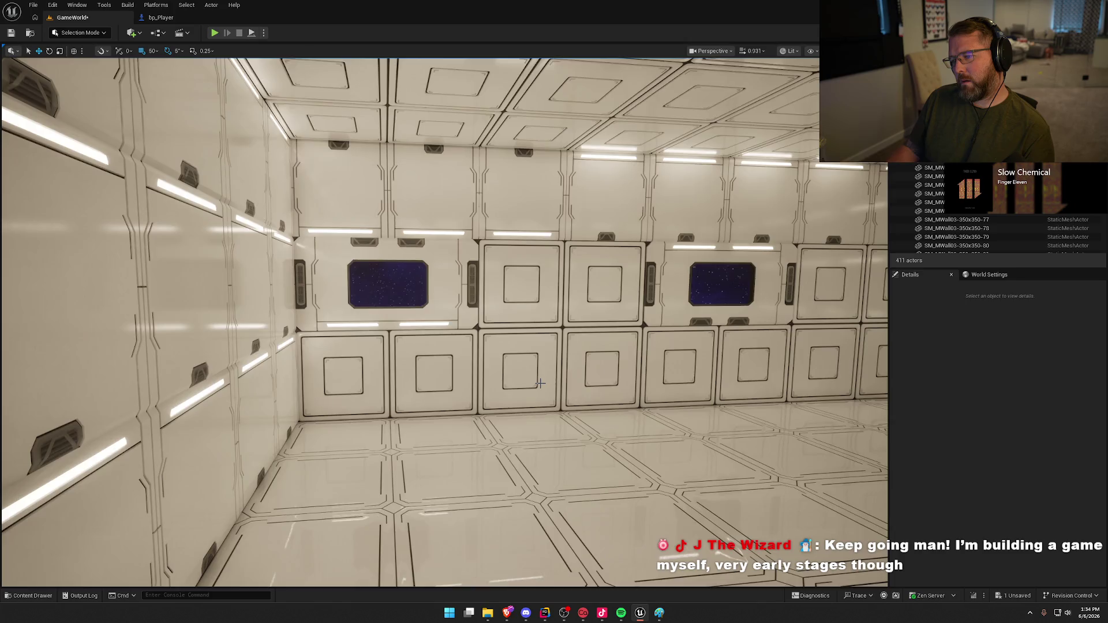
pyautogui.press('Down')
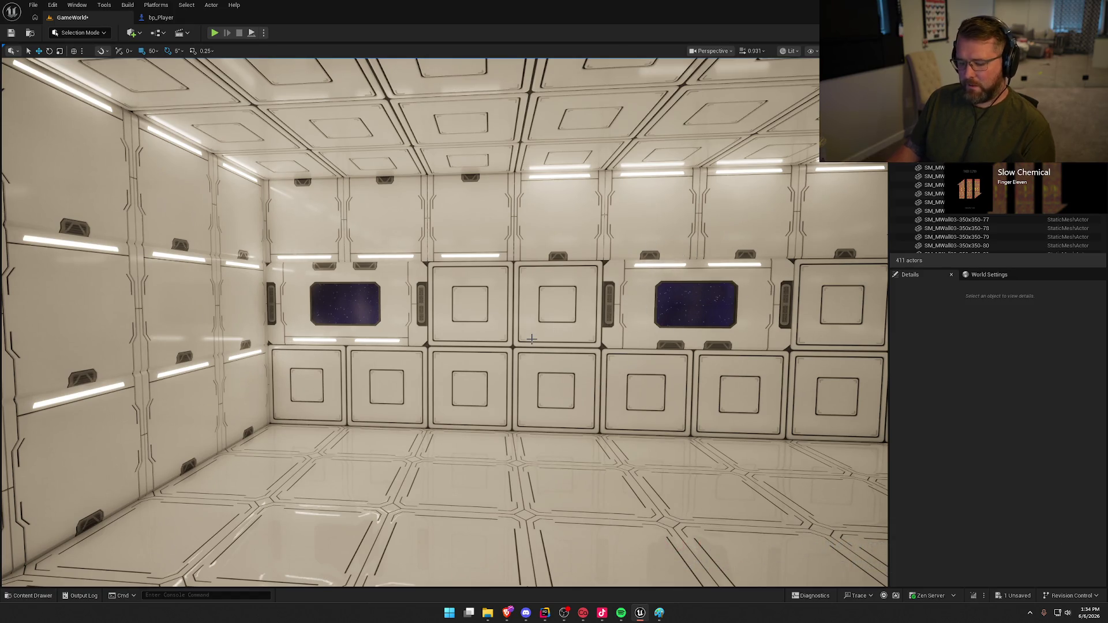
pyautogui.hotkey('ctrl', 'z')
pyautogui.hotkey('ctrl', 'z')
pyautogui.hotkey('ctrl', 'z')
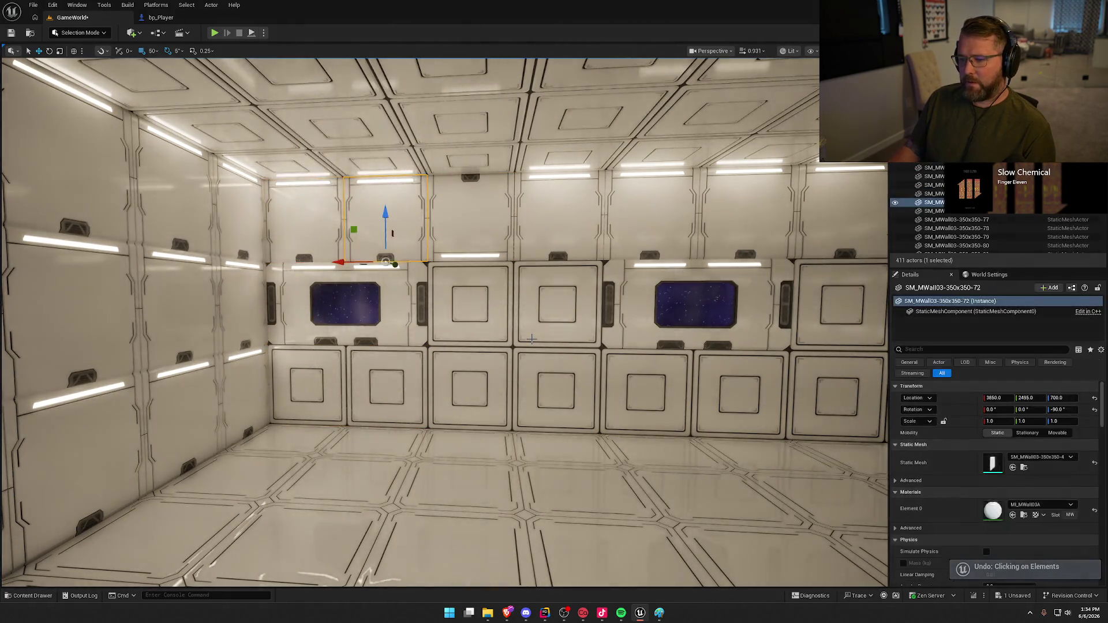
# - Undo once more, clear the selection, and pick upper panels above the left window and door panels
pyautogui.hotkey('ctrl', 'z')
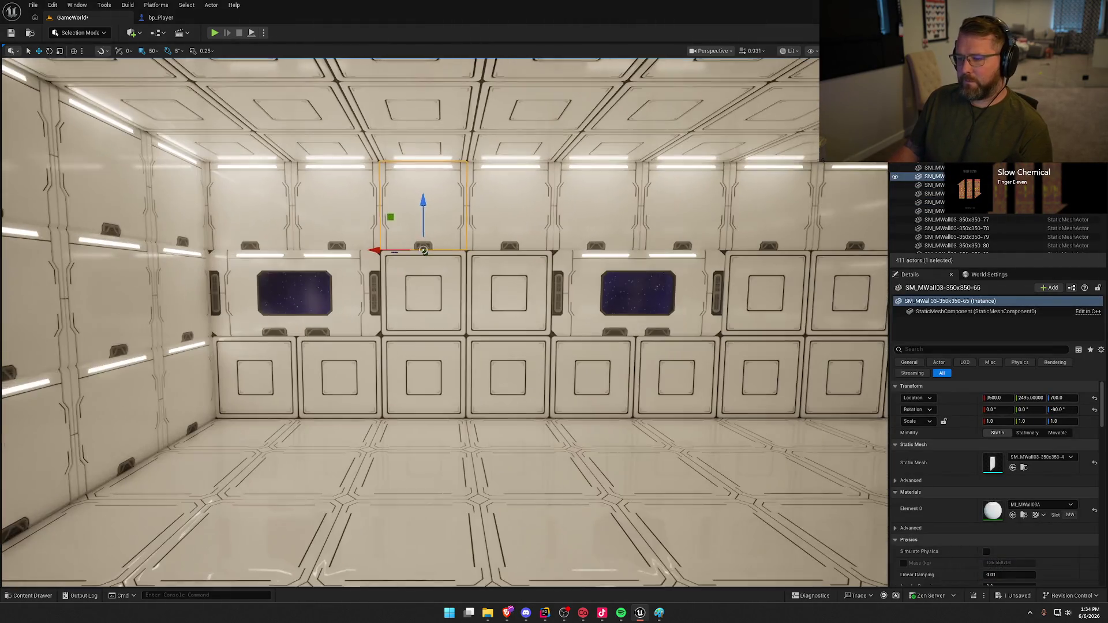
pyautogui.press('Escape')
pyautogui.moveTo(423, 251)
pyautogui.mouseDown()
pyautogui.moveTo(358, 254)
pyautogui.moveTo(260, 296)
pyautogui.mouseUp()
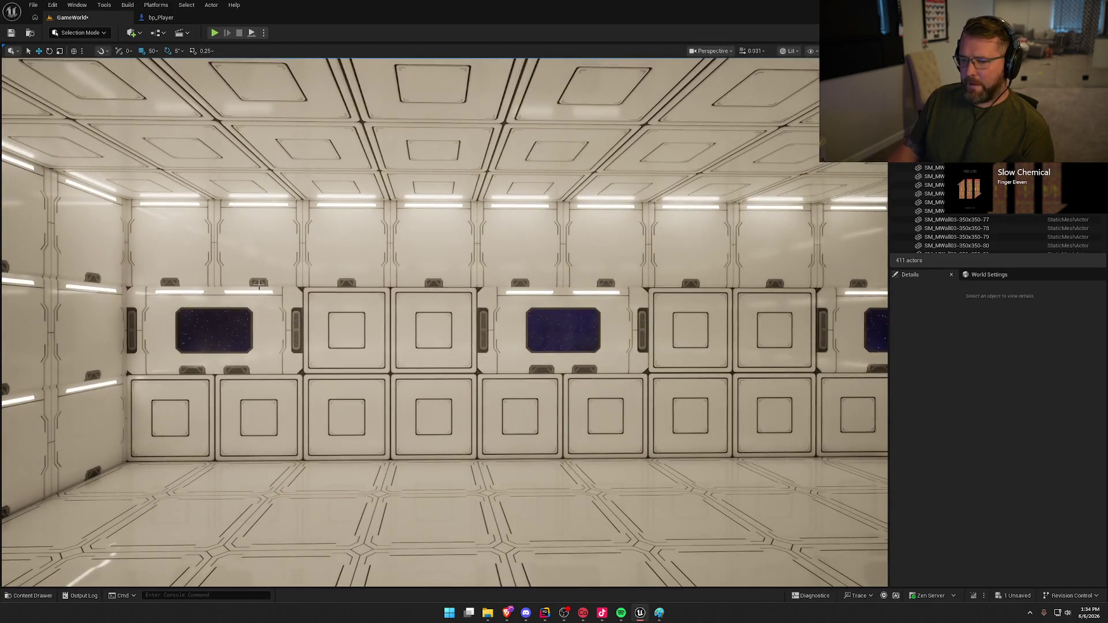
pyautogui.click(236, 245)
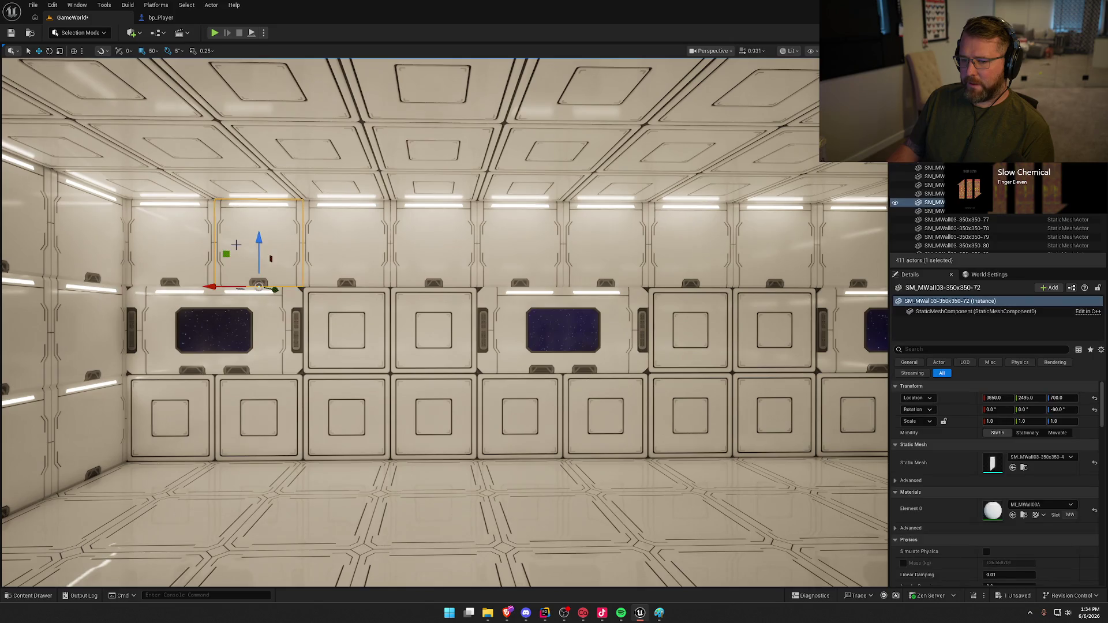
pyautogui.keyDown('ctrl'); pyautogui.click(432, 253); pyautogui.keyUp('ctrl')
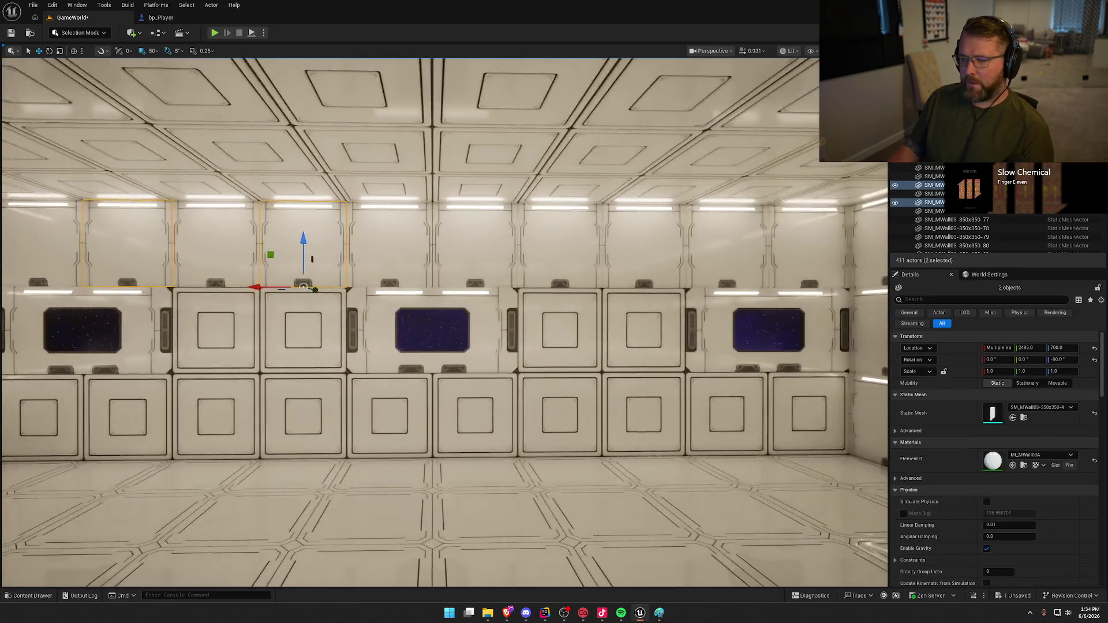
pyautogui.rightClick(547, 333)
pyautogui.click(484, 255)
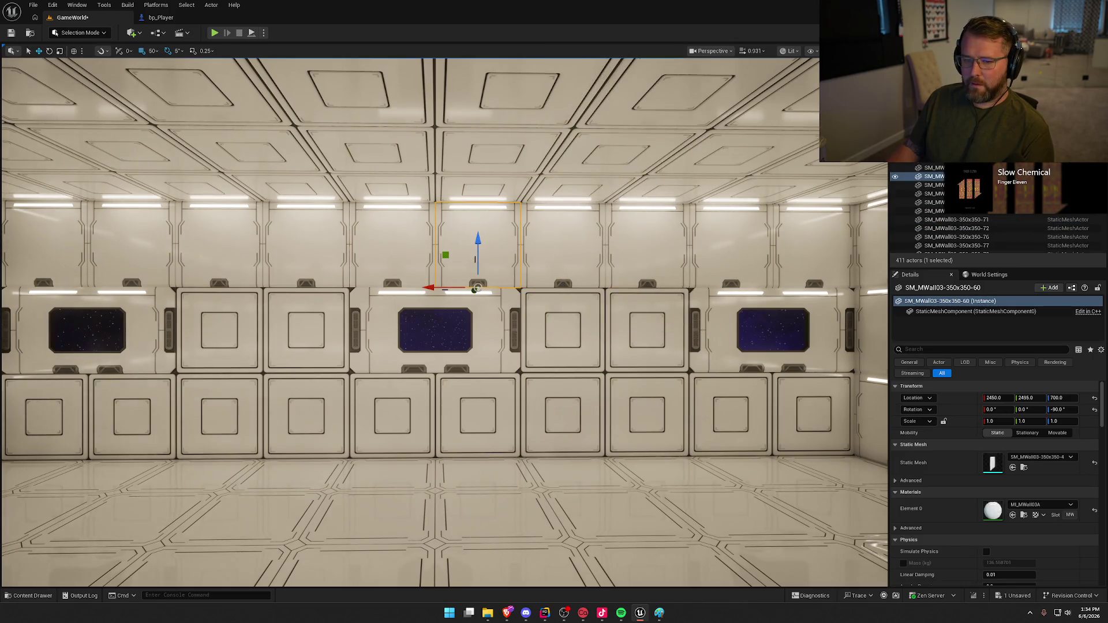
# - Multi-select five upper panels along the back wall, starting from the upper-left one
pyautogui.moveTo(185, 252); pyautogui.dragTo(64, 231)
pyautogui.click(143, 225)
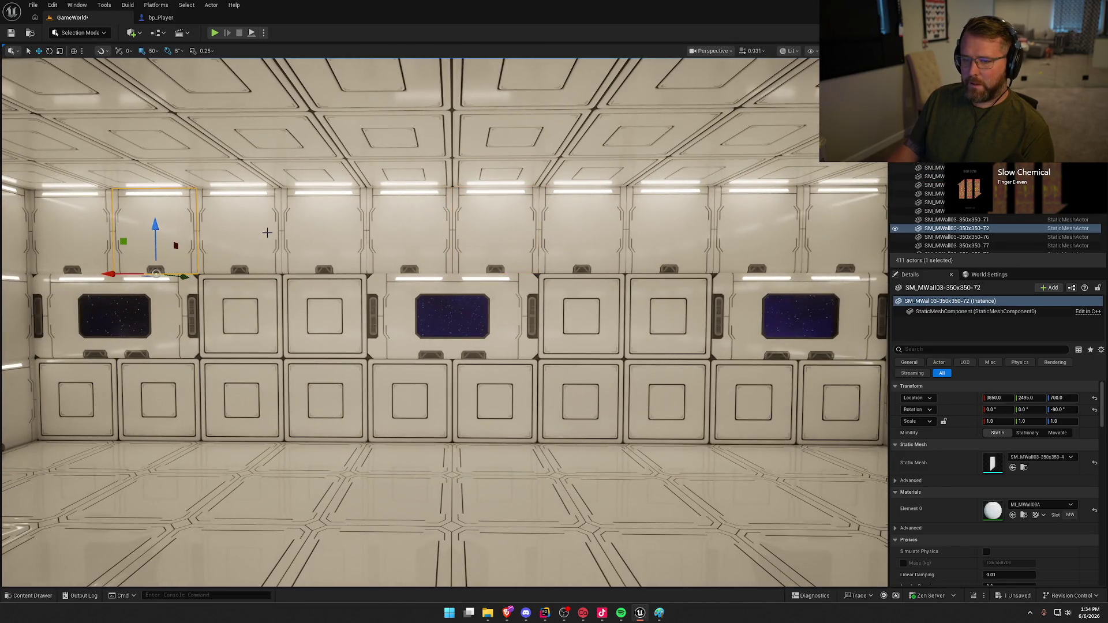
pyautogui.keyDown('ctrl'); pyautogui.click(308, 231); pyautogui.keyUp('ctrl')
pyautogui.keyDown('ctrl'); pyautogui.click(504, 234); pyautogui.keyUp('ctrl')
pyautogui.keyDown('ctrl'); pyautogui.click(640, 236); pyautogui.keyUp('ctrl')
pyautogui.moveTo(639, 235)
pyautogui.mouseDown()
pyautogui.moveTo(639, 254)
pyautogui.moveTo(617, 231)
pyautogui.moveTo(629, 223)
pyautogui.mouseUp()
pyautogui.keyDown('ctrl'); pyautogui.click(811, 217); pyautogui.keyUp('ctrl')
pyautogui.moveTo(811, 217); pyautogui.dragTo(802, 248)
pyautogui.moveTo(718, 374); pyautogui.dragTo(717, 374)
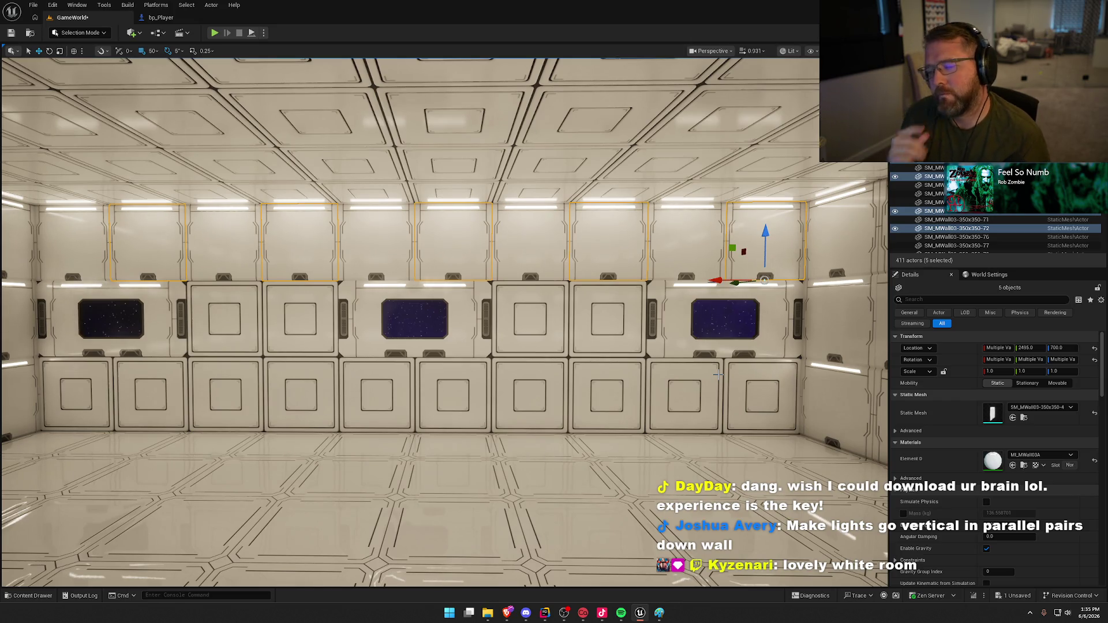
# - Rotate the upper panel above the door pair 90° and move it into the upper row
pyautogui.moveTo(411, 379); pyautogui.dragTo(416, 290)
pyautogui.click(460, 223)
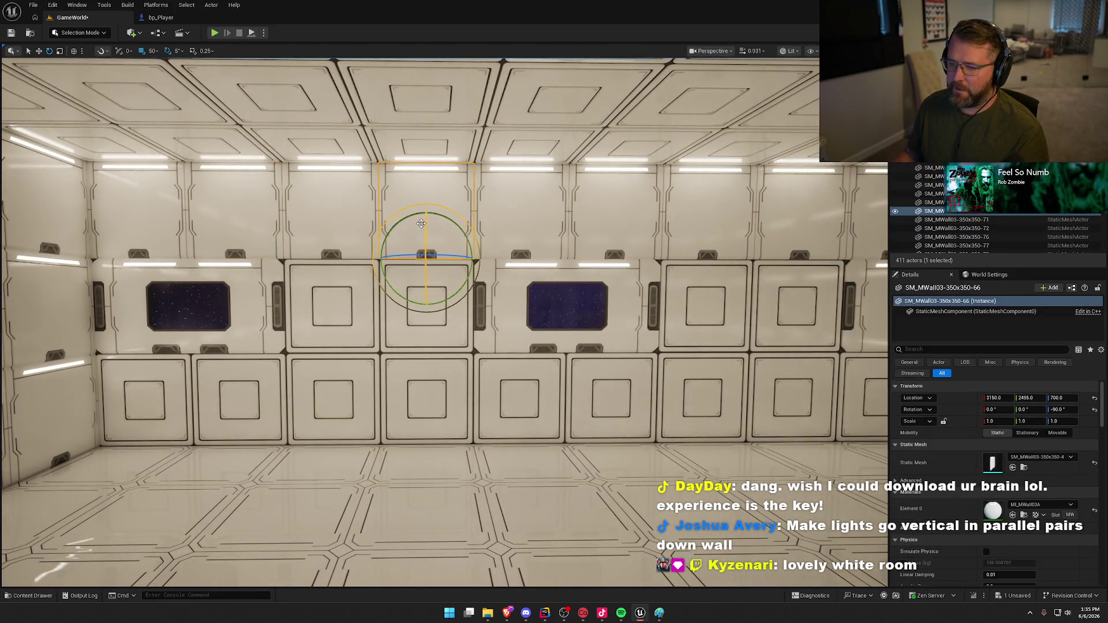
pyautogui.press('e')
pyautogui.moveTo(426, 213)
pyautogui.mouseDown()
pyautogui.moveTo(372, 254)
pyautogui.moveTo(384, 257)
pyautogui.moveTo(375, 271)
pyautogui.moveTo(415, 271)
pyautogui.mouseUp()
pyautogui.press('w')
pyautogui.moveTo(392, 228); pyautogui.dragTo(434, 171)
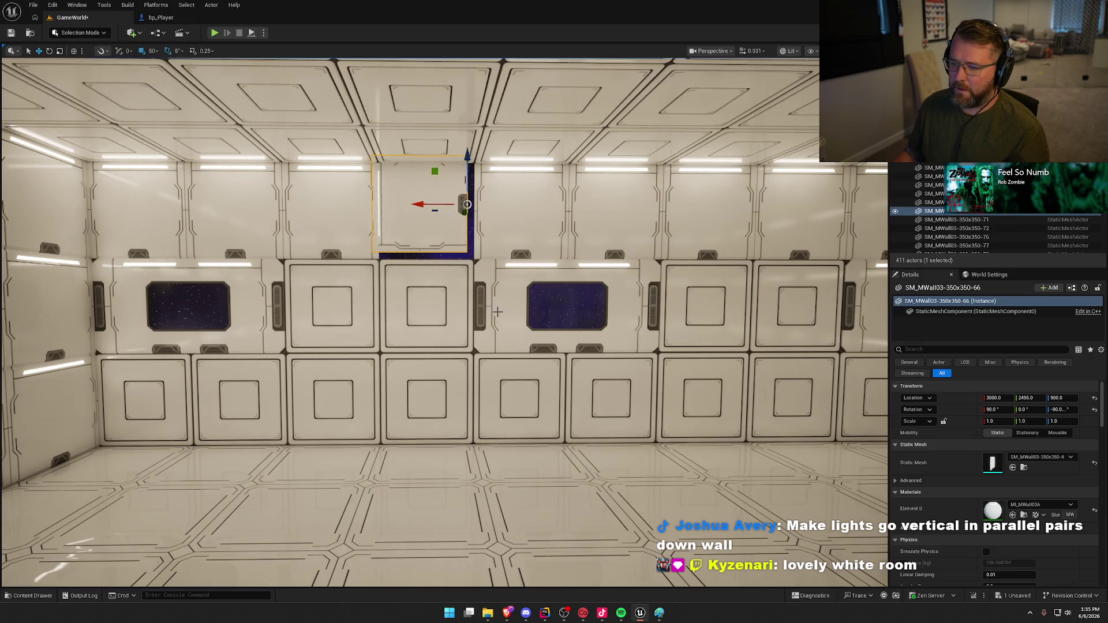
pyautogui.scroll(5, 474, 292)
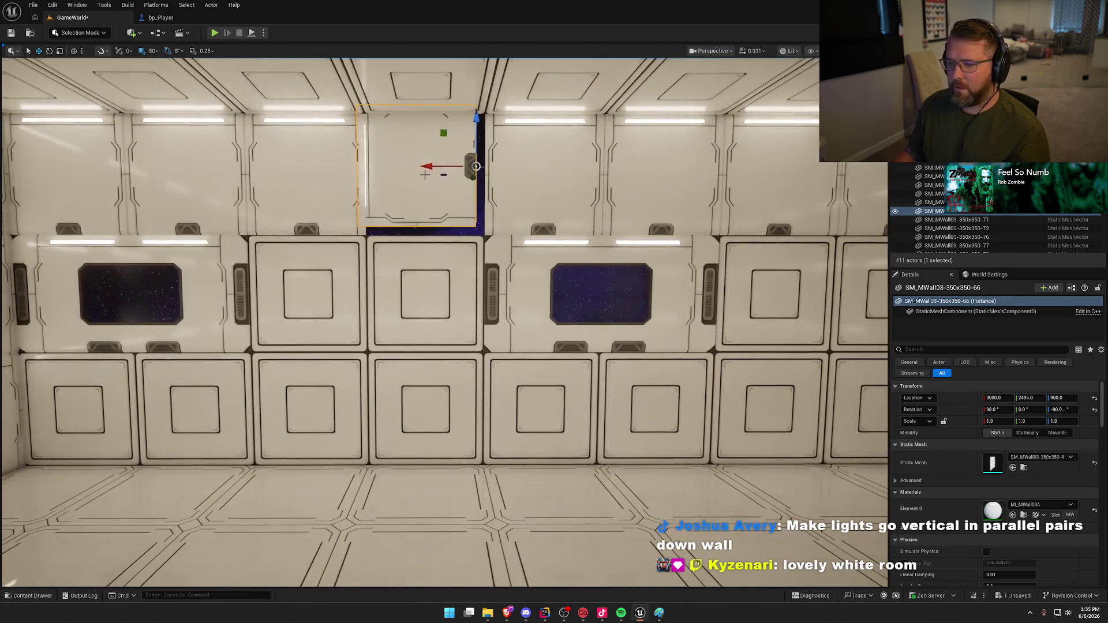
pyautogui.moveTo(435, 164); pyautogui.dragTo(439, 164)
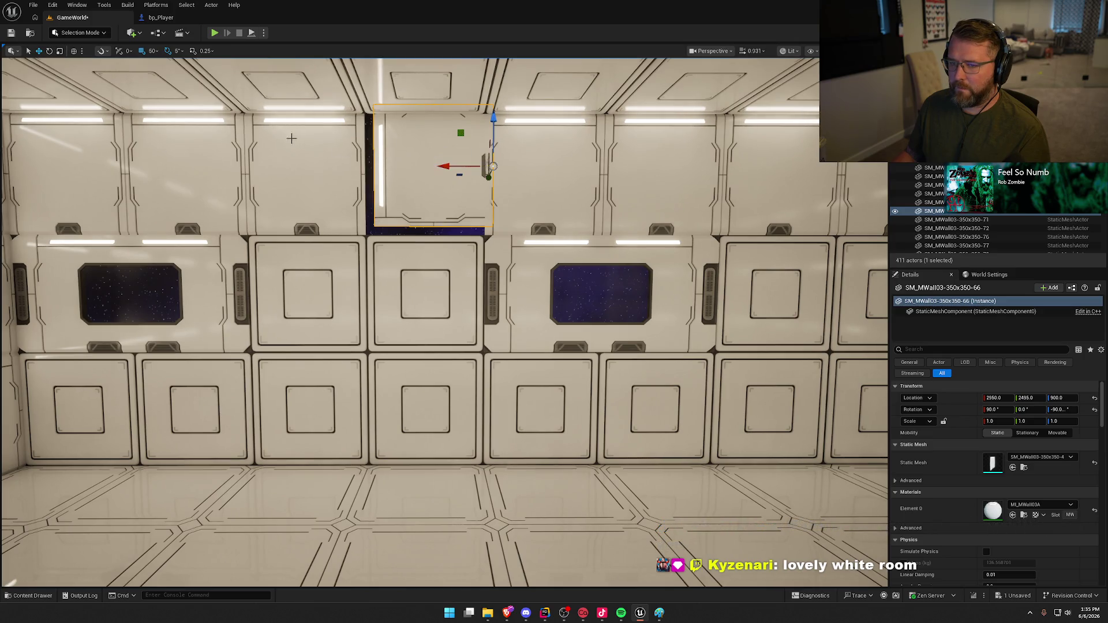
# - Set grid snap to 5, fine-tune the panel in the gap, then reselect it head-on
pyautogui.click(153, 51)
pyautogui.click(167, 76)
pyautogui.moveTo(460, 133); pyautogui.dragTo(450, 143)
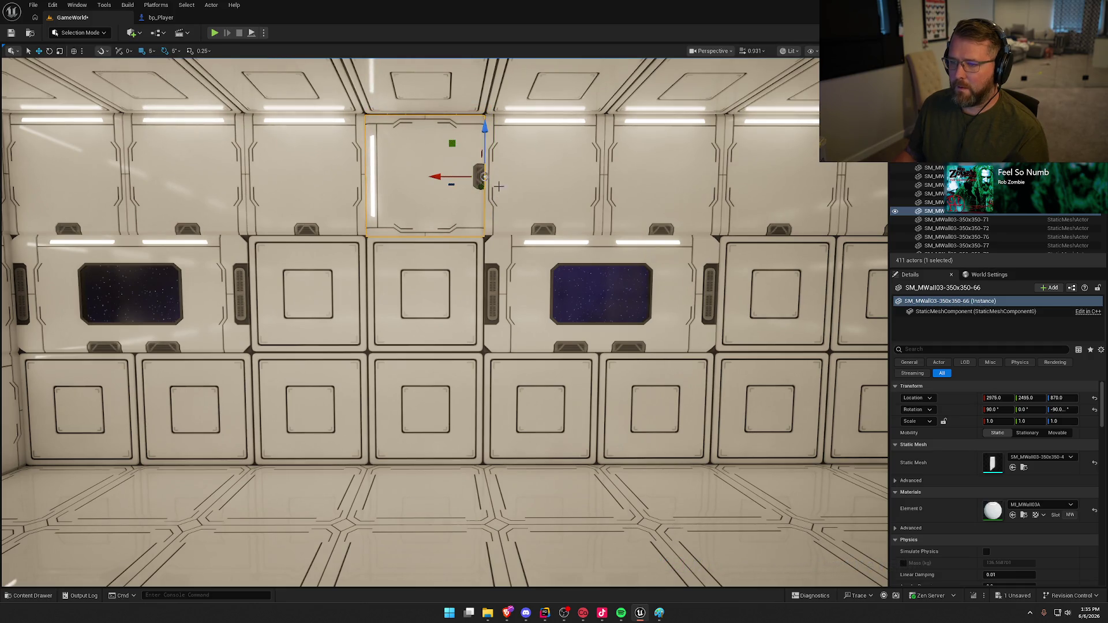
pyautogui.press('Escape')
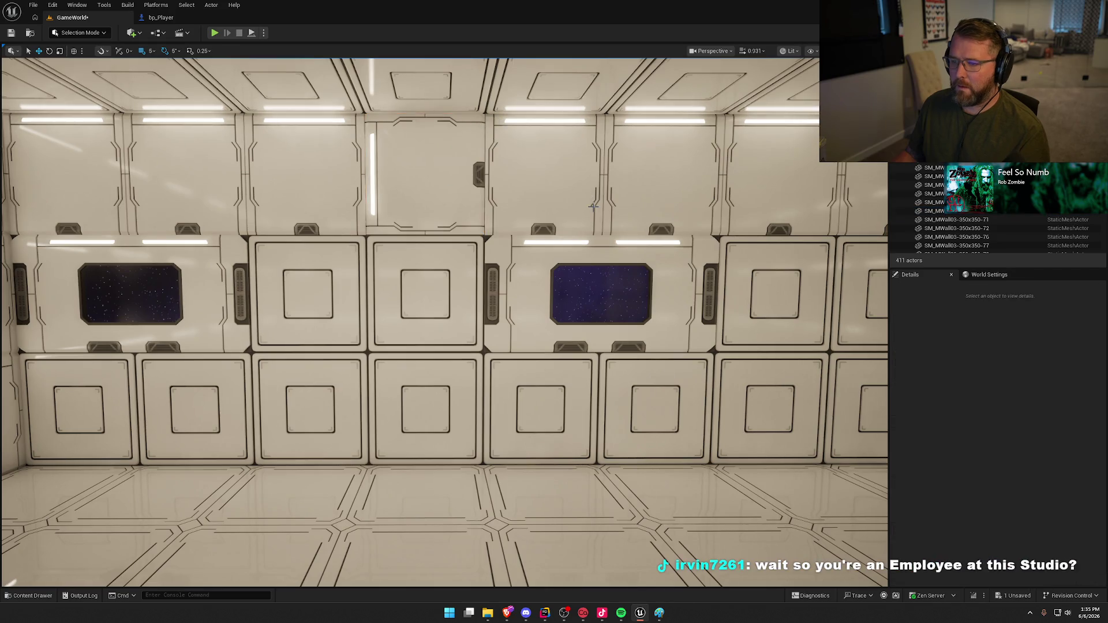
pyautogui.moveTo(479, 128); pyautogui.dragTo(474, 104)
pyautogui.moveTo(462, 199); pyautogui.dragTo(444, 198)
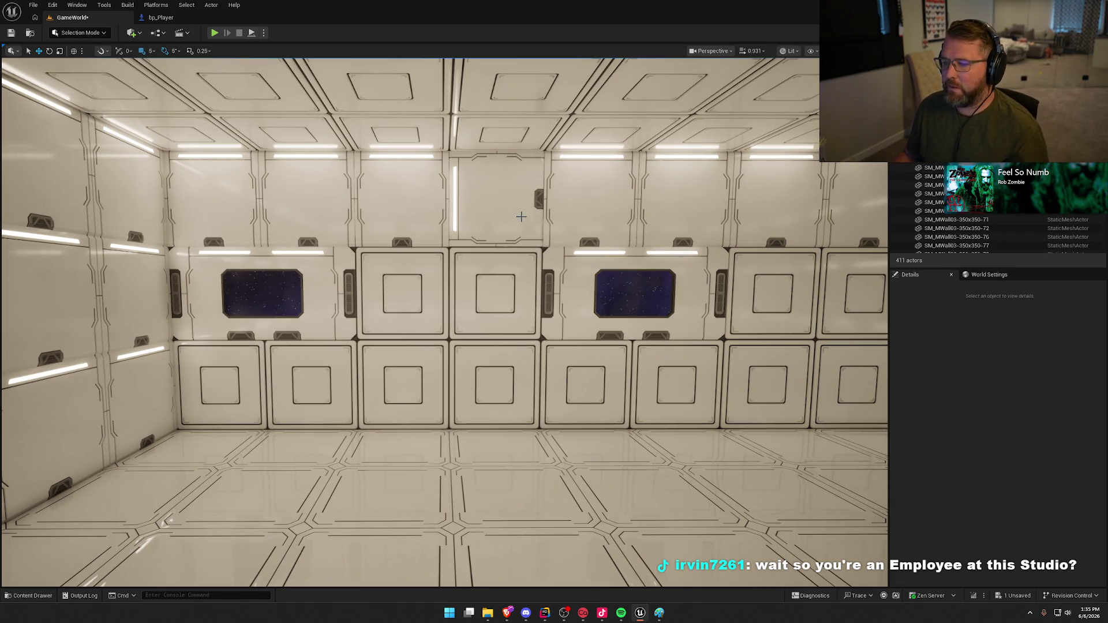
pyautogui.moveTo(525, 222); pyautogui.dragTo(545, 223)
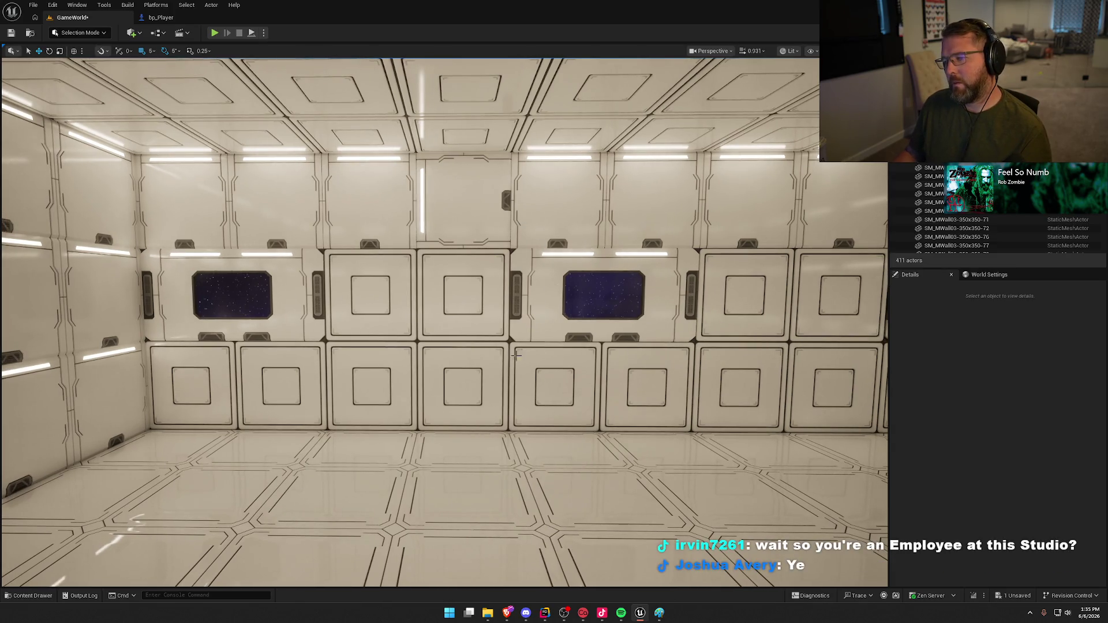
pyautogui.click(465, 205)
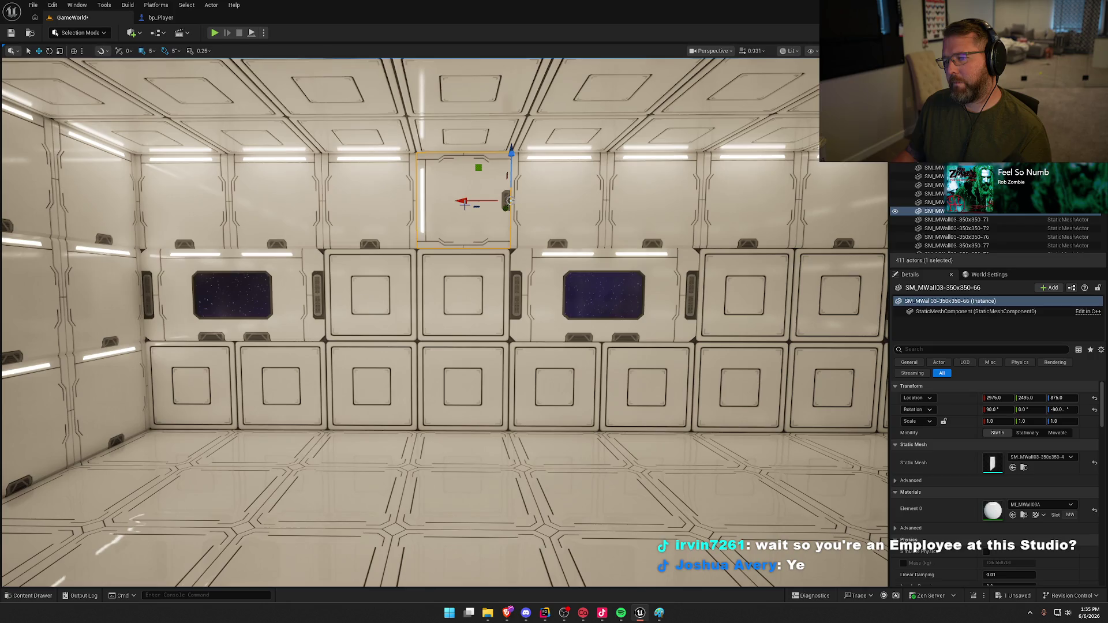
# - Delete the two middle panels and copy the rotated upper panel down into the gap at 50-unit snap
pyautogui.click(453, 310)
pyautogui.keyDown('ctrl'); pyautogui.click(374, 298); pyautogui.keyUp('ctrl')
pyautogui.press('Delete')
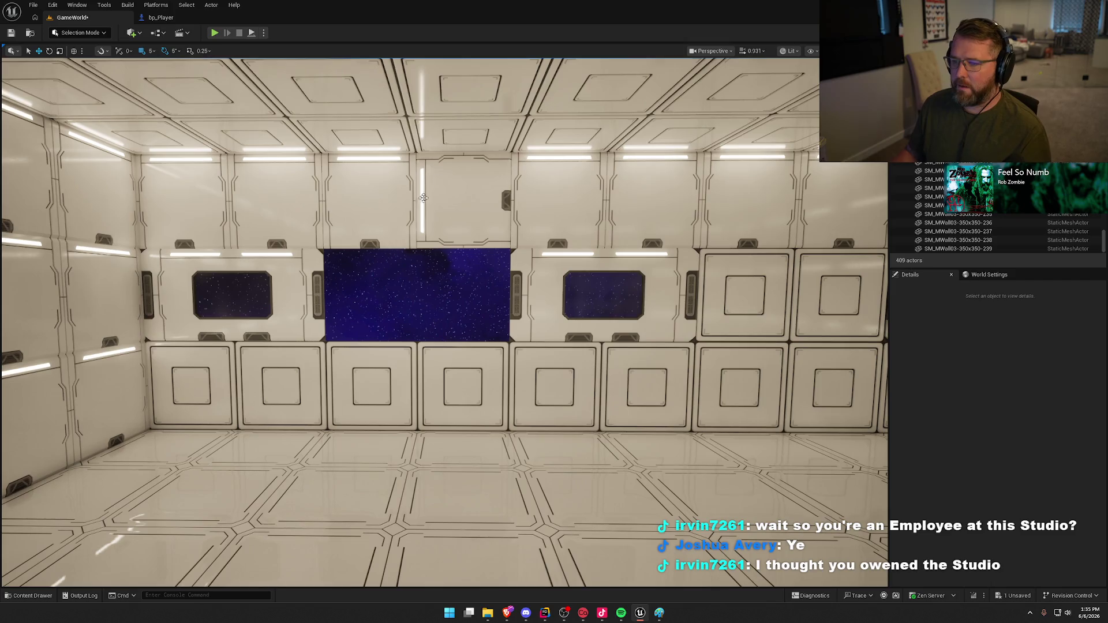
pyautogui.click(462, 198)
pyautogui.scroll(4, 463, 197)
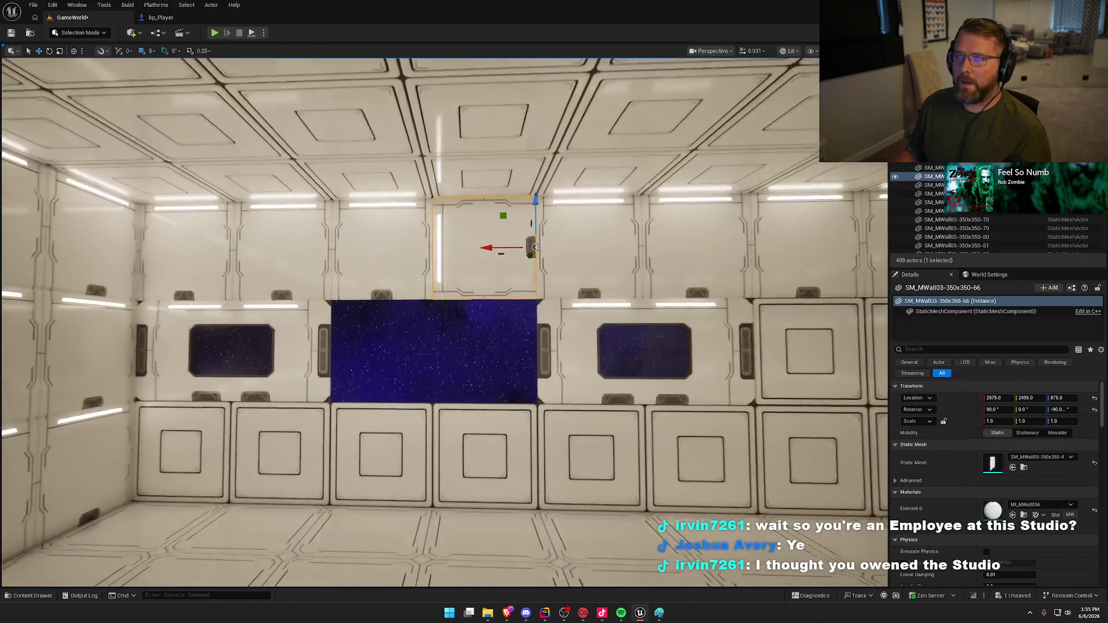
pyautogui.scroll(-1, 503, 175)
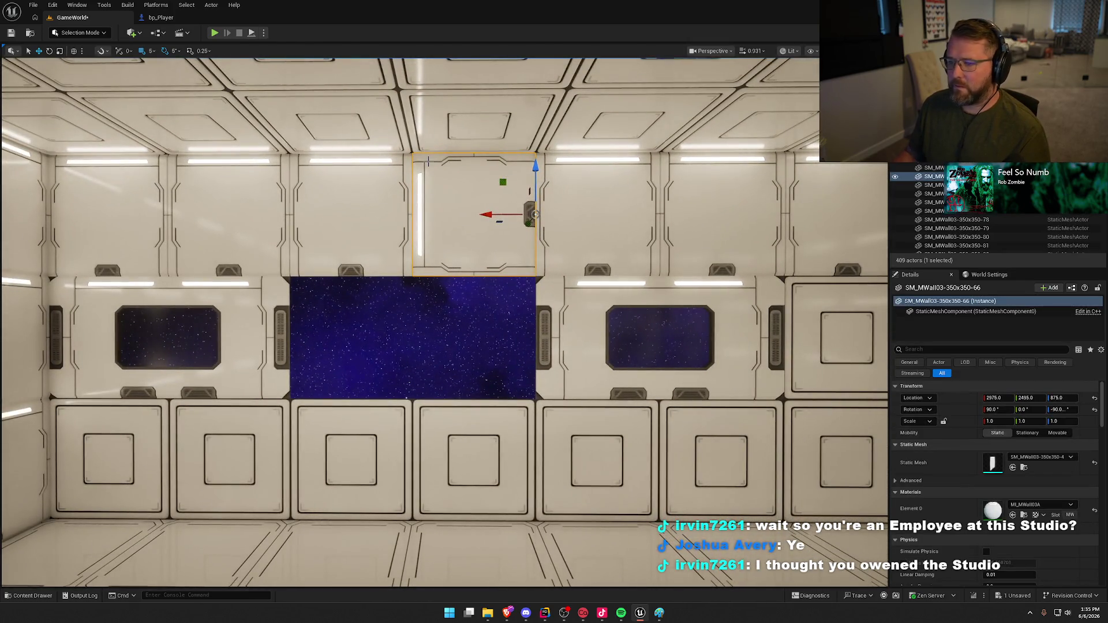
pyautogui.click(145, 49)
pyautogui.click(179, 101)
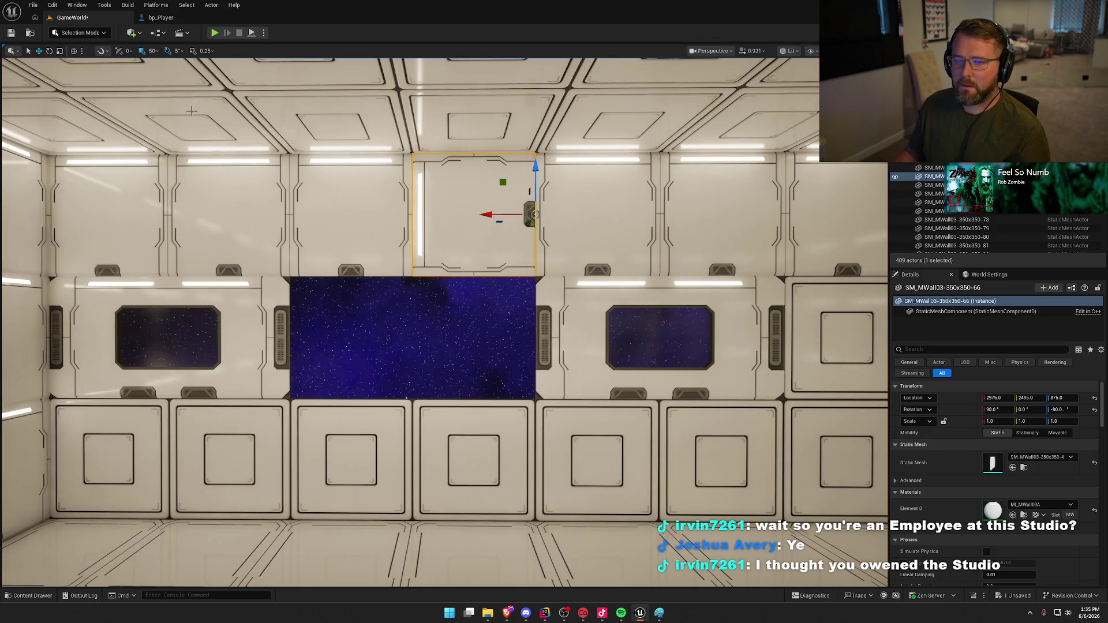
pyautogui.keyDown('alt'); pyautogui.moveTo(535, 167); pyautogui.dragTo(535, 290); pyautogui.keyUp('alt')
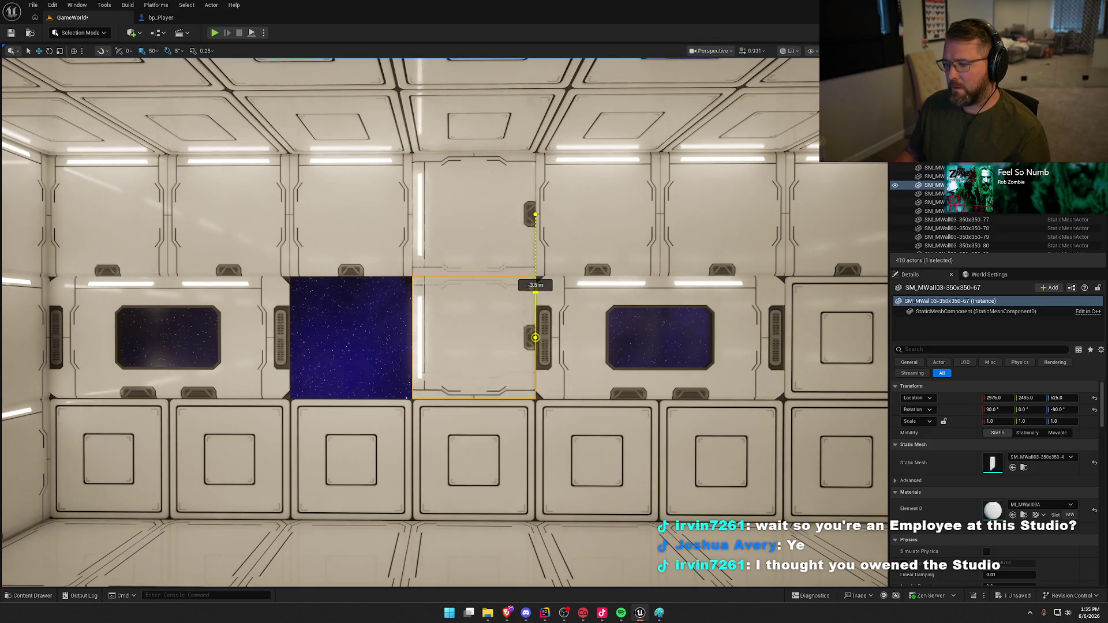
# - Copy the lower panel left, rotate it to mirror the strip, and slide it into the starfield gap
pyautogui.moveTo(570, 326); pyautogui.dragTo(519, 338)
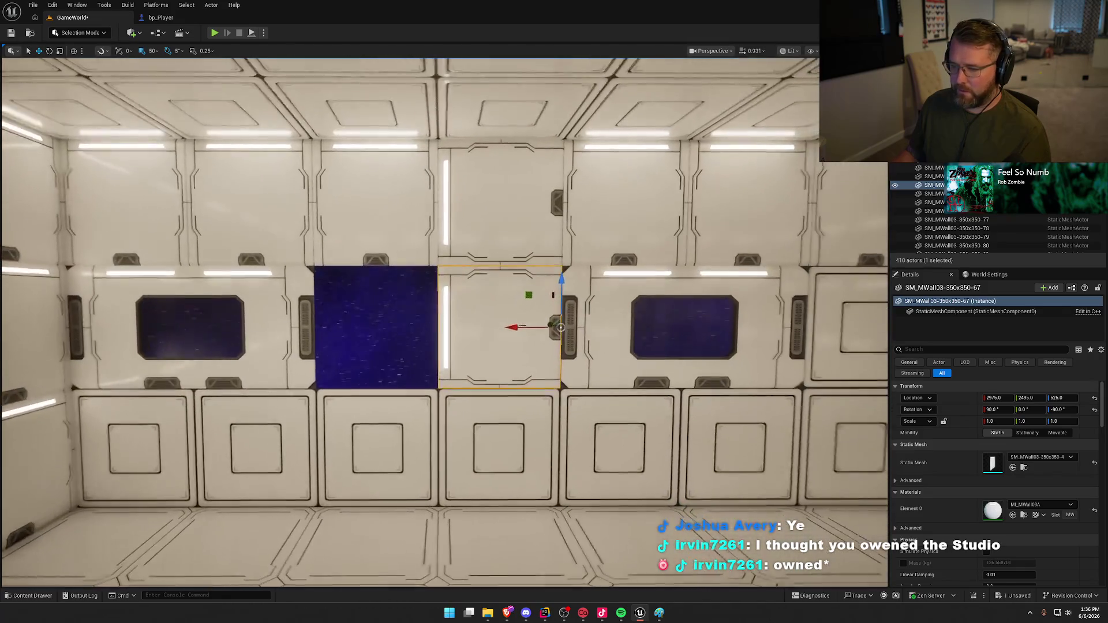
pyautogui.moveTo(504, 329); pyautogui.dragTo(382, 330)
pyautogui.press('e')
pyautogui.moveTo(456, 289)
pyautogui.mouseDown()
pyautogui.moveTo(500, 379)
pyautogui.moveTo(456, 346)
pyautogui.mouseUp()
pyautogui.press('w')
pyautogui.moveTo(387, 329); pyautogui.dragTo(268, 332)
pyautogui.press('Escape')
pyautogui.moveTo(441, 354); pyautogui.dragTo(441, 354)
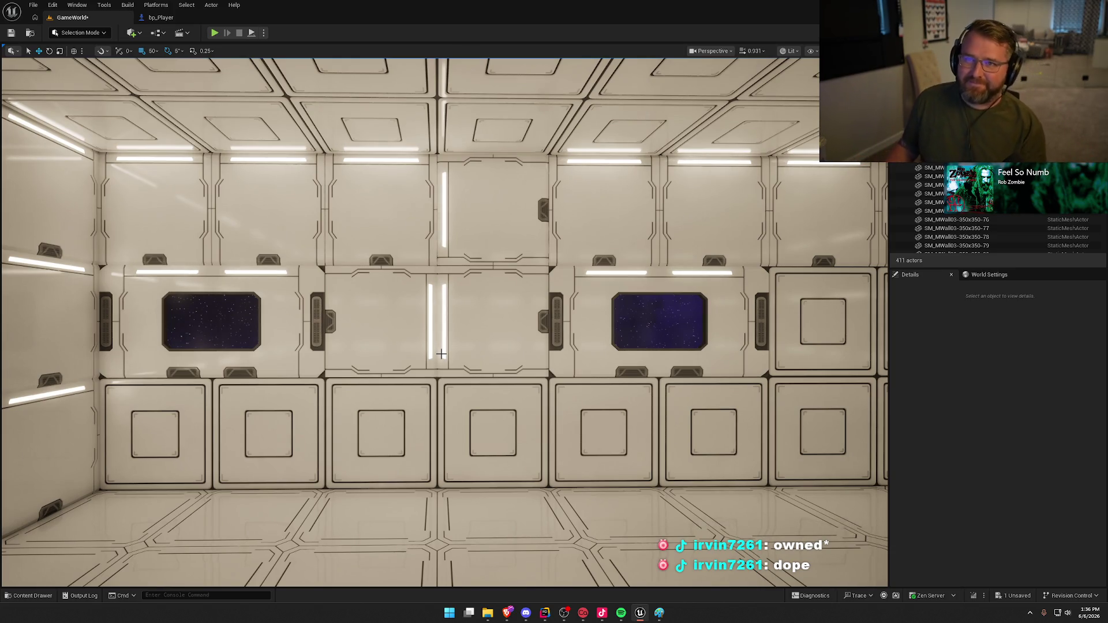
# - Delete the upper panel left of the vertical strip and copy the lower-left rotated panel up into its place
pyautogui.moveTo(512, 267); pyautogui.dragTo(508, 306)
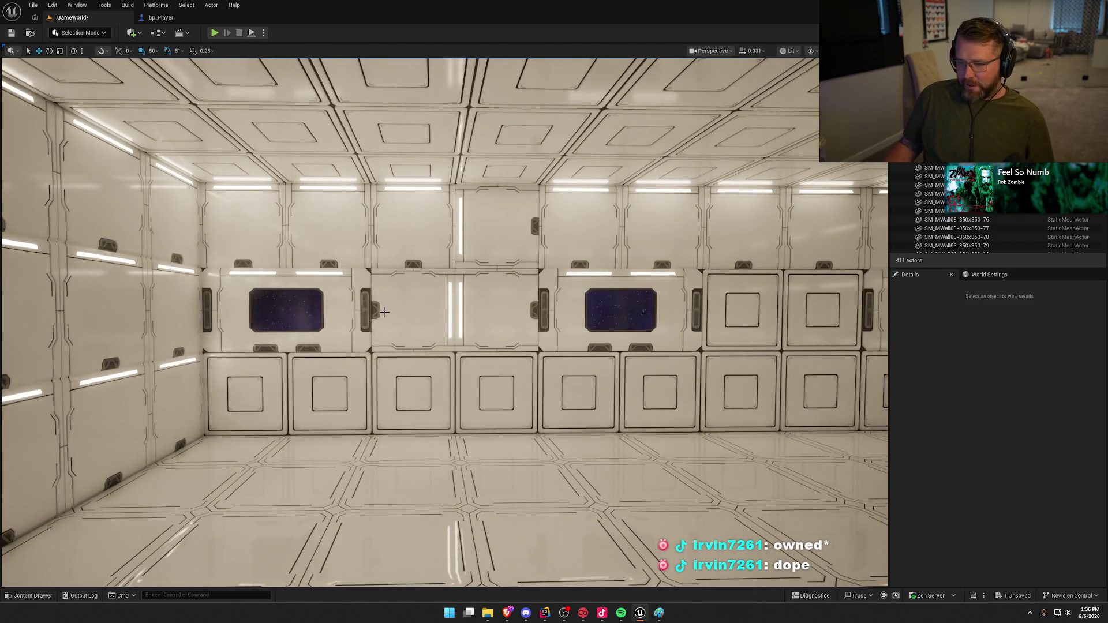
pyautogui.moveTo(720, 349); pyautogui.dragTo(756, 350)
pyautogui.moveTo(545, 234)
pyautogui.mouseDown()
pyautogui.moveTo(514, 235)
pyautogui.moveTo(545, 234)
pyautogui.mouseUp()
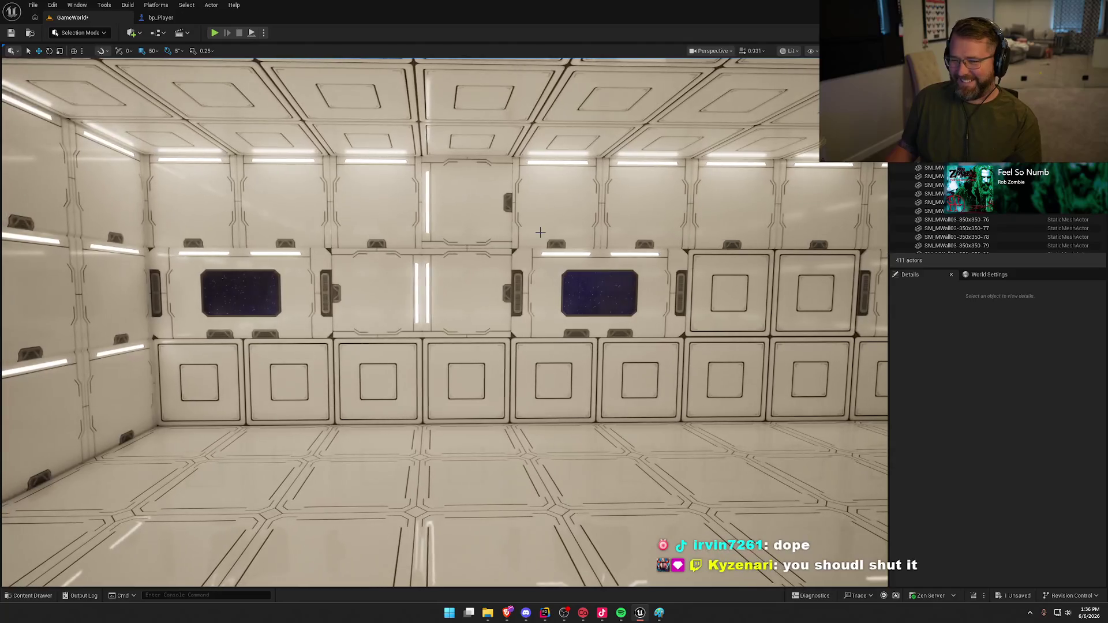
pyautogui.click(368, 194)
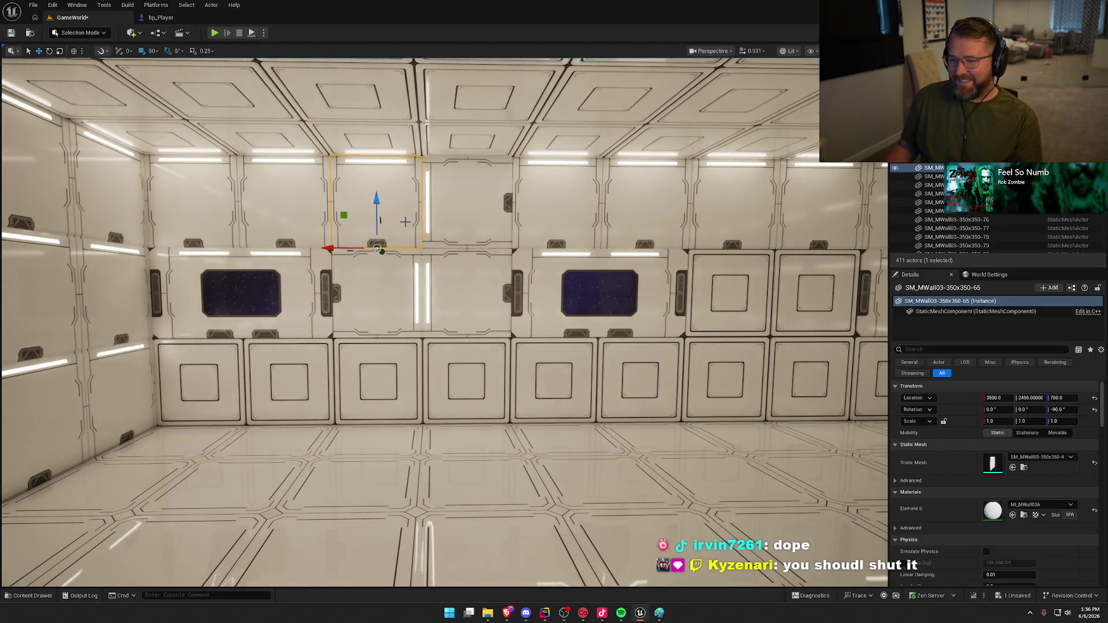
pyautogui.press('Delete')
pyautogui.click(471, 211)
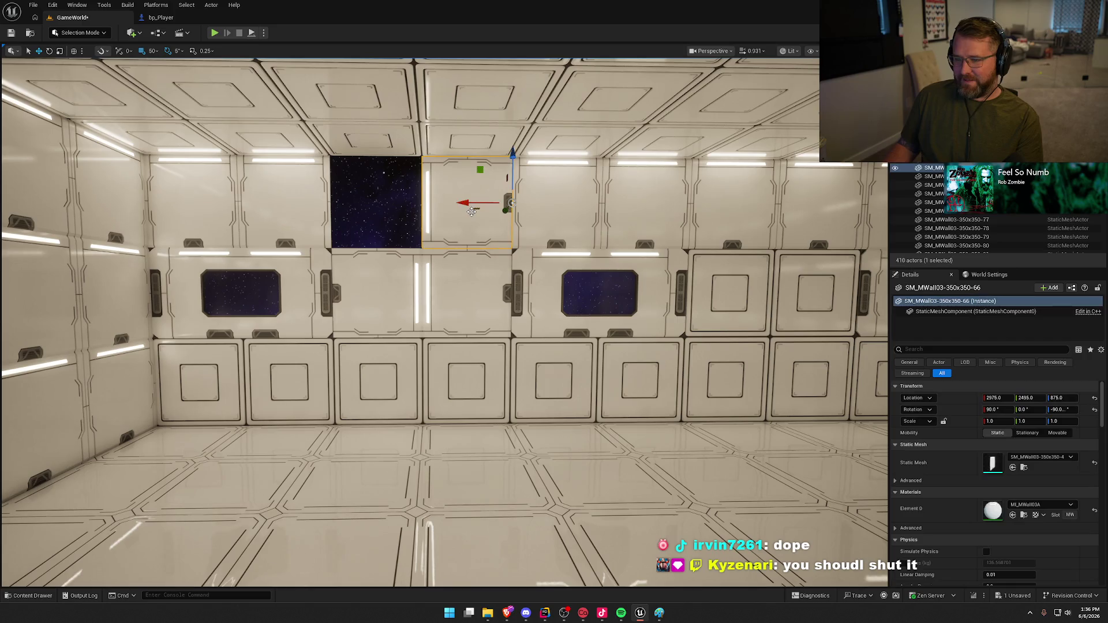
pyautogui.click(358, 296)
pyautogui.moveTo(337, 257); pyautogui.dragTo(341, 173)
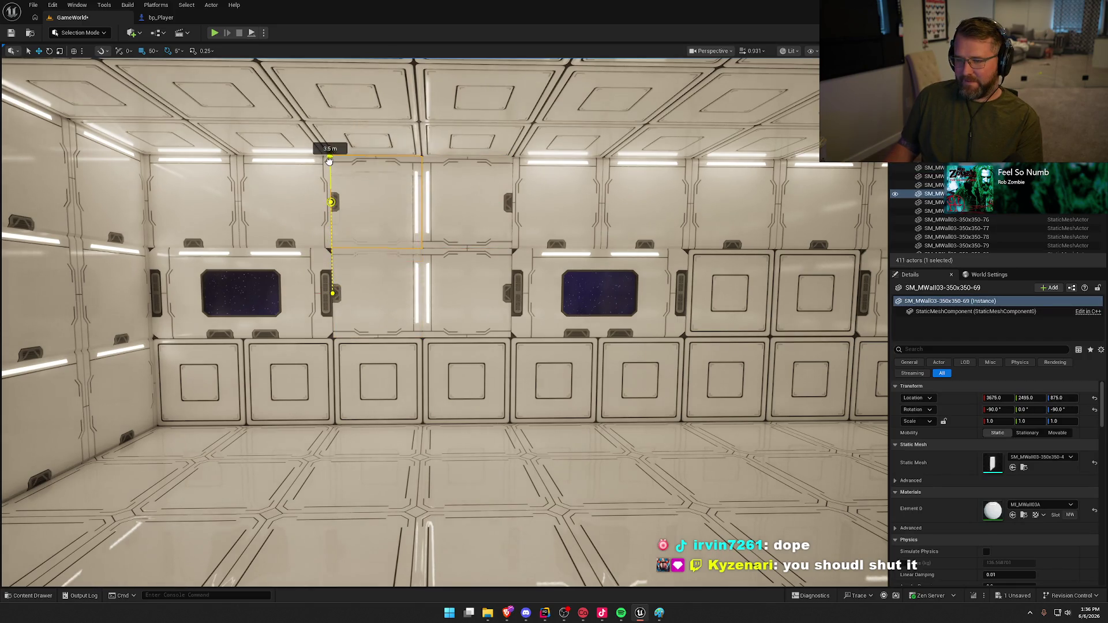
pyautogui.press('Escape')
pyautogui.moveTo(512, 333); pyautogui.dragTo(516, 332)
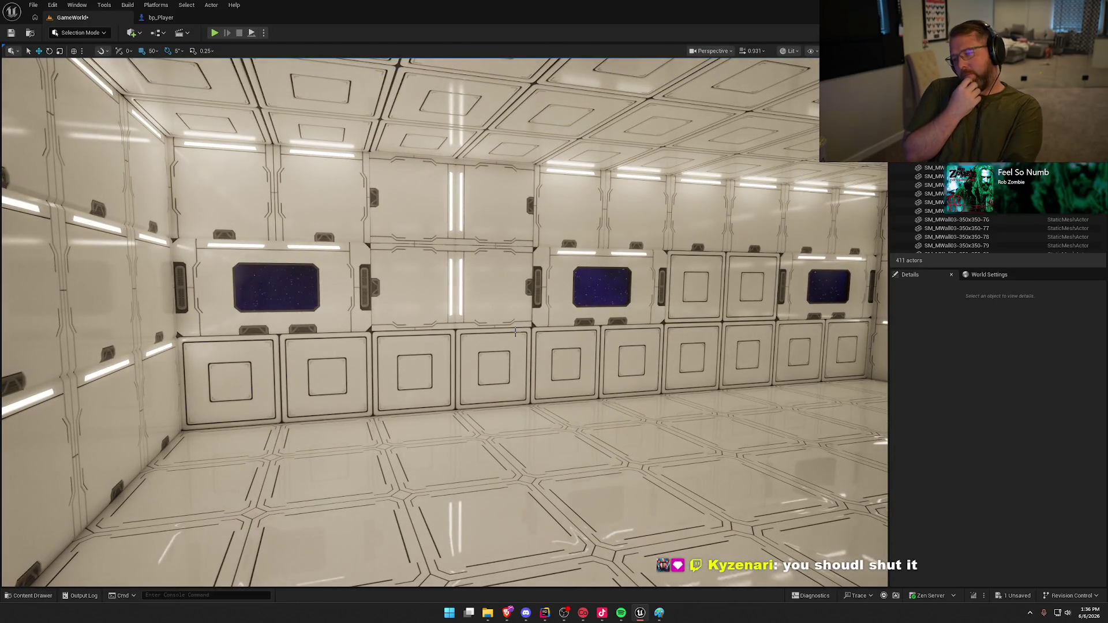